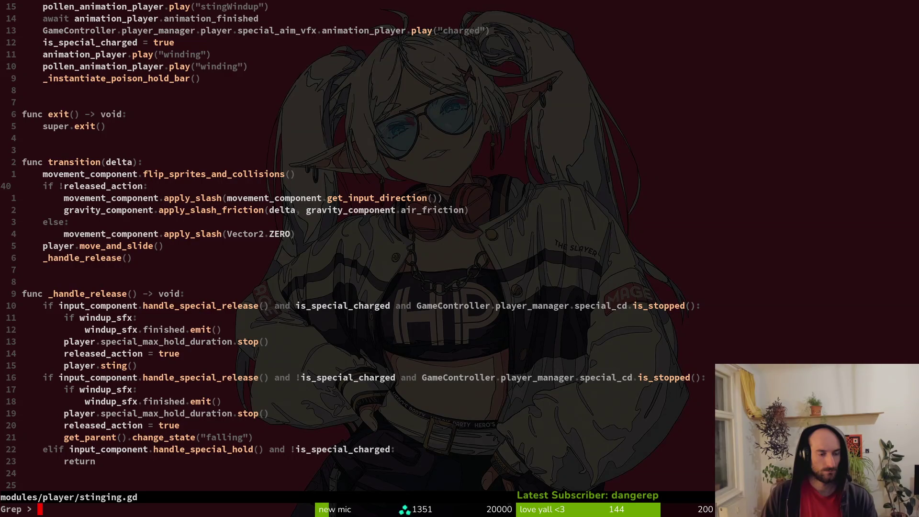
- Find the stinging.gd:39 call to flip_sprites_and_collisions and jump to its definition
key(Return)
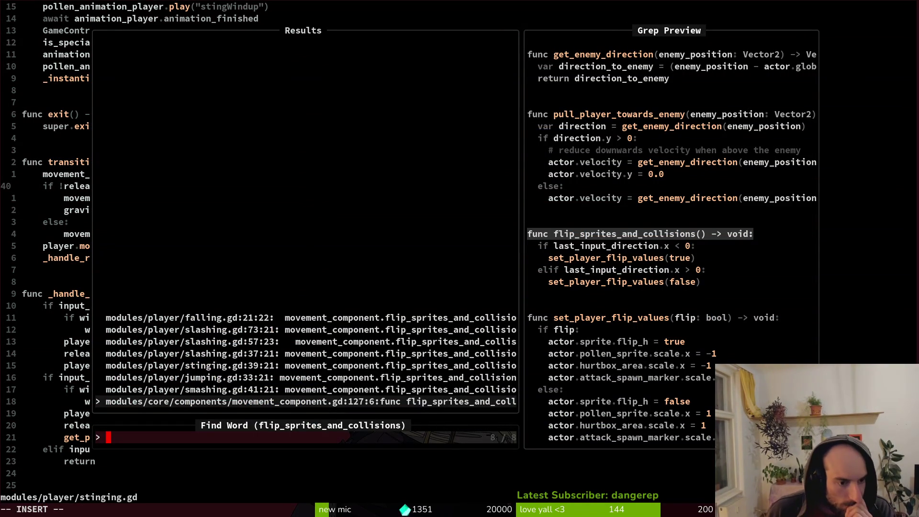
key(Up)
key(Up)
key(Up)
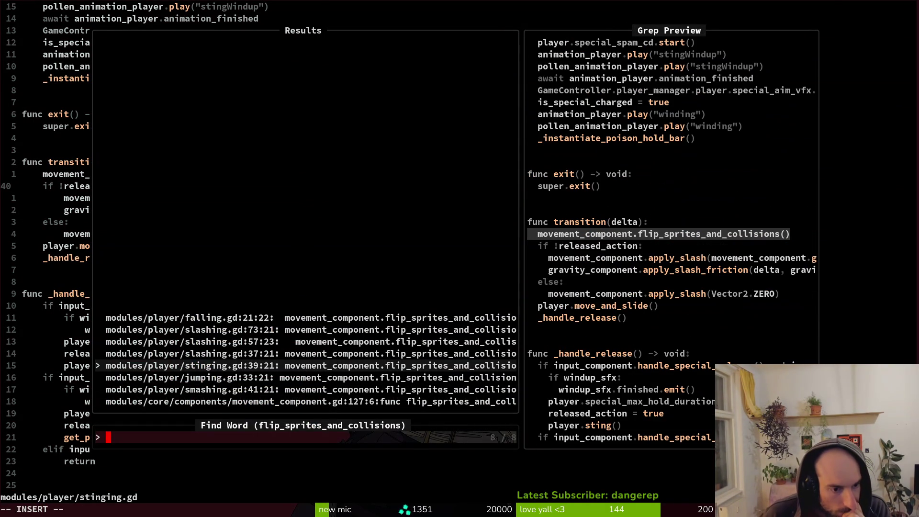
key(Return)
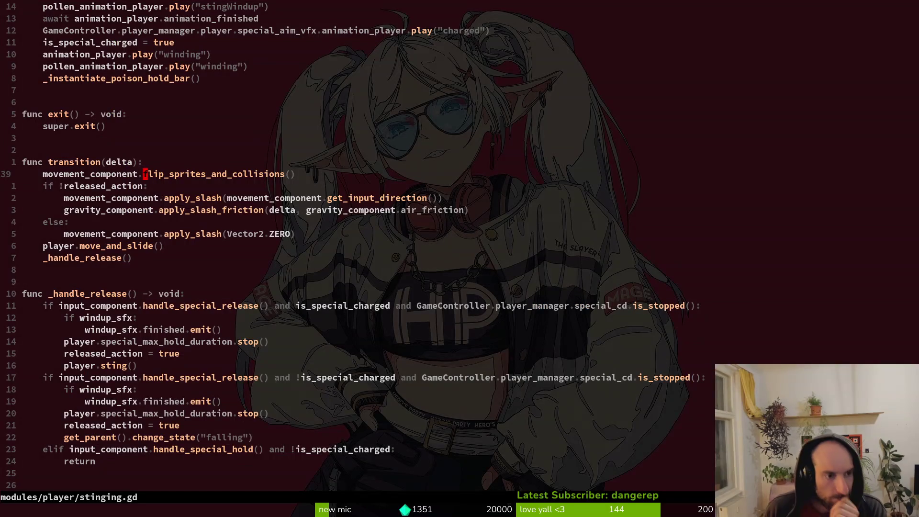
key(g)
key(d)
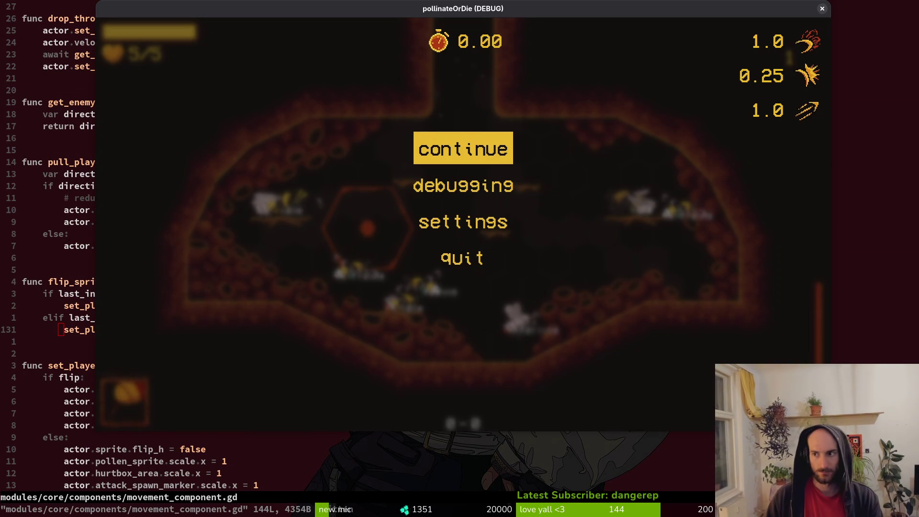
- Close the running game window
click(822, 8)
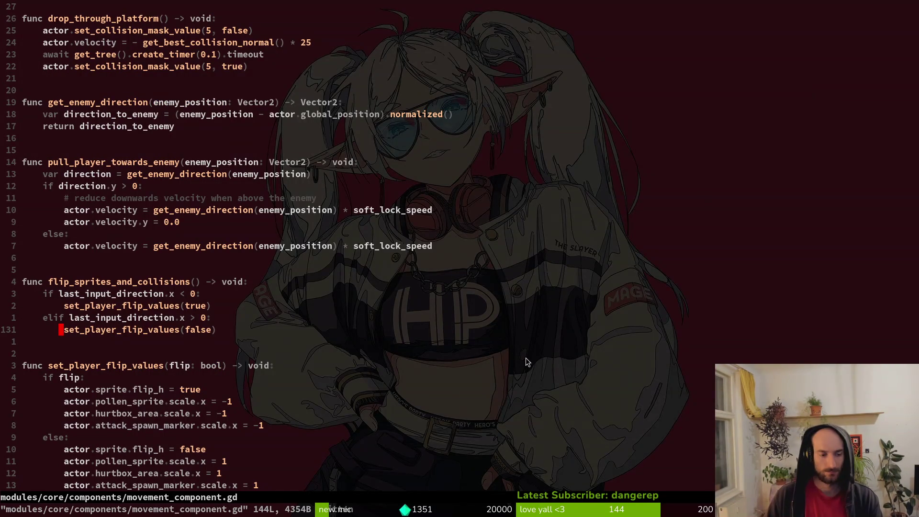
scroll(195, 437, down, 2)
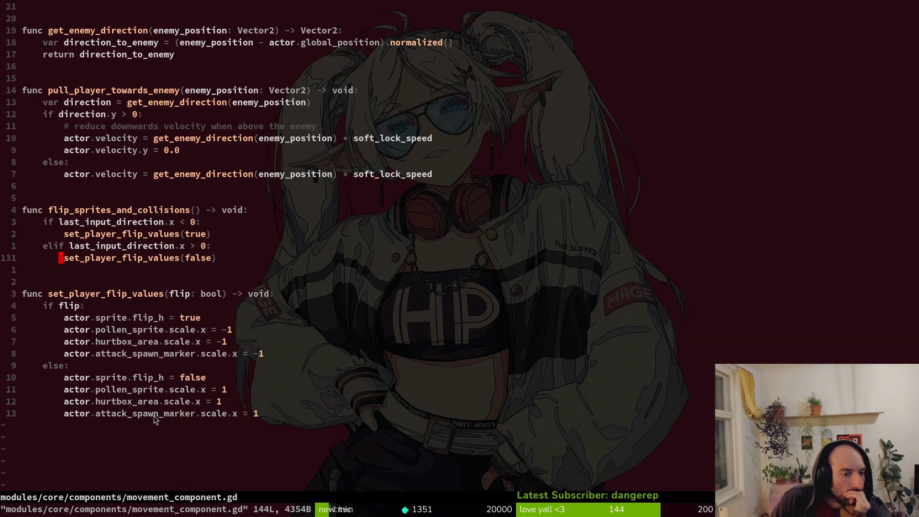
click(97, 414)
- Check attackSpawnMarker's transform in Godot's Inspector, then return to movement_component.gd
key(alt+Tab)
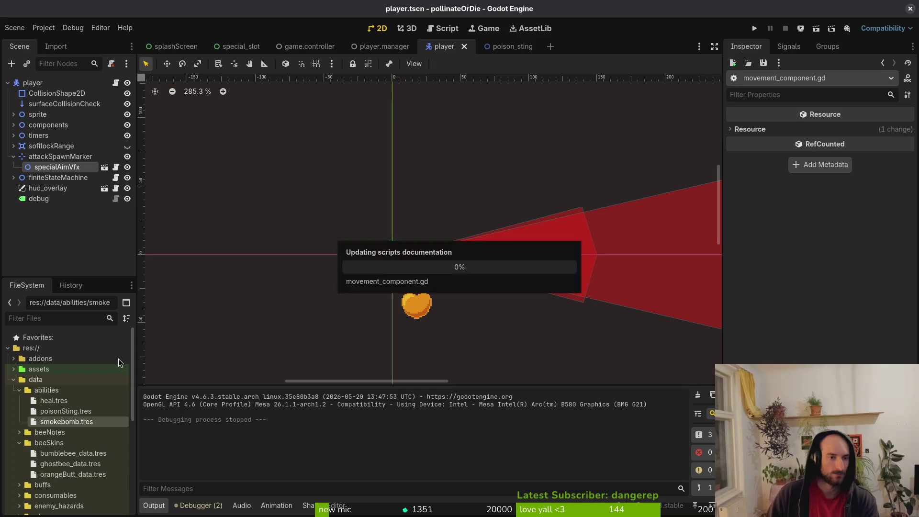
click(53, 157)
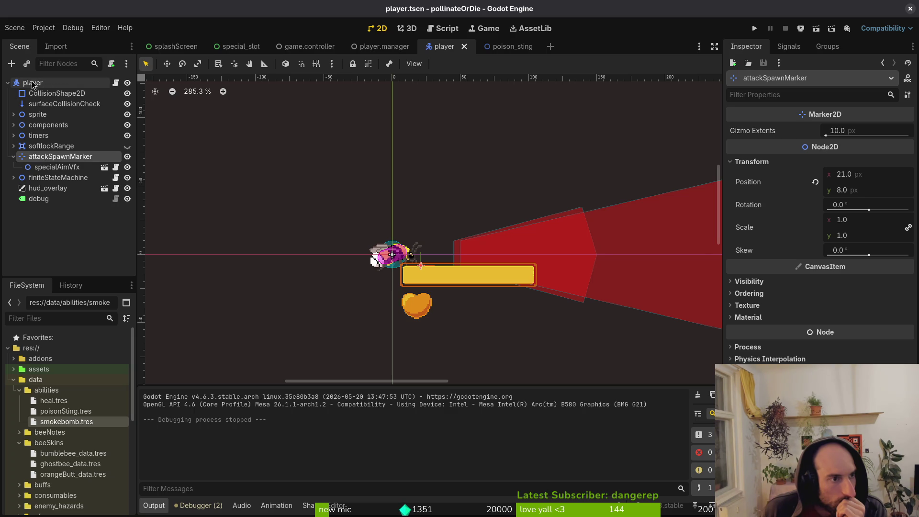
key(alt+Tab)
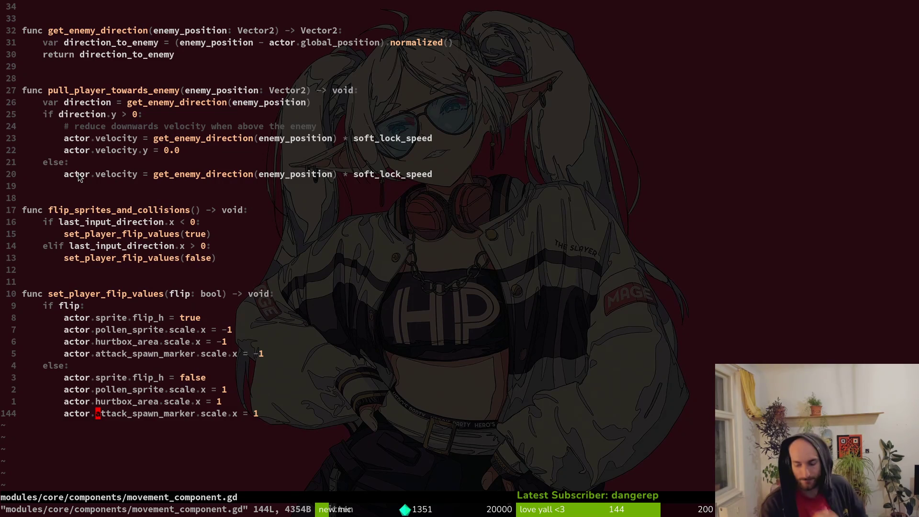
- Add actor.scale.x = -1 under if flip and actor.scale.x = 1 under else
key(k)
key(k)
key(k)
key(k)
key(k)
key(k)
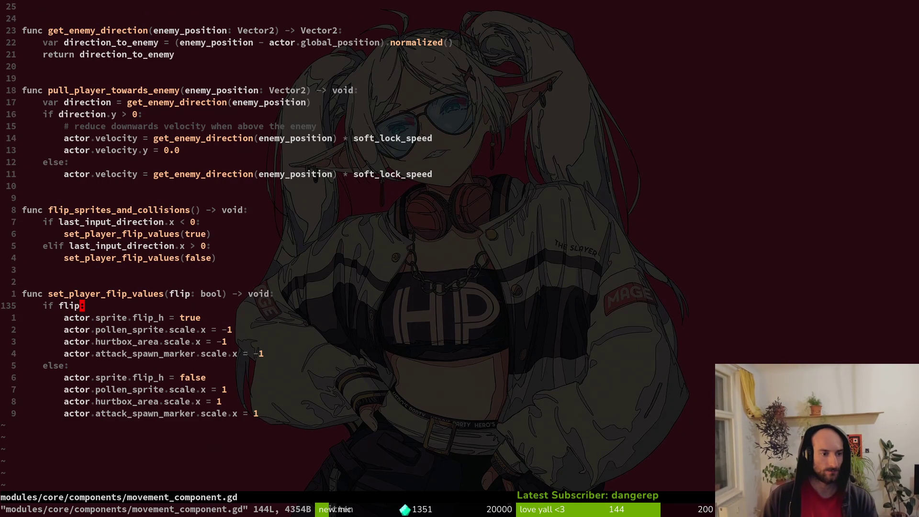
text(oactor.scale)
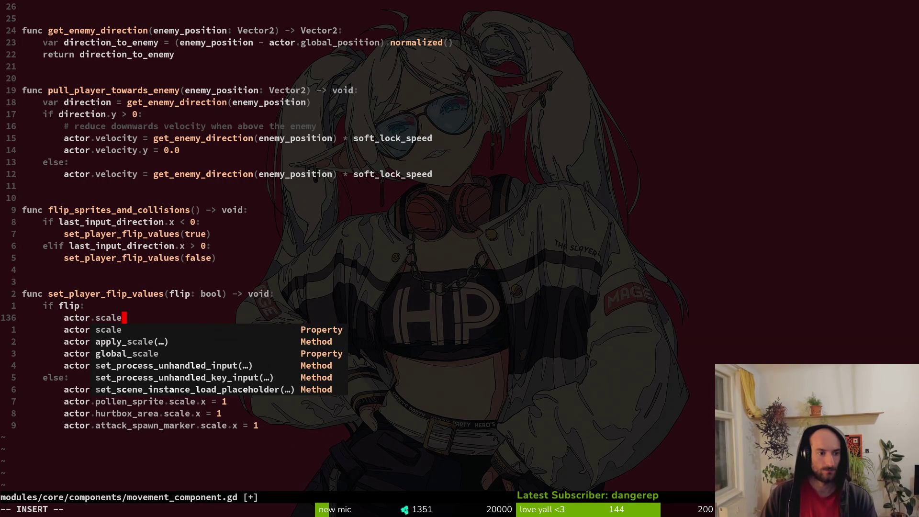
text(.x = )
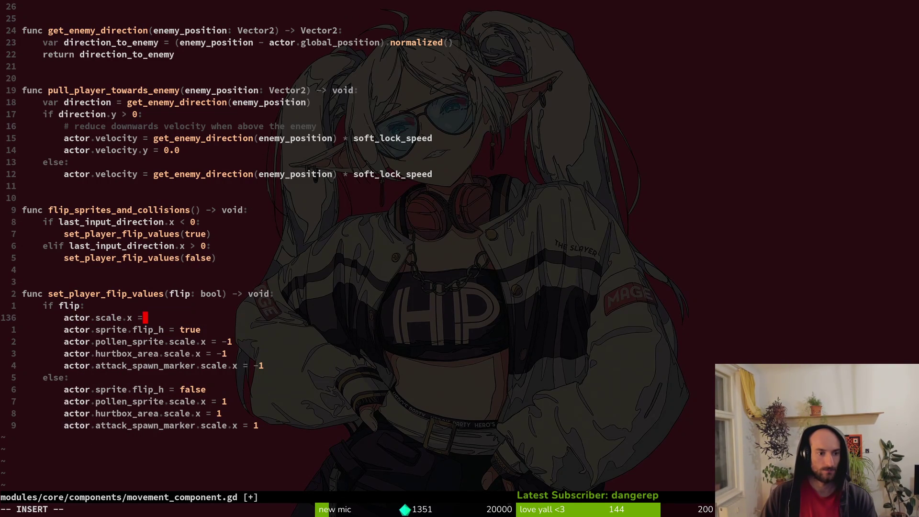
text(-1)
key(Escape)
key(V)
key(Escape)
key(j)
key(j)
key(j)
- Comment out the four else-branch flip lines with a # prefix
key(j)
key(j)
key(p)
key(dollar)
key(i)
key(BackSpace)
key(Escape)
key(j)
key(V)
key(y)
key(0)
key(l)
key(l)
key(ctrl+v)
key(j)
key(j)
key(j)
key(shift+i)
text(#)
key(Escape)
key(k)
- Comment out the four if-branch flip lines with #, undoing a mistaken @ prefix
key(k)
key(k)
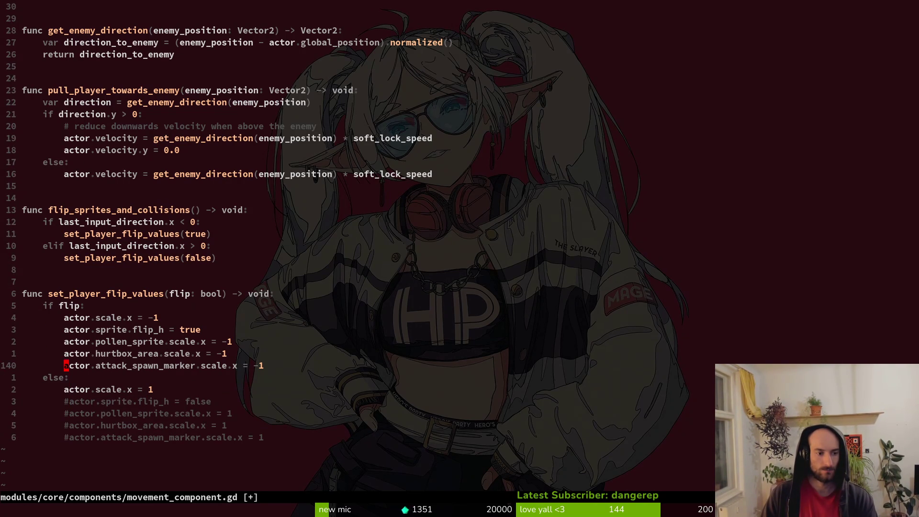
key(ctrl+v)
key(k)
key(k)
key(k)
key(shift+i)
text(@)
key(Escape)
key(s)
key(Escape)
key(u)
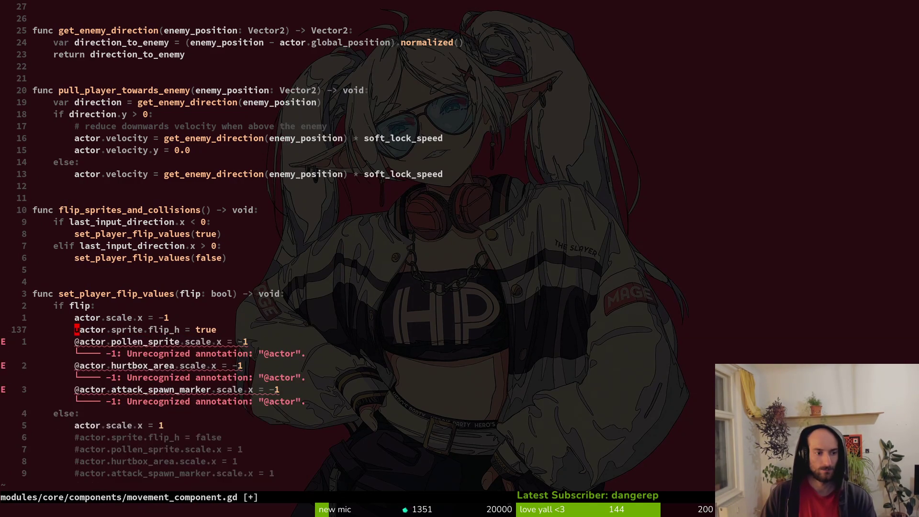
key(u)
key(ctrl+v)
key(j)
key(j)
key(j)
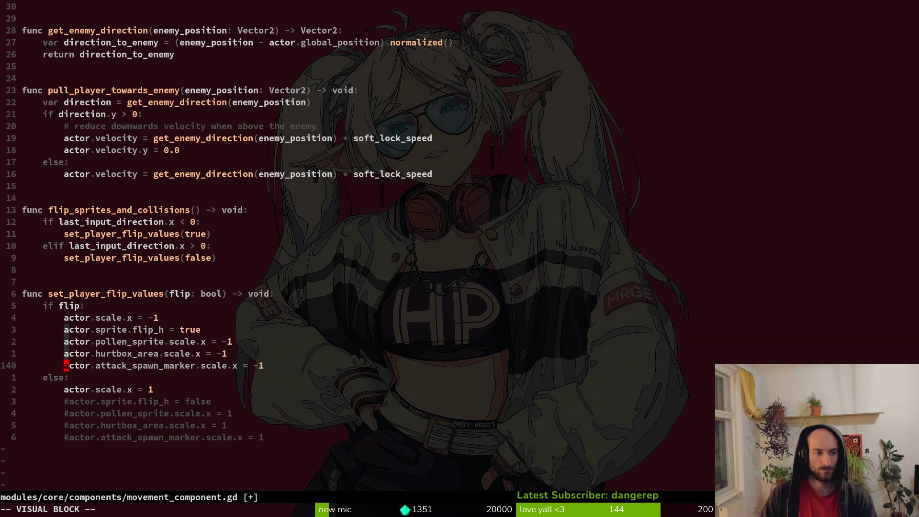
key(shift+i)
text(#)
key(Escape)
- Save movement_component.gd with :w
text(:w)
key(Return)
key(alt+Tab)
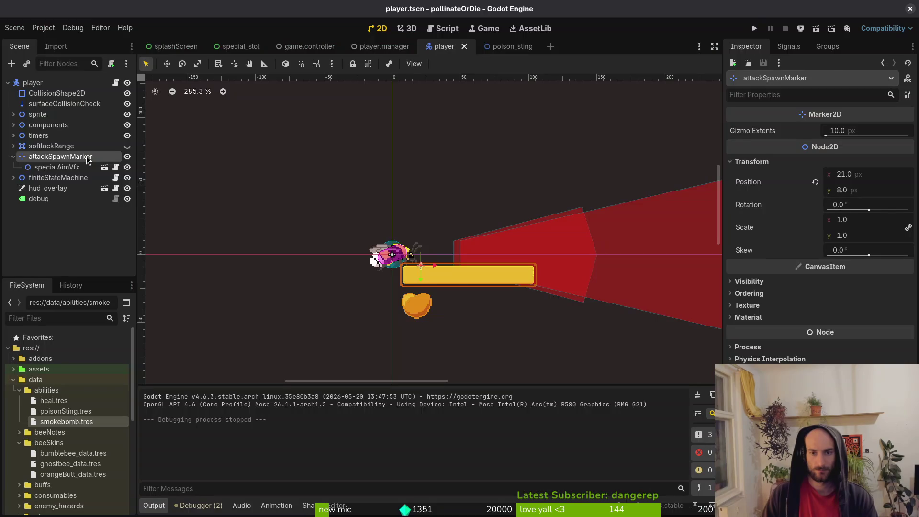
- Run Pollinate or Die with F5, play briefly to test flipping, and pause
key(F5)
key(Return)
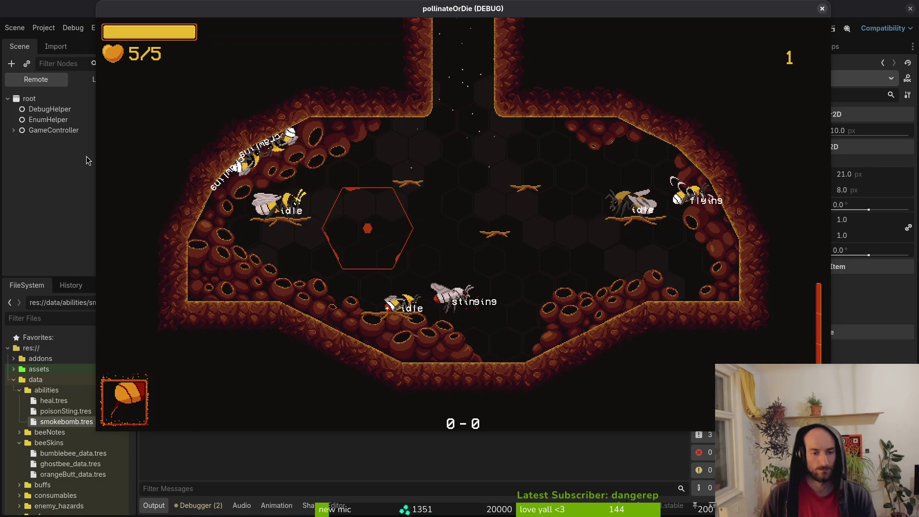
key(Escape)
key(Down)
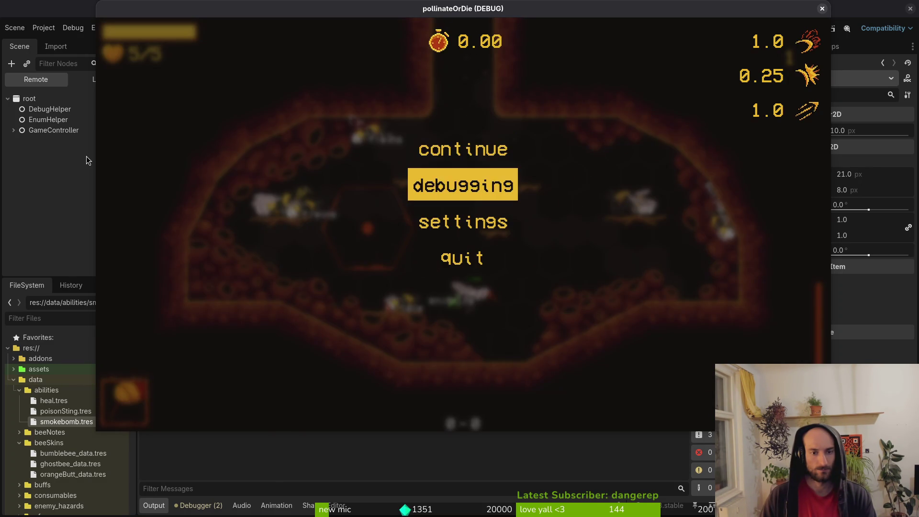
key(Escape)
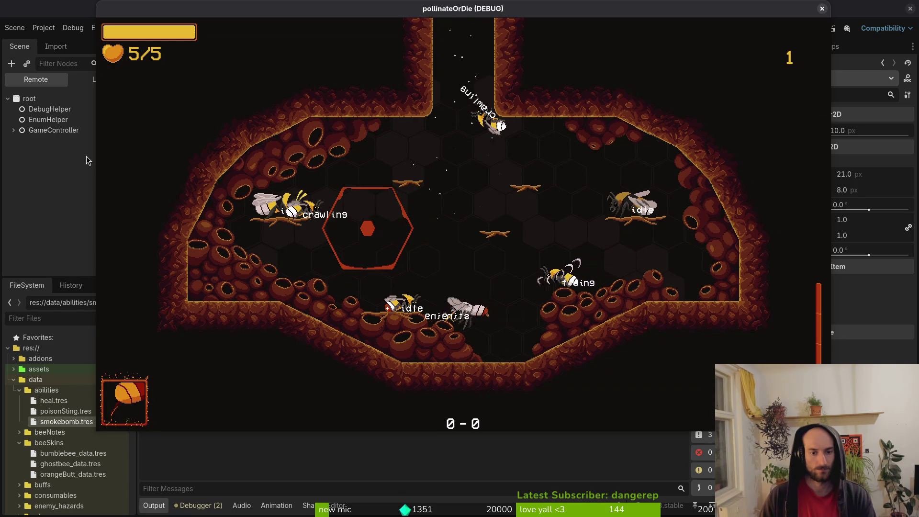
key(Escape)
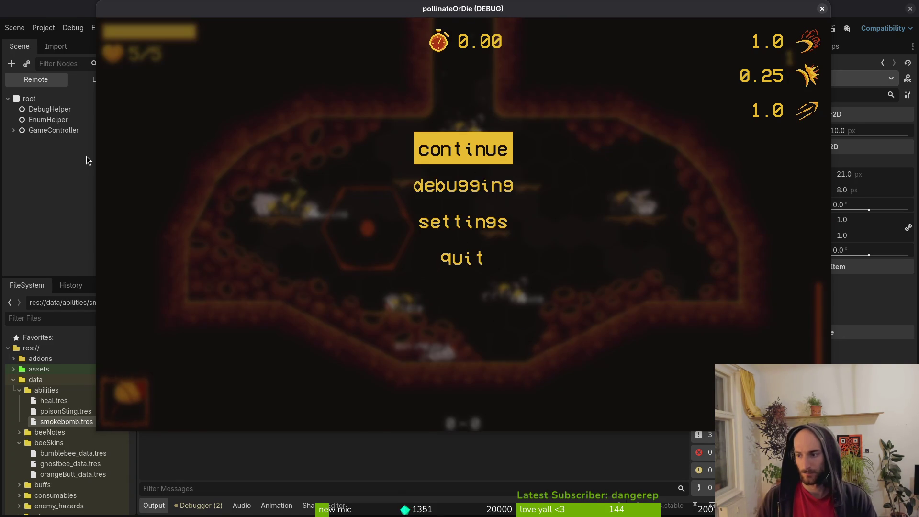
key(super+2)
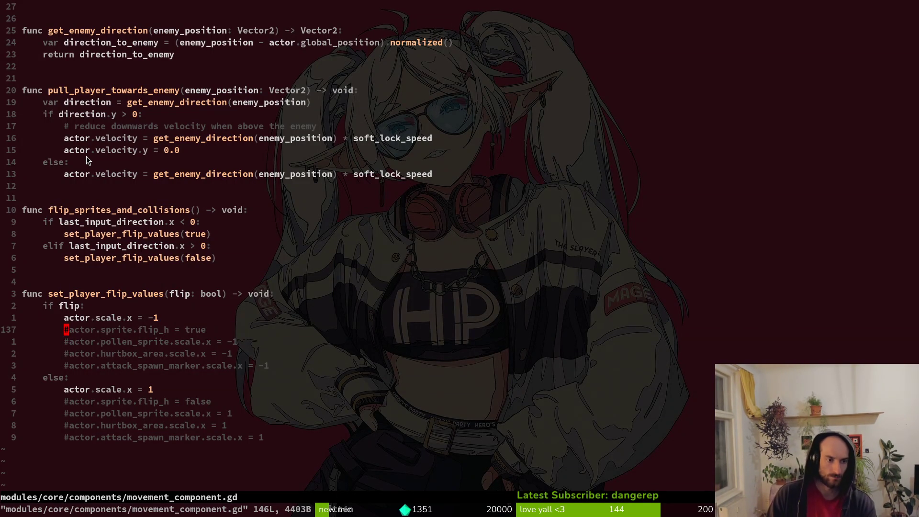
- Undo the commented flip lines and added actor.scale lines, then save movement_component.gd
key(u)
key(u)
key(u)
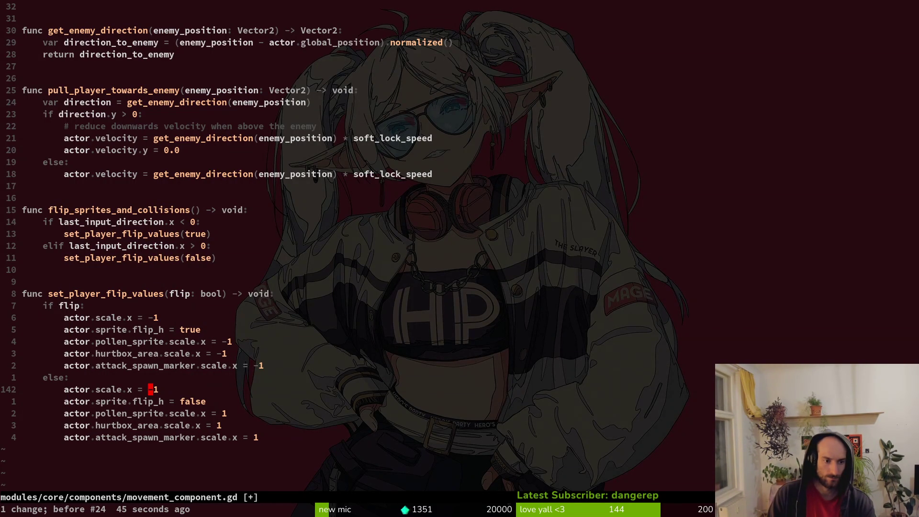
key(u)
key(u)
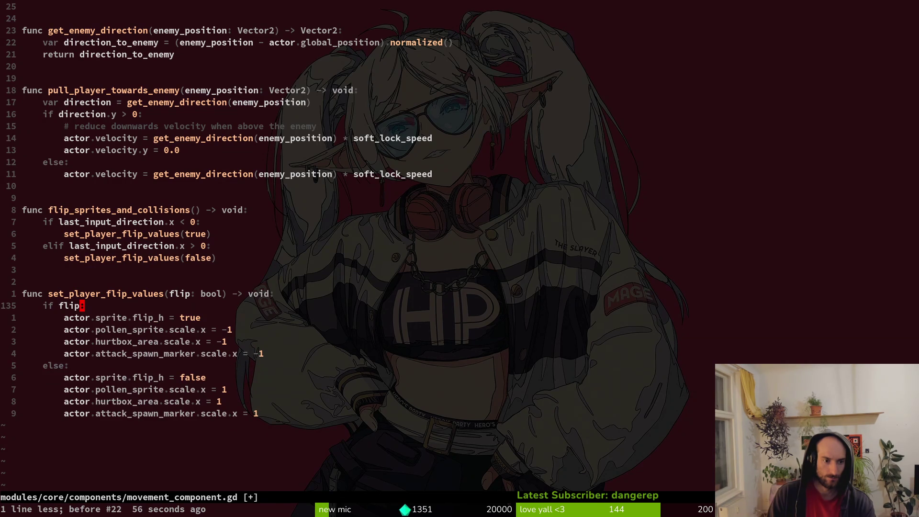
text(:w)
key(Return)
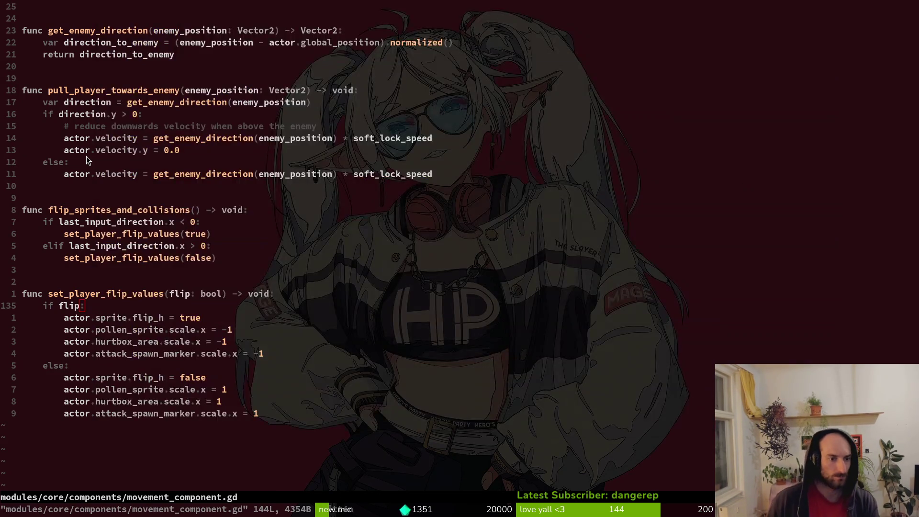
key(alt+Tab)
- Zoom in on the bee's attack spawn marker in the player scene
click(101, 79)
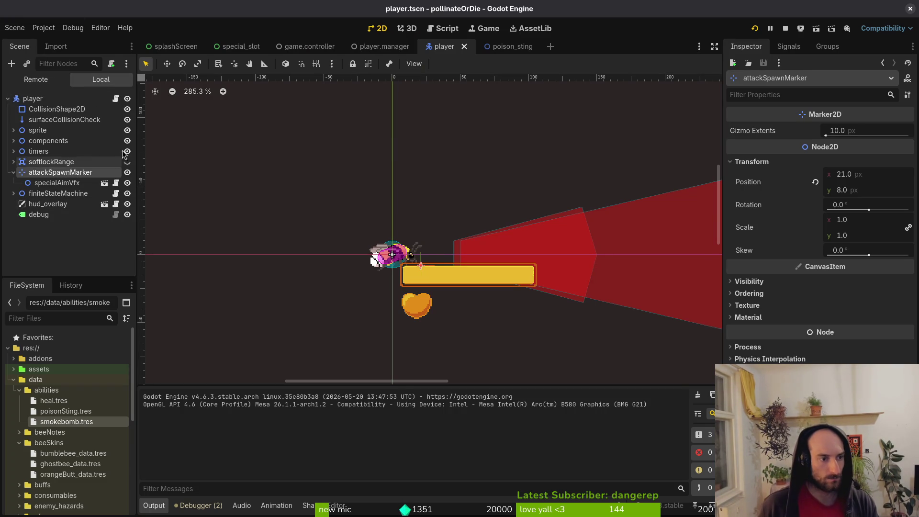
scroll(426, 268, up, 8)
scroll(401, 251, up, 4)
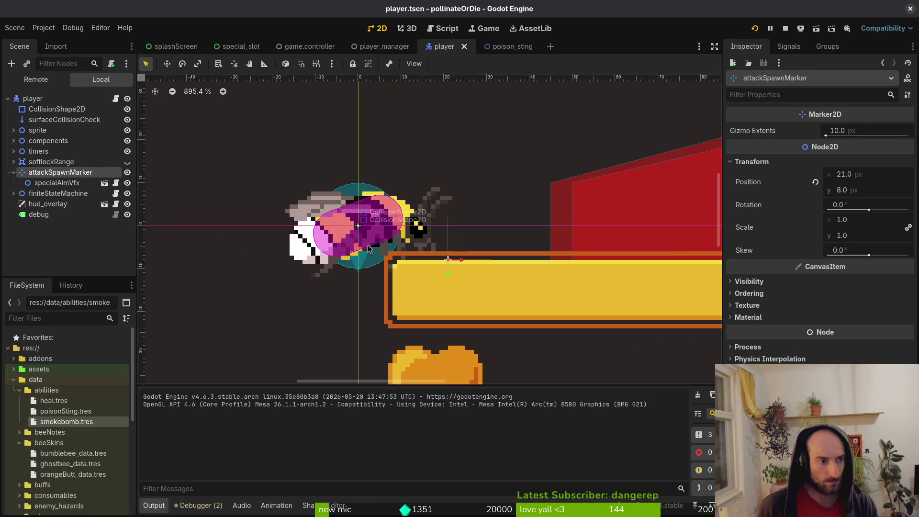
- Grep the project for attack_spawn_marker and preview the poison_sting.gd reference
key(alt+Tab)
key(j)
key(j)
key(j)
key(w)
key(v)
key(i)
key(w)
key(space)
key(g)
key(Return)
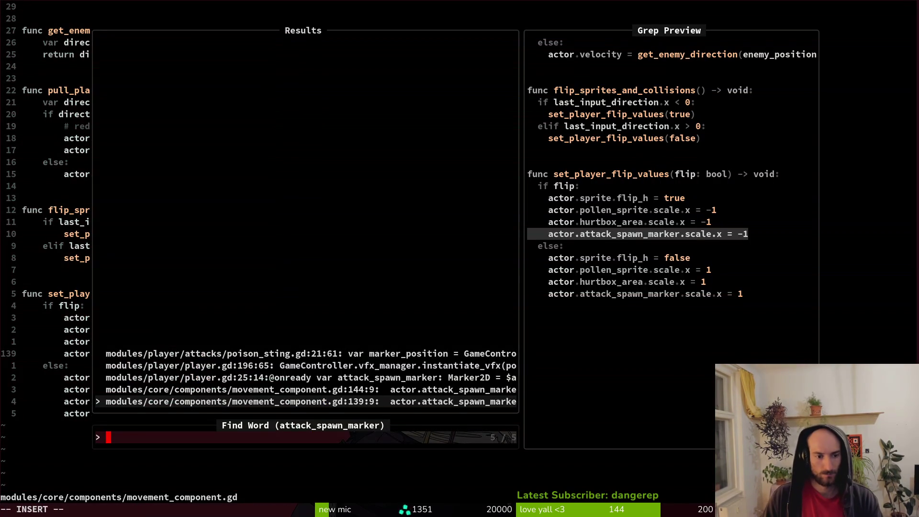
key(Up)
key(Up)
key(Up)
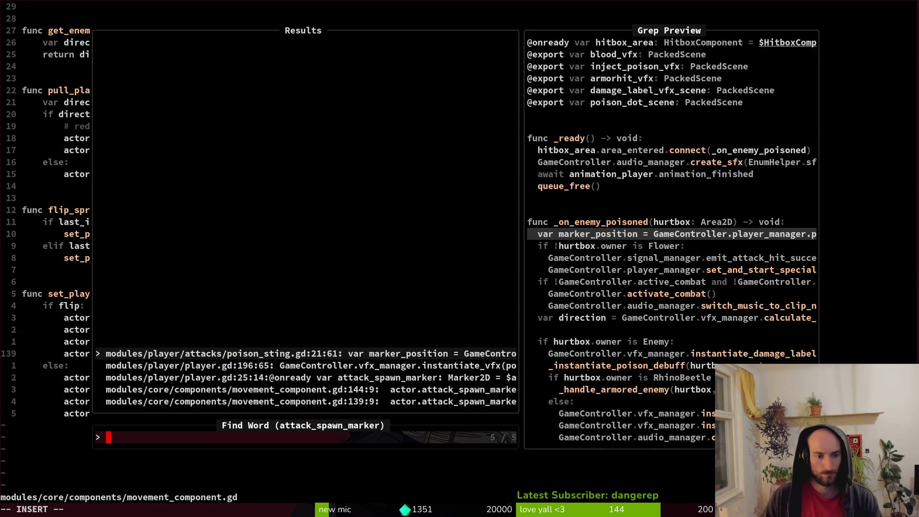
key(alt+Tab)
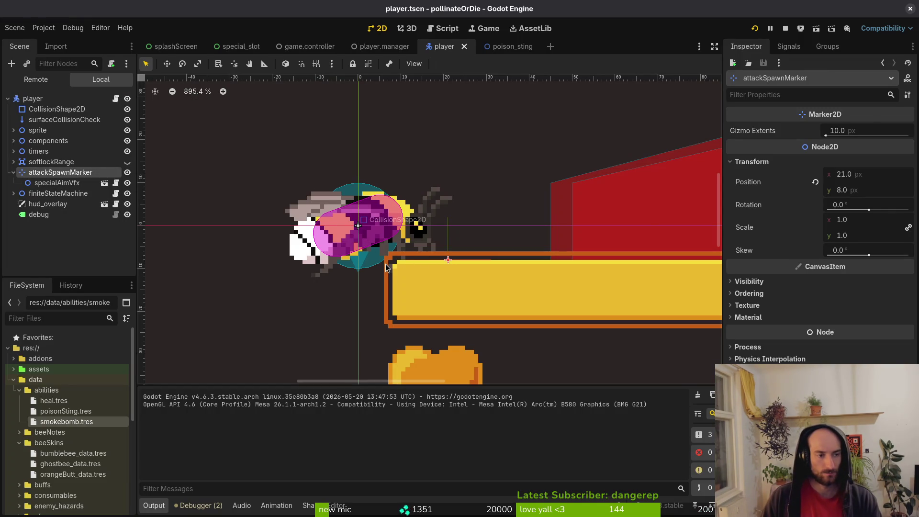
- Rename the attackSpawnMarker node to poisonstingMarker
key(F2)
text(oi)
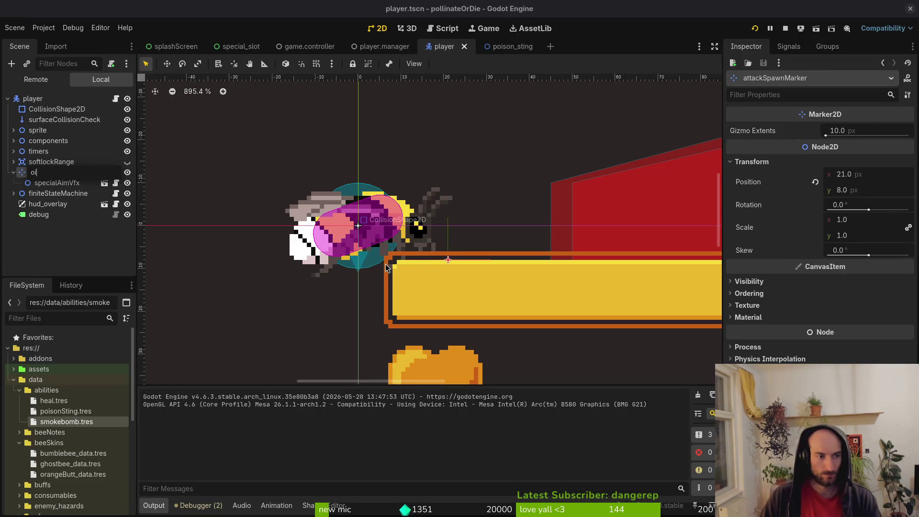
key(Escape)
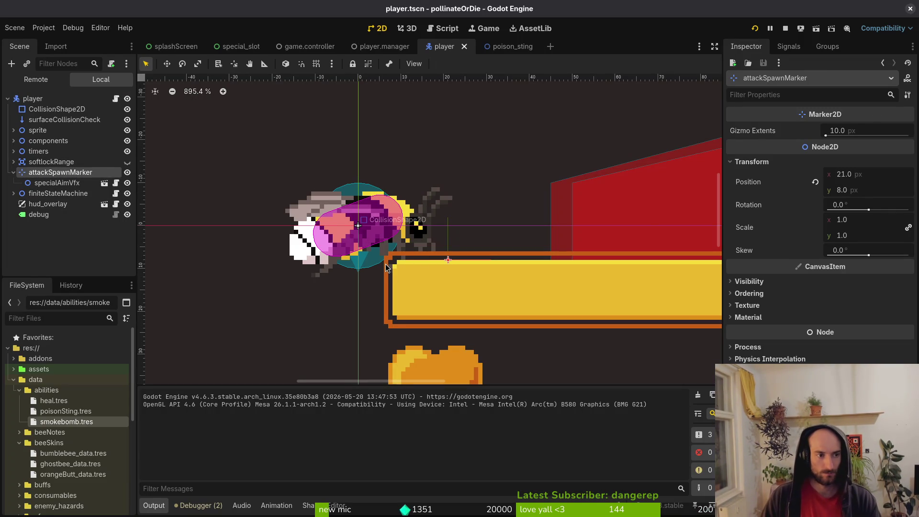
key(F2)
text(poisonsting_)
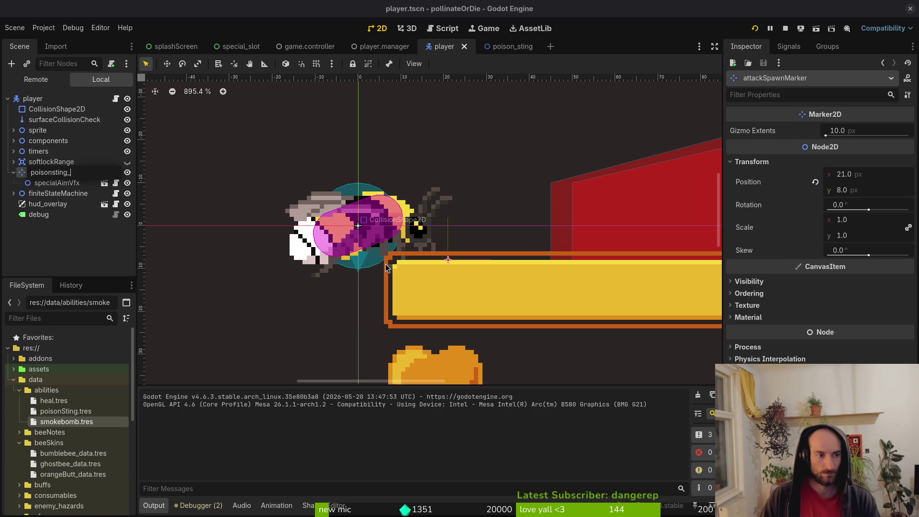
key(BackSpace)
text(Marke)
key(Return)
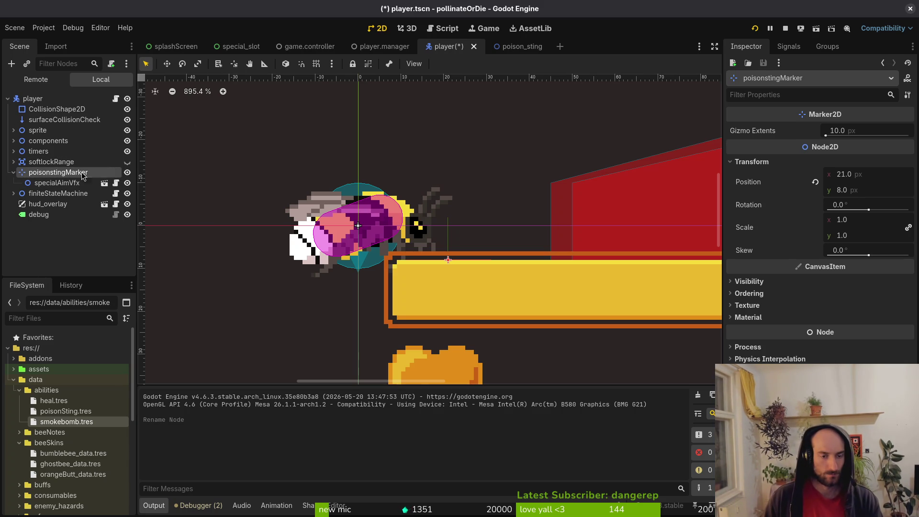
- Set specialAimVfx's position to x 21, y 8 and save the player scene
click(815, 185)
key(ctrl+s)
key(Down)
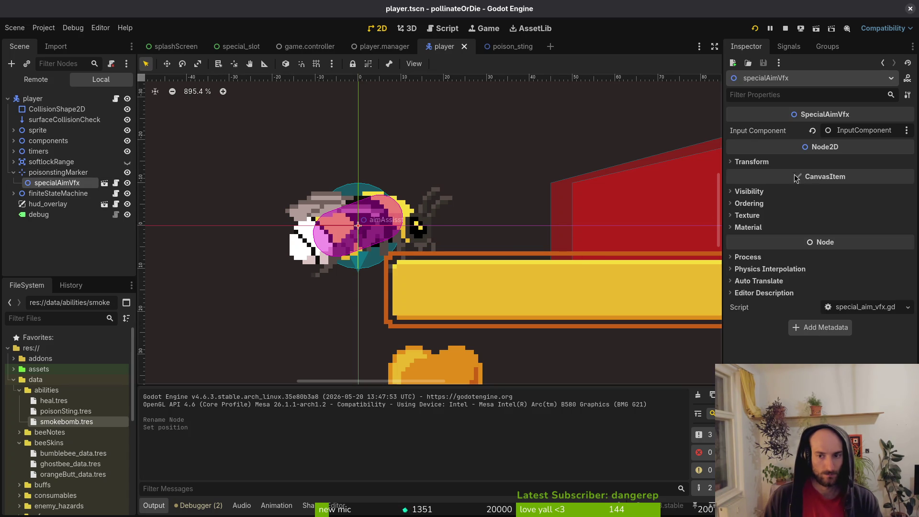
click(751, 162)
click(872, 175)
text(21)
key(Tab)
text(8)
key(Return)
key(ctrl+s)
- Undo and redo the specialAimVfx position change to confirm it
click(288, 306)
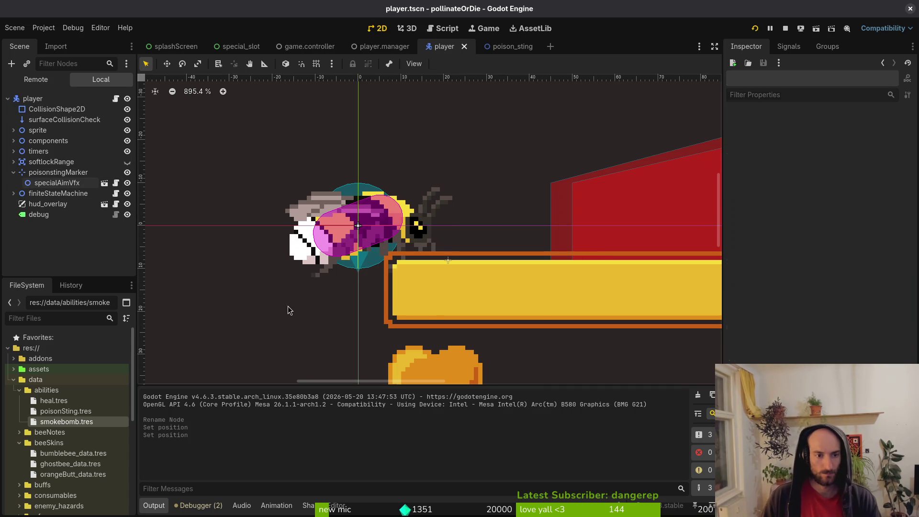
key(ctrl+z)
key(ctrl+z)
key(ctrl+shift+z)
key(ctrl+shift+z)
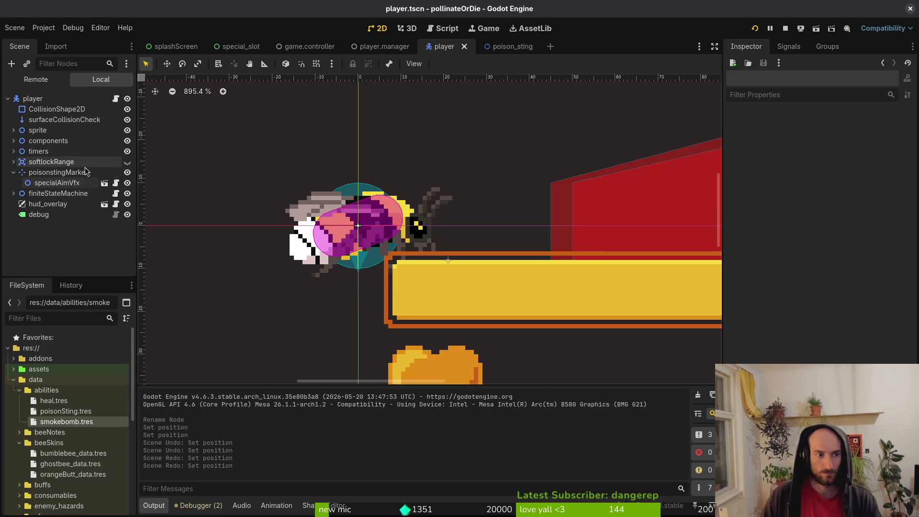
key(alt+Tab)
key(space)
- Open player.gd with Telescope Find Files and review its node references
key(f)
key(f)
text(plpl)
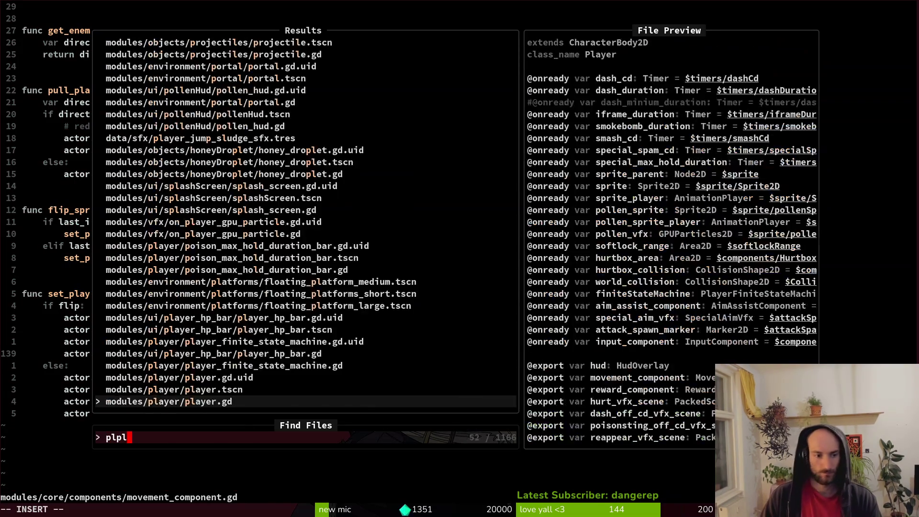
key(Return)
key(g)
key(g)
key(j)
key(j)
key(j)
key(j)
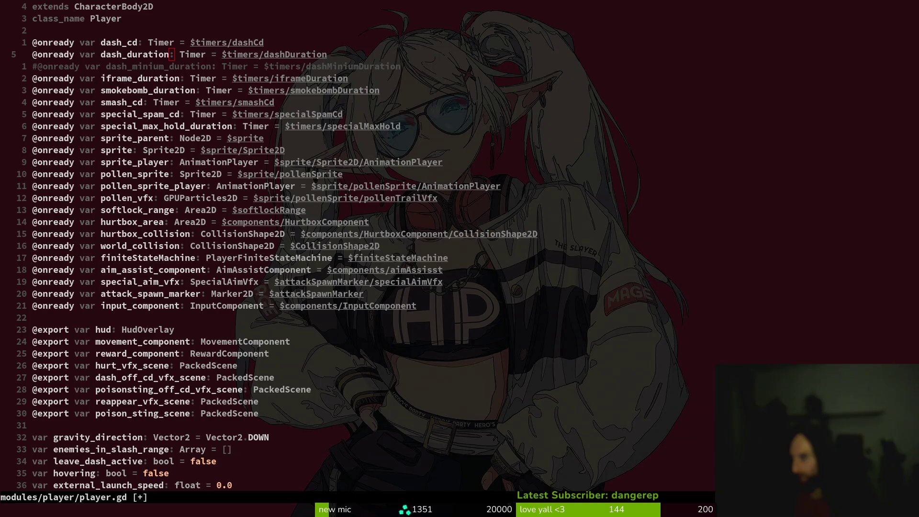
- Run the game from Godot with F5 and open its settings menu
key(alt+Tab)
key(F5)
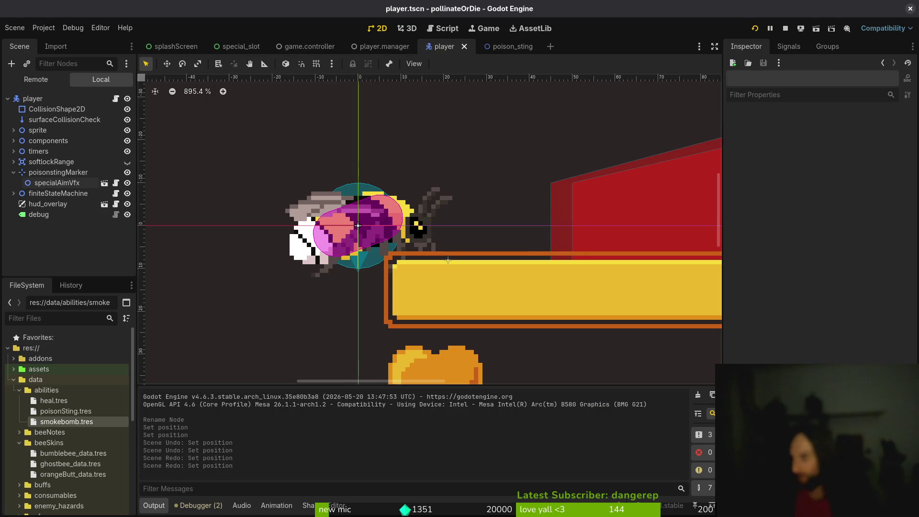
key(Escape)
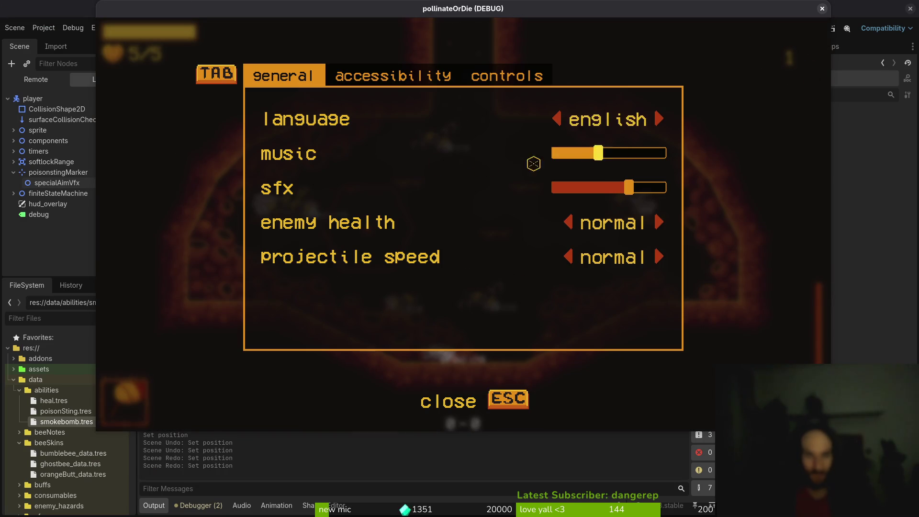
key(F8)
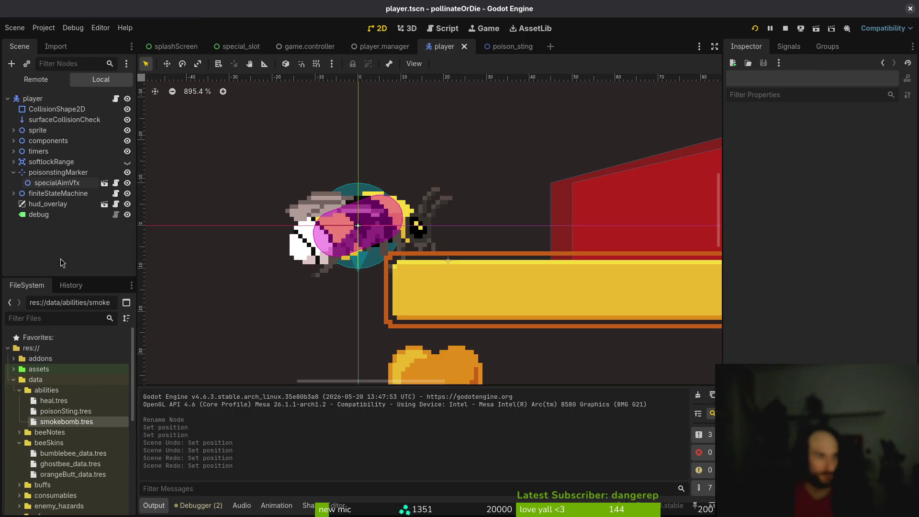
click(14, 173)
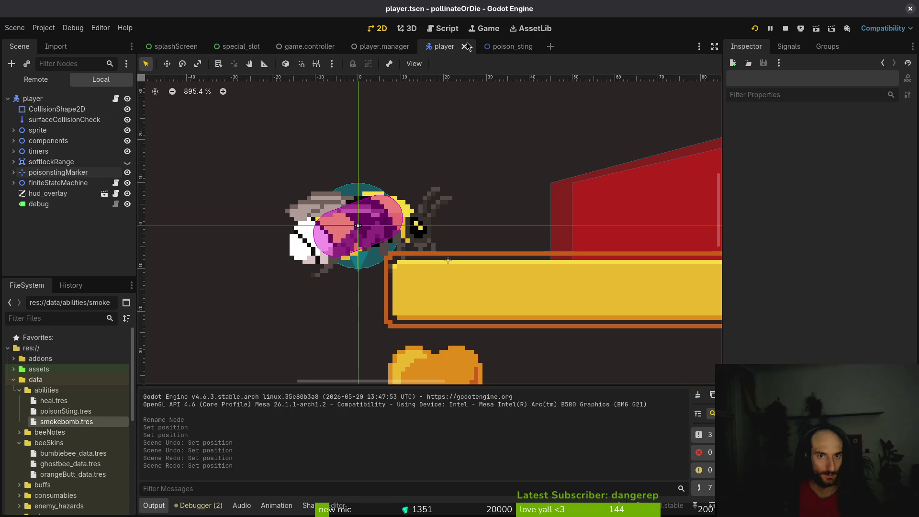
click(501, 46)
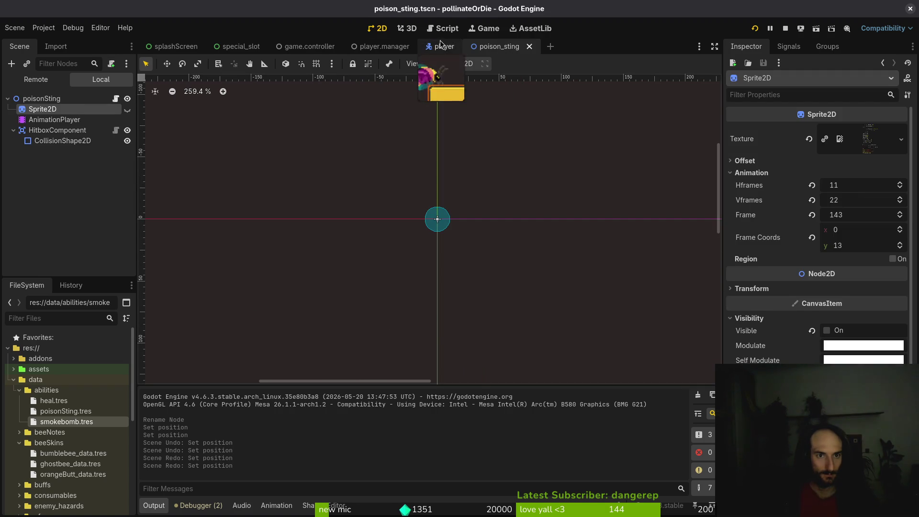
click(443, 46)
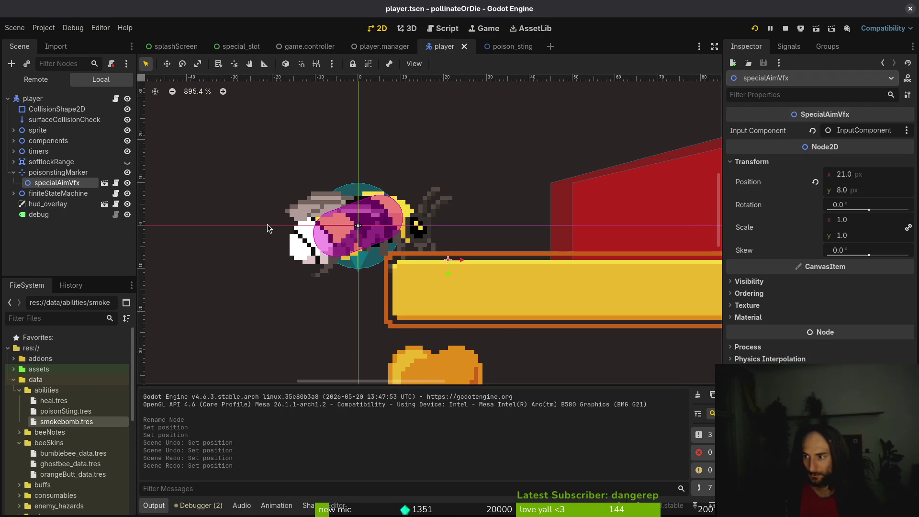
key(alt+Tab)
- Rename the variable to poisonsting_marker with the $poisonstingMarker path, and save player.gd
key(j)
key(j)
key(j)
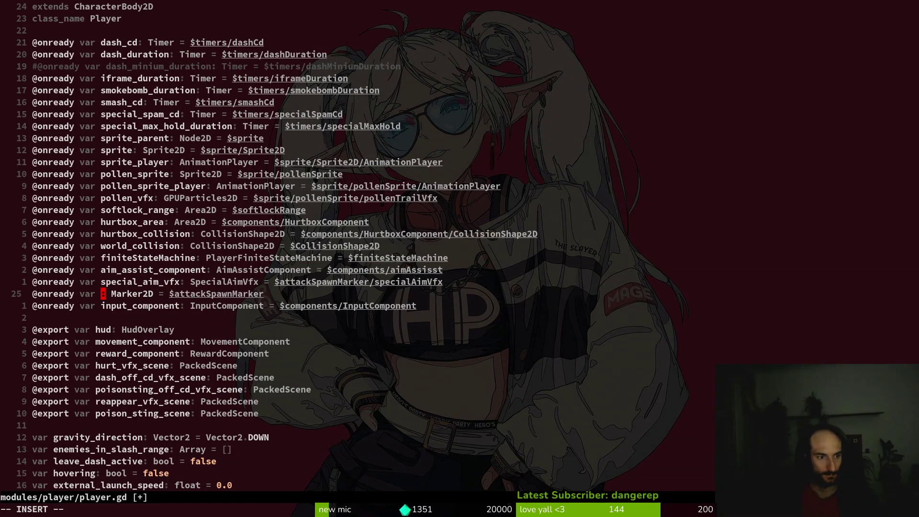
text(ciwpoistin)
key(BackSpace)
key(BackSpace)
key(BackSpace)
text(on)
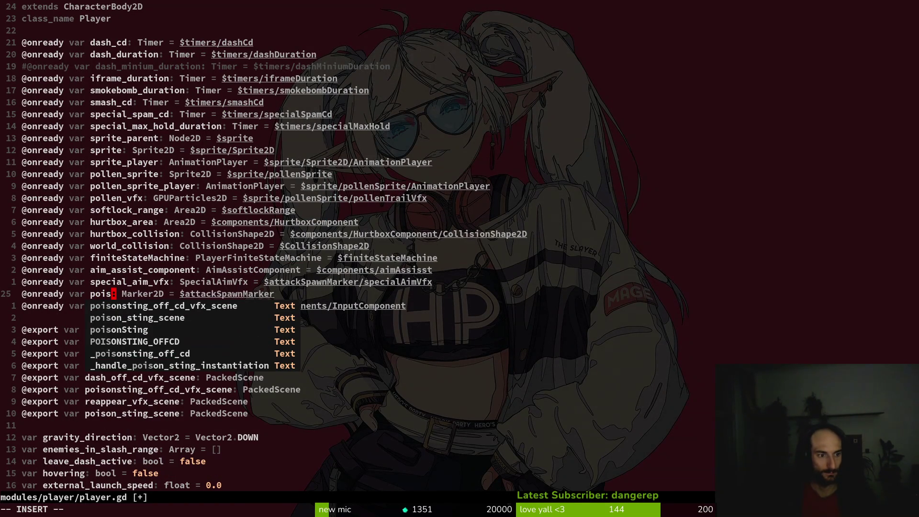
text(sting_m)
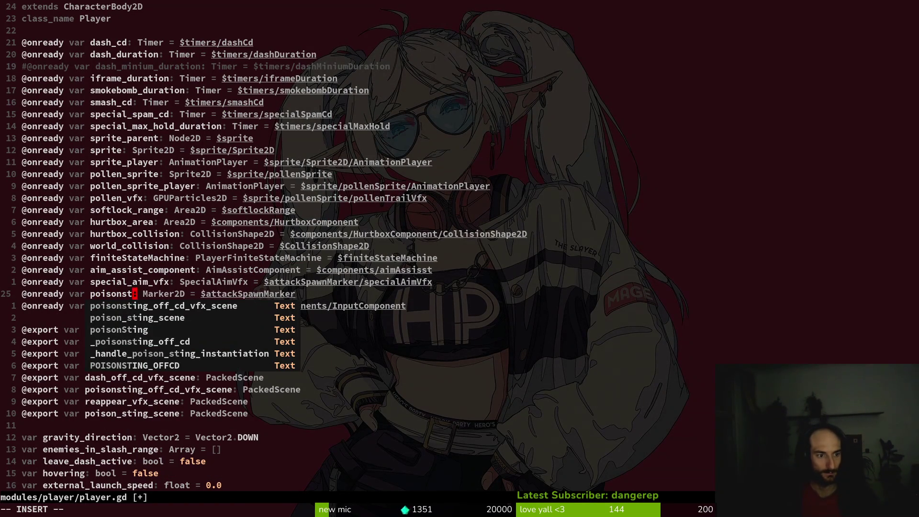
text(arker)
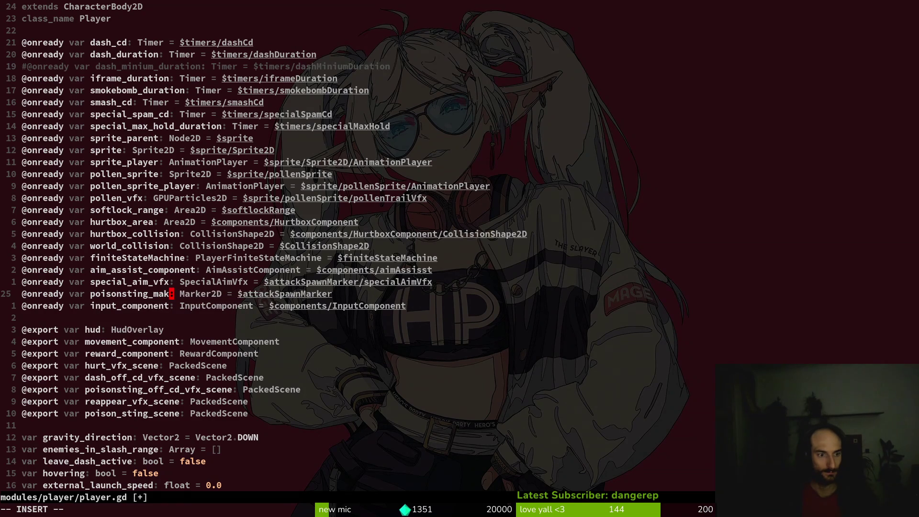
key(Escape)
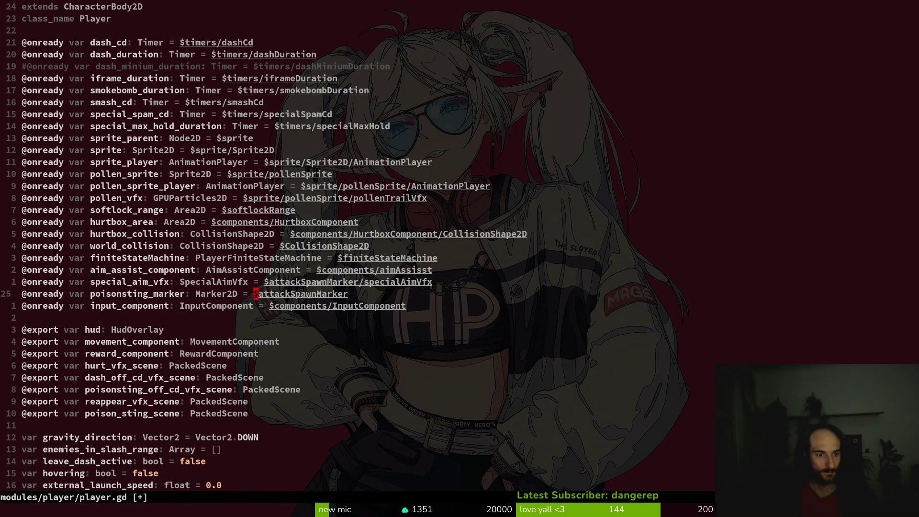
text(lcwp)
key(ctrl+n)
key(Escape)
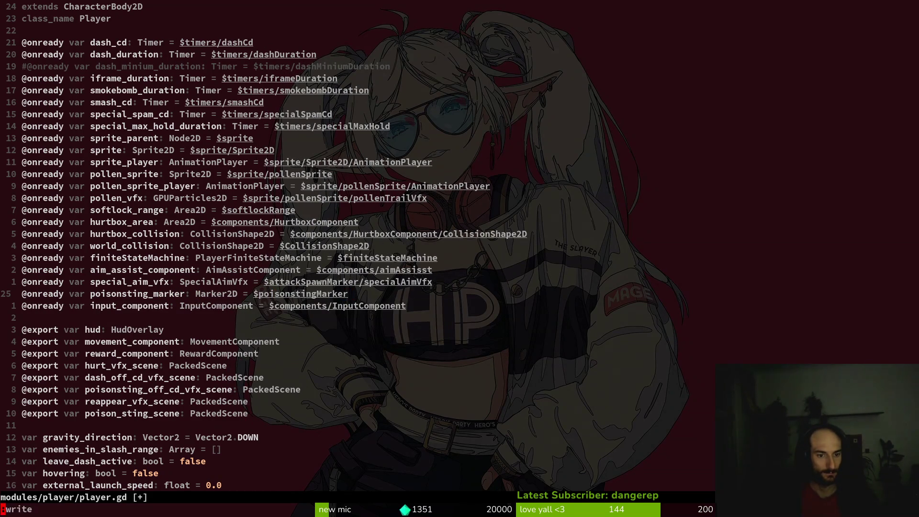
text(:w)
key(Return)
- Find and open poison_sting.gd with the project file finder
key(space)
key(f)
key(f)
text(poisting)
key(Up)
key(Return)
- Search the project for attack_spawn_marker and open the player.gd match at line 196
key(space)
key(p)
key(s)
key(Return)
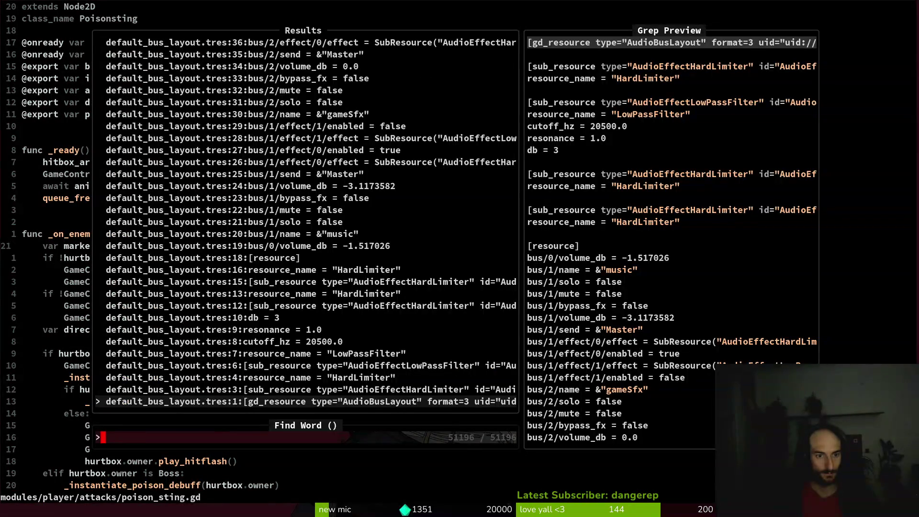
key(Escape)
key(Escape)
key(space)
key(p)
key(w)
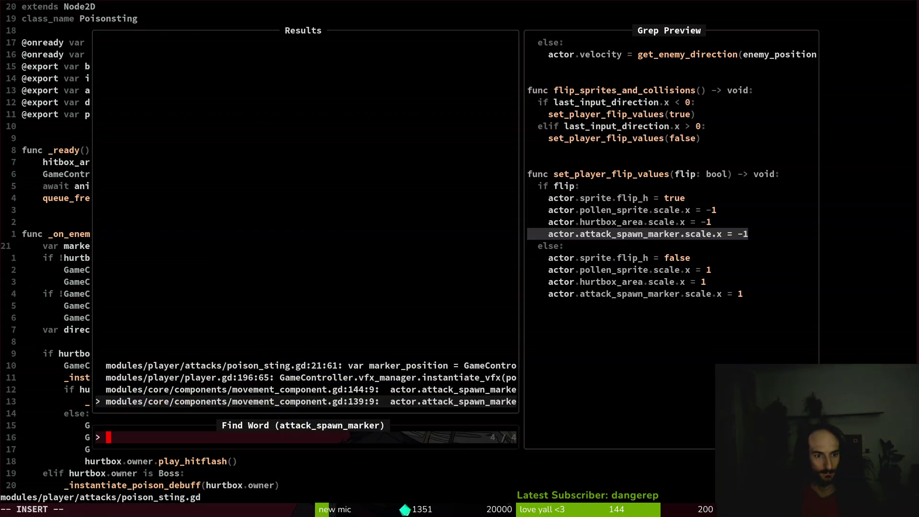
key(ctrl+p)
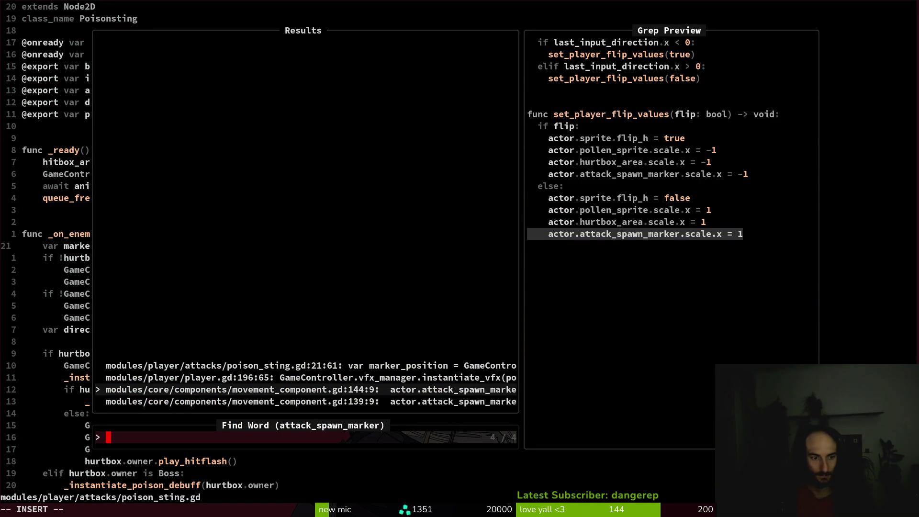
key(ctrl+p)
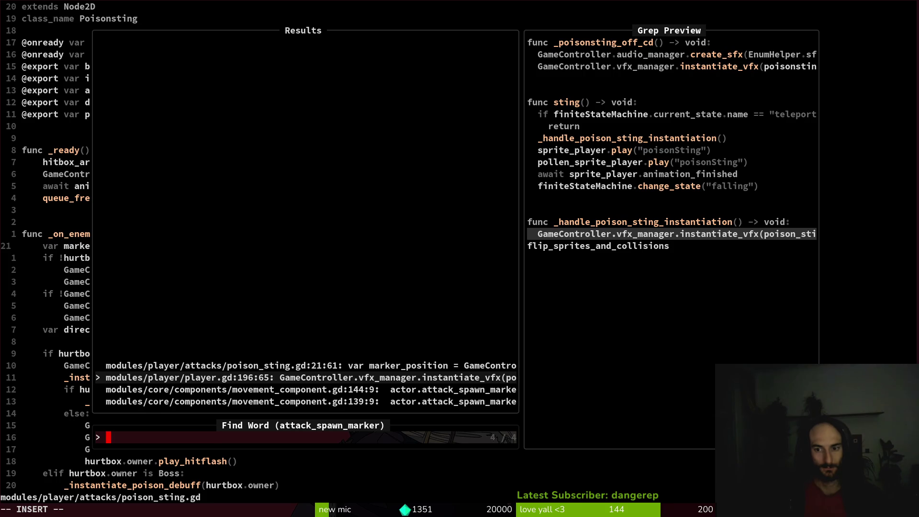
key(Return)
- Try editing the text before global_position on line 196, then undo it
key(c)
key(f)
key(period)
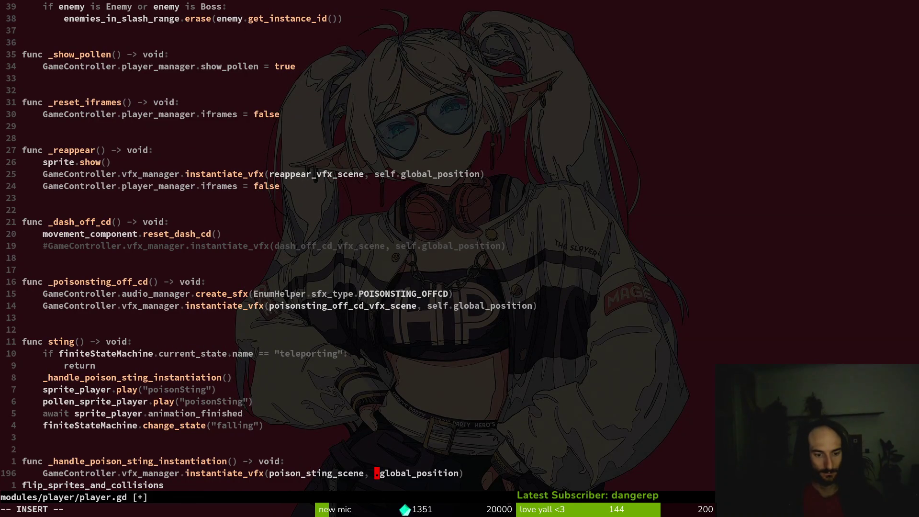
text(pl)
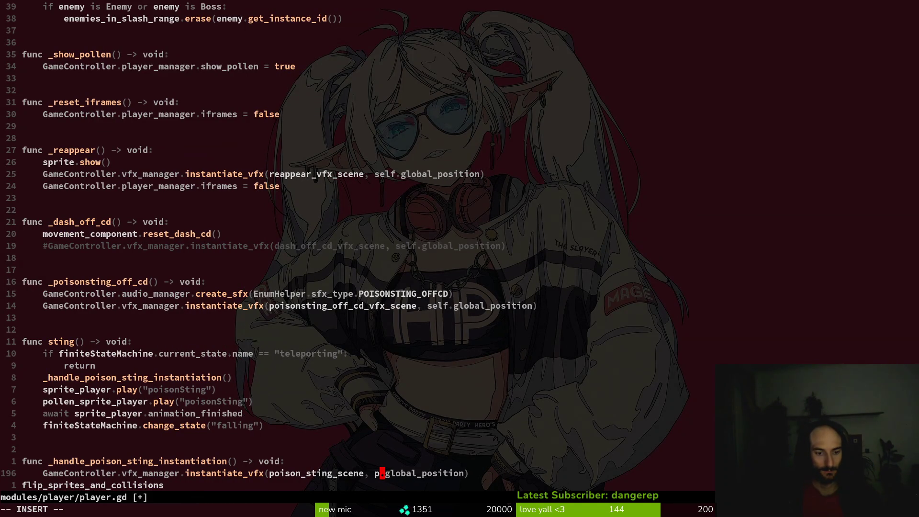
key(BackSpace)
key(BackSpace)
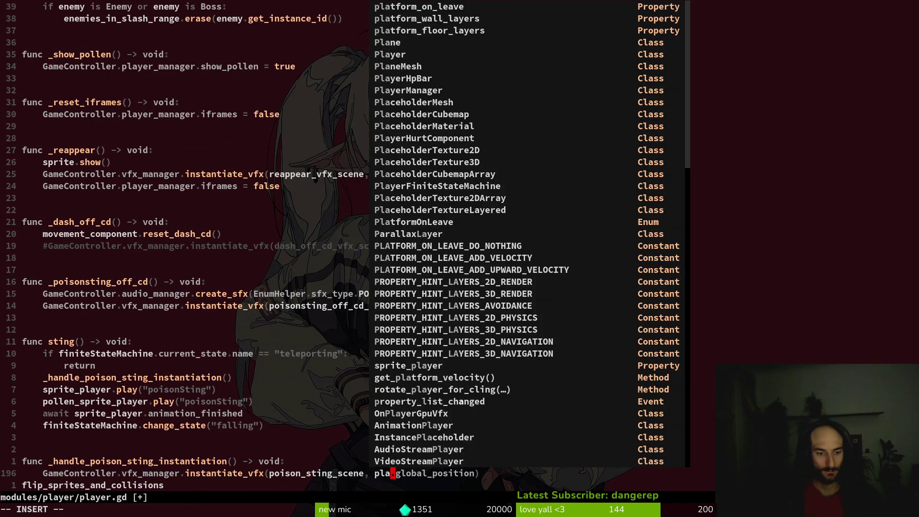
text(Ga)
key(Escape)
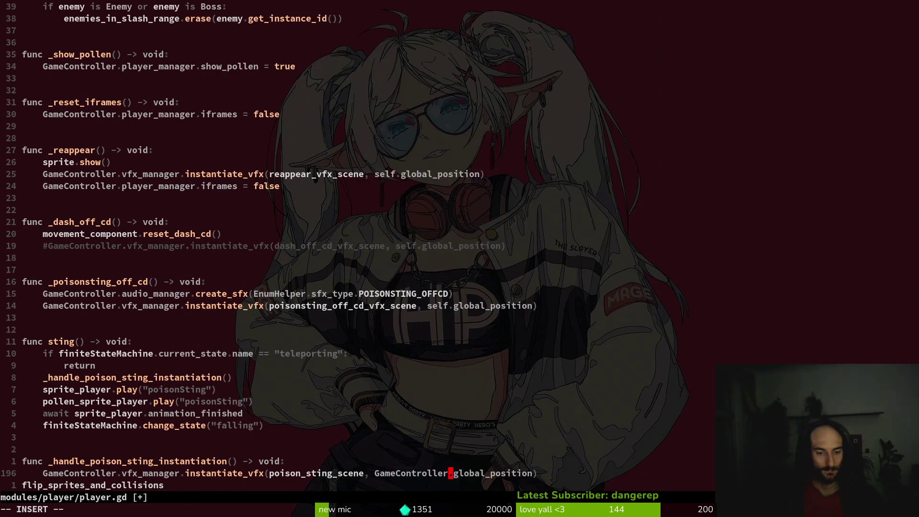
key(u)
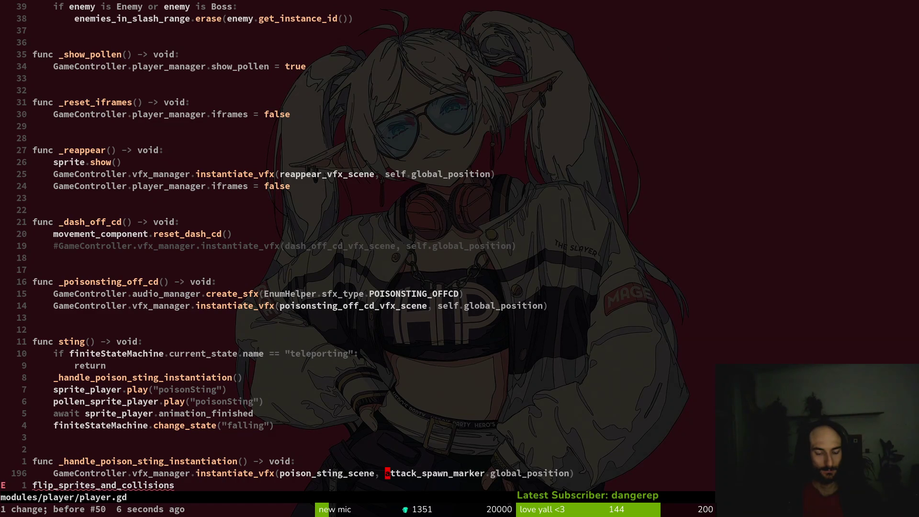
- Replace attack_spawn_marker with special_aim_vfx on line 196 and save player.gd
text(cwspeai)
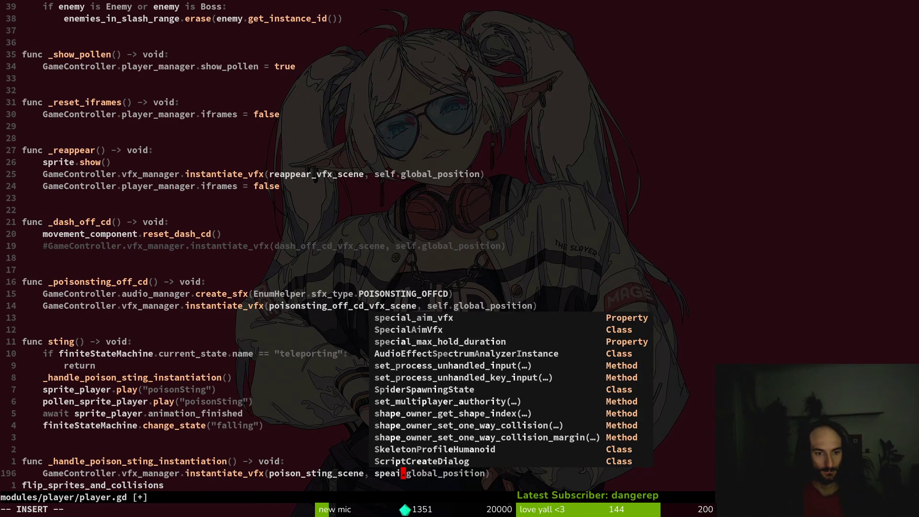
key(BackSpace)
text(i)
key(Tab)
key(Return)
key(Escape)
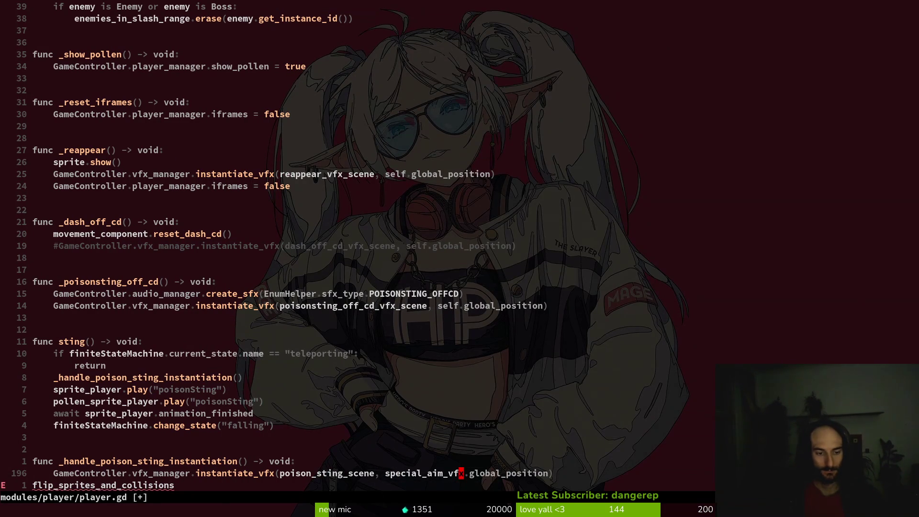
text(:w)
key(Return)
- Delete the stray last line, save, and start a word search from clipboard history
key(j)
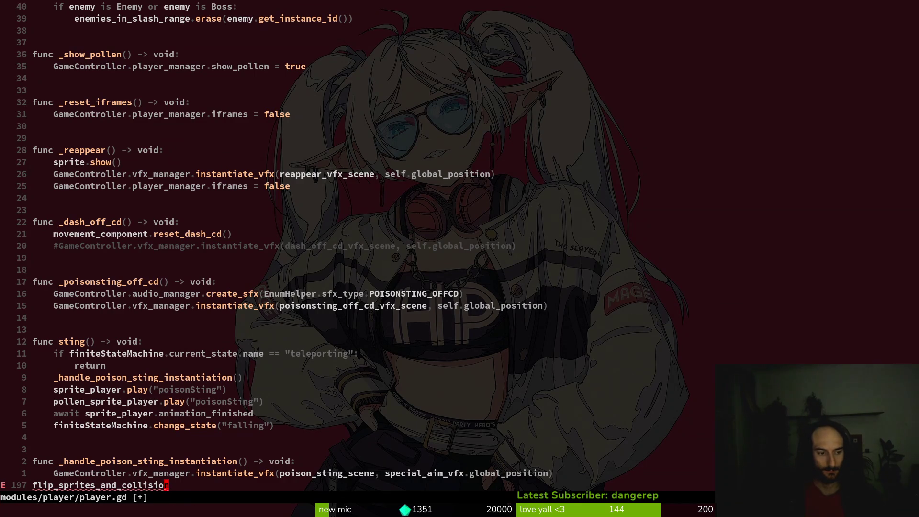
key(d)
key(d)
text(:w)
key(Return)
key(space)
key(p)
key(s)
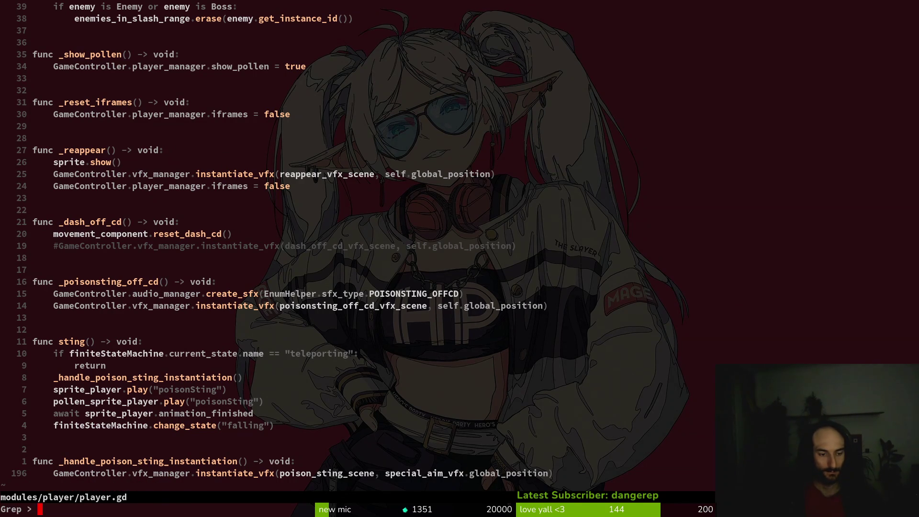
key(ctrl+shift+v)
key(Down)
key(Down)
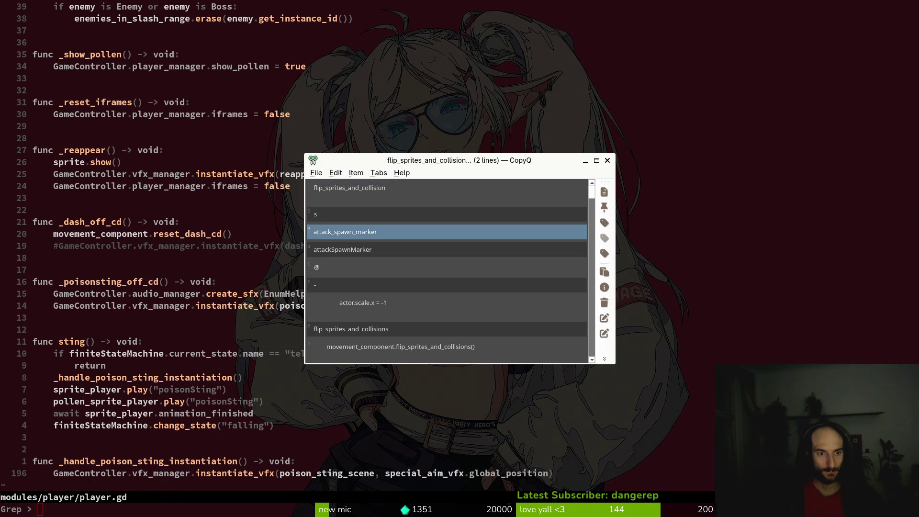
- Grep attack_spawn_marker, switch poison_sting.gd's match to special_aim_vfx, and save
key(Return)
key(Return)
key(Up)
key(Return)
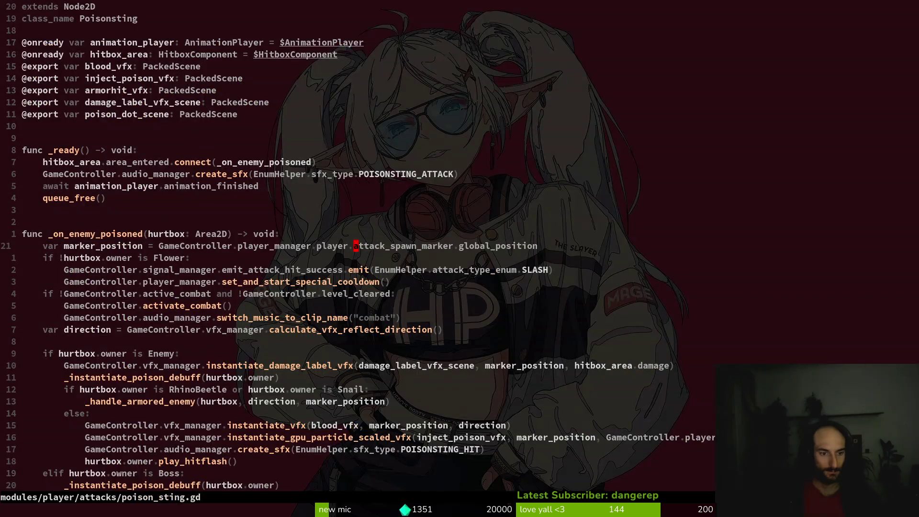
text(cwspe)
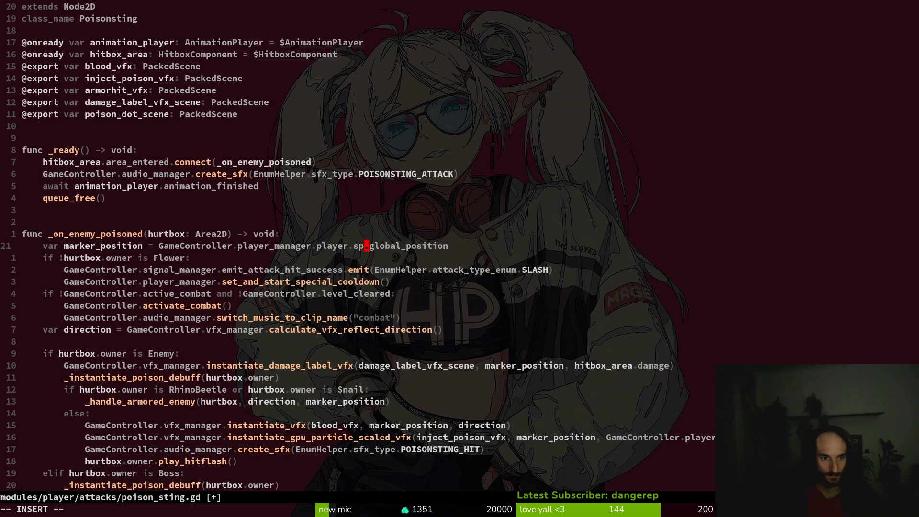
key(Return)
key(Escape)
text(:w)
key(Return)
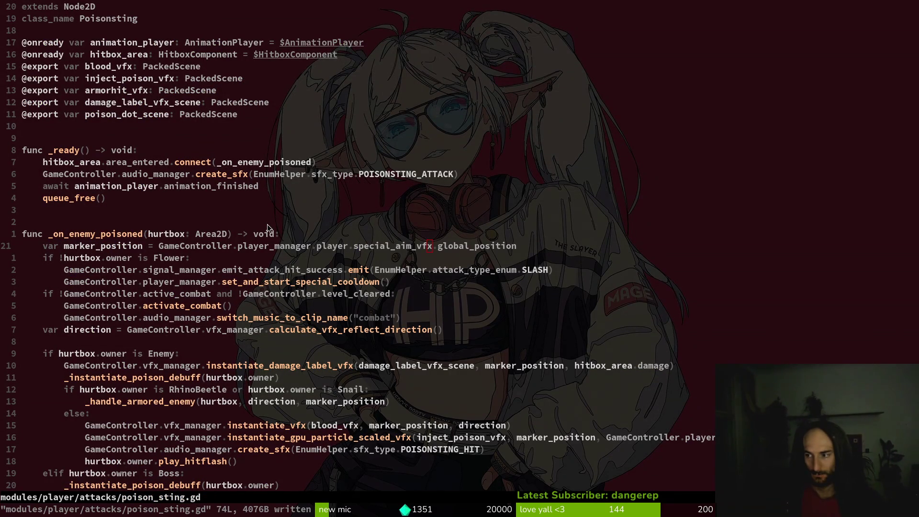
- Test-run the game from Godot with F5 and continue the saved game
key(alt+Tab)
key(F5)
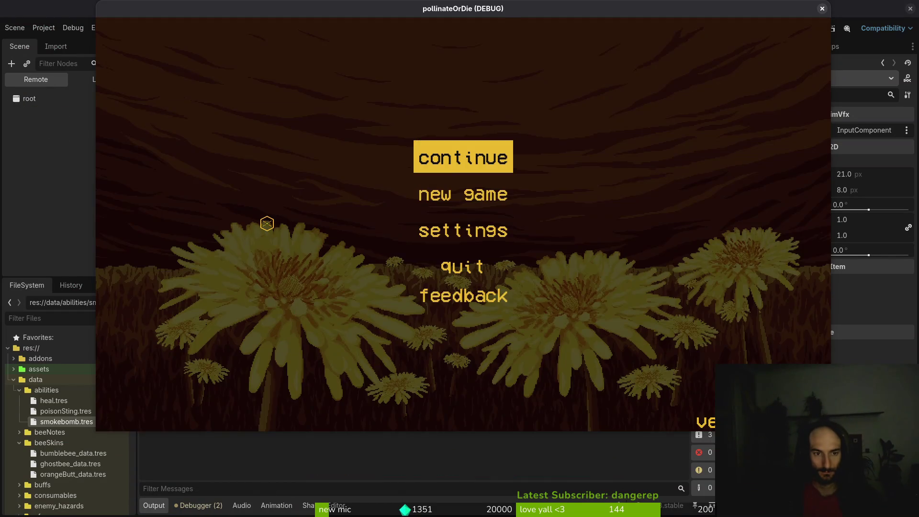
key(Return)
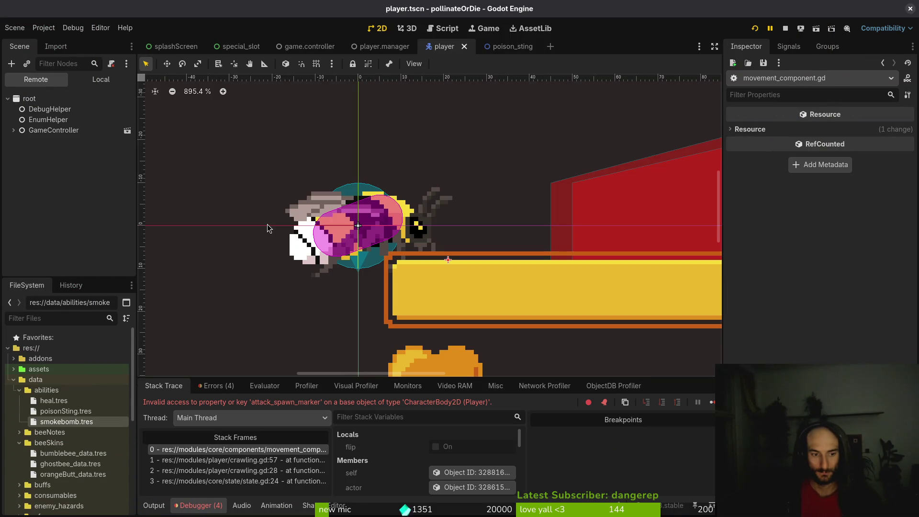
- Back in Neovim after the crash, open movement_component.gd via the file finder
key(alt+Tab)
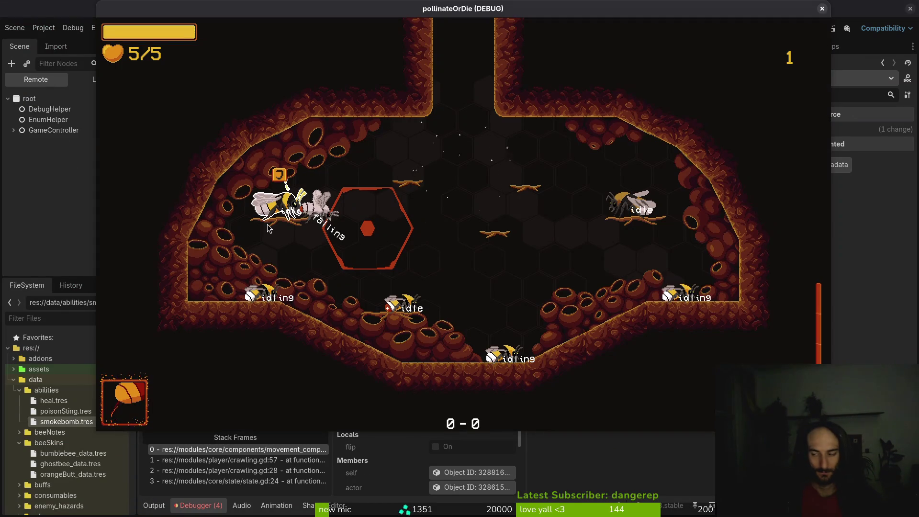
key(alt+Tab)
text(movecom)
key(Return)
- Change both flip lines from attack_spawn_marker to poisonsting_marker and save movement_component.gd
key(j)
key(j)
key(j)
key(k)
key(k)
key(k)
key(k)
key(k)
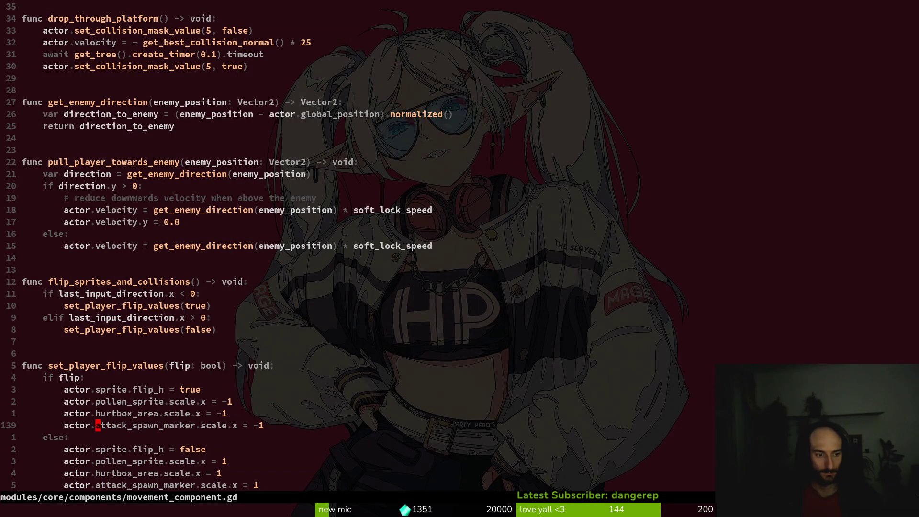
text(ciwpoi)
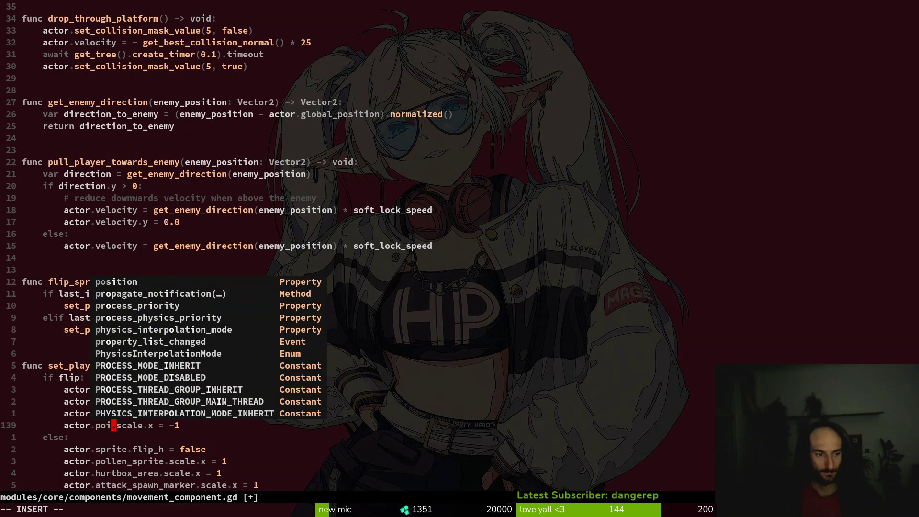
text(sonstin)
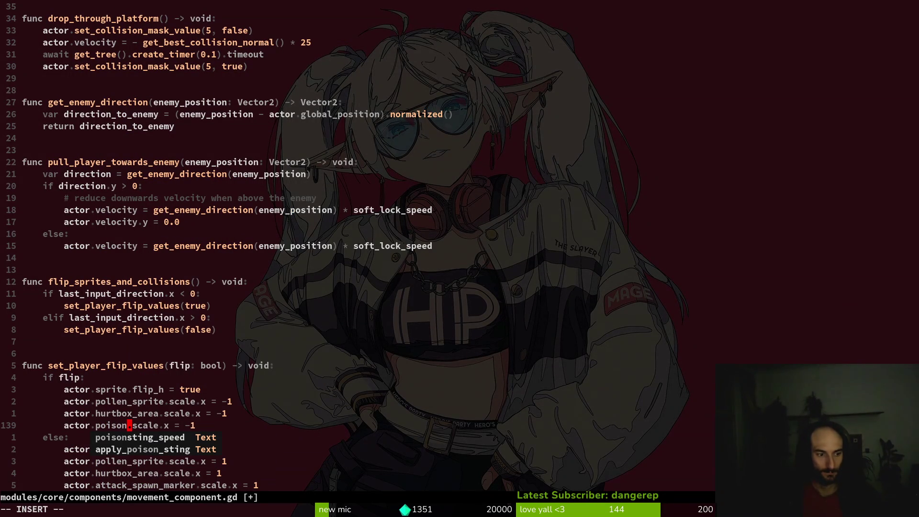
text(g_marker)
key(Escape)
text(b:w)
key(Return)
text(5j)
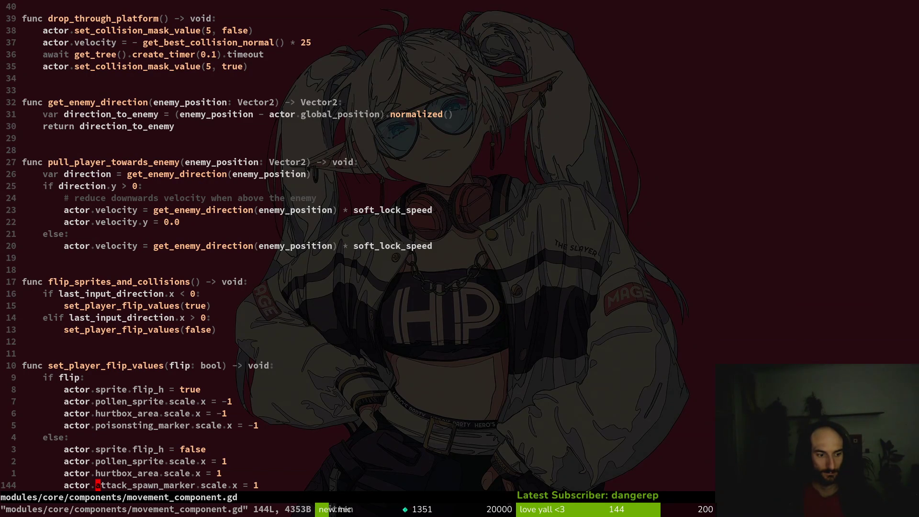
text(vep:w)
key(Return)
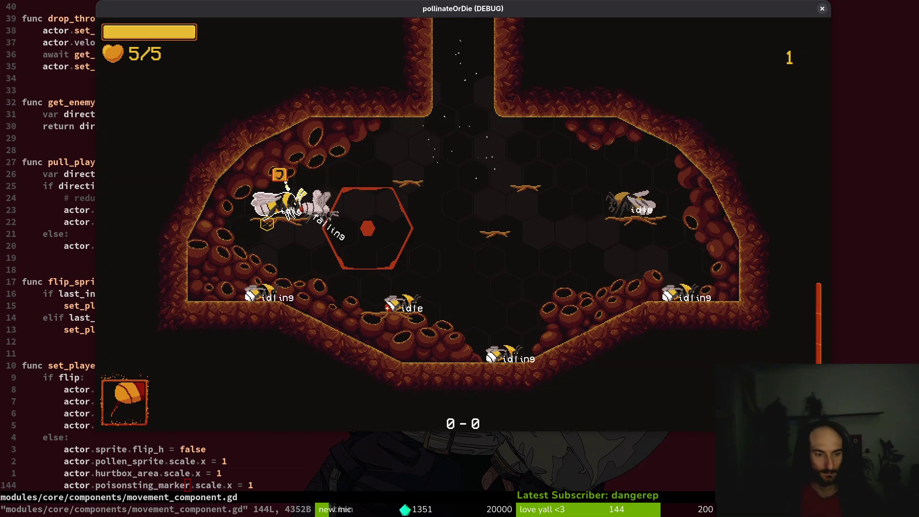
- Relaunch the game in Godot with F5, then close it and return to the code
key(alt+Tab)
key(F5)
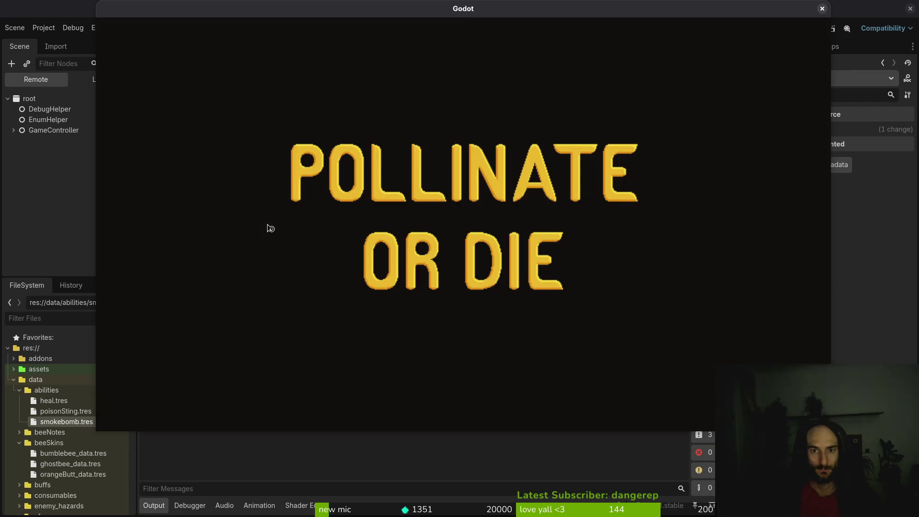
key(Return)
key(alt+F4)
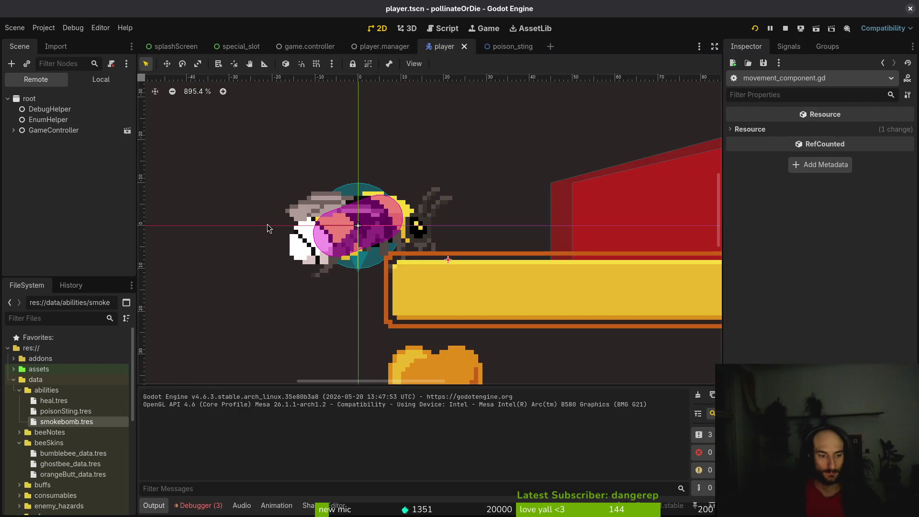
key(alt+Tab)
- Duplicate the actor export line as a new variable player of type Player
key(k)
key(k)
key(k)
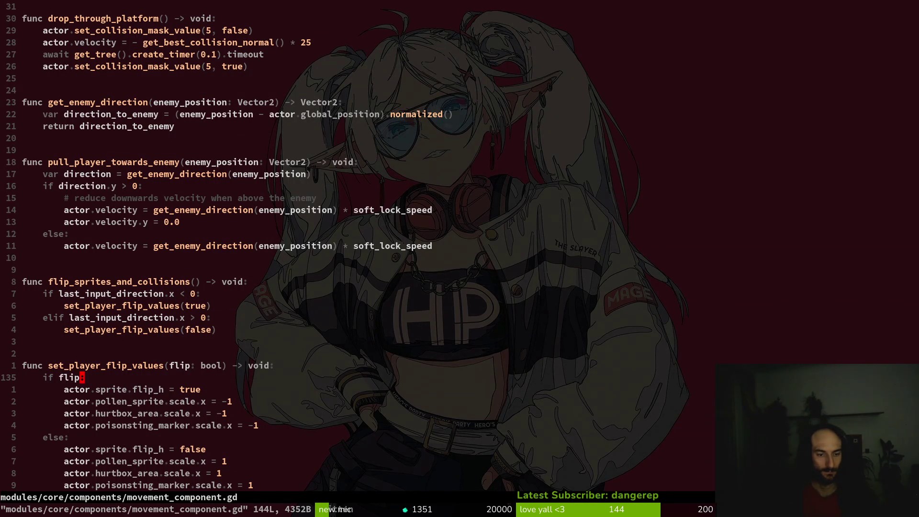
key(alt+Tab)
key(alt+Tab)
key(ctrl+o)
key(ctrl+o)
key(g)
key(g)
key(j)
key(j)
key(j)
key(y)
key(y)
key(p)
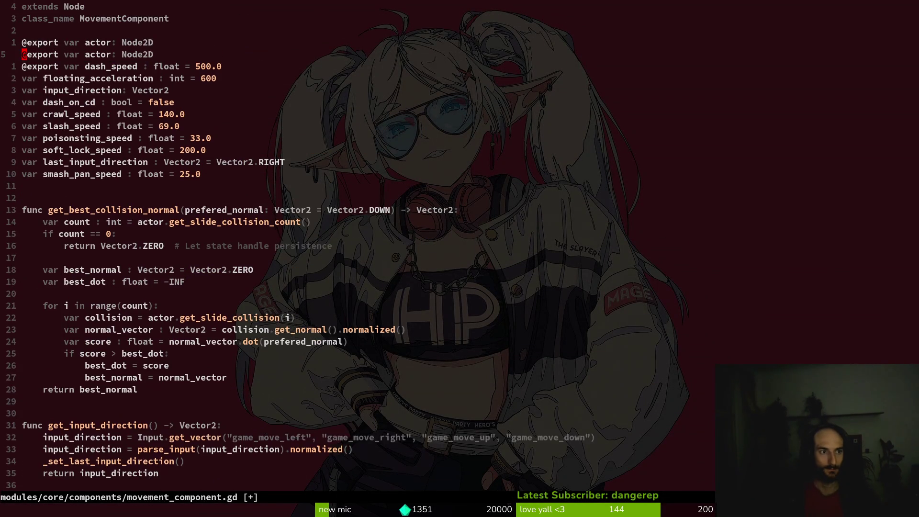
key(w)
key(w)
text(ciwplayer)
key(Escape)
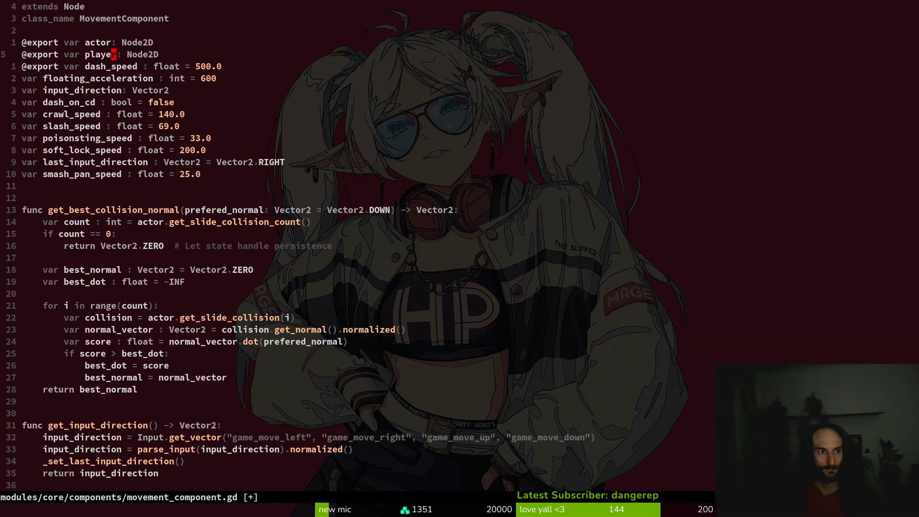
text(ciwPlayer)
key(Escape)
- Begin renaming actor to player on the sprite flip lines, undoing a botched attempt
key(G)
key(k)
key(k)
key(k)
key(b)
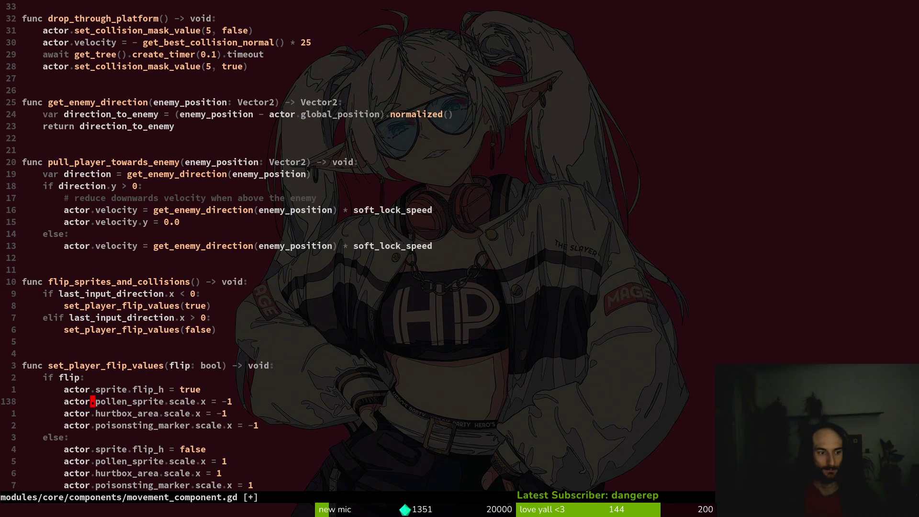
key(j)
key(j)
key(k)
key(k)
key(k)
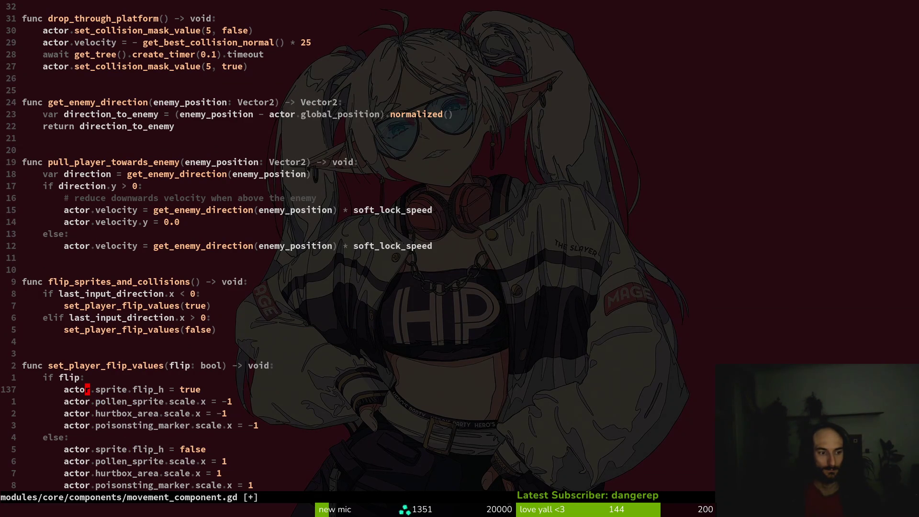
text(baactor)
key(Escape)
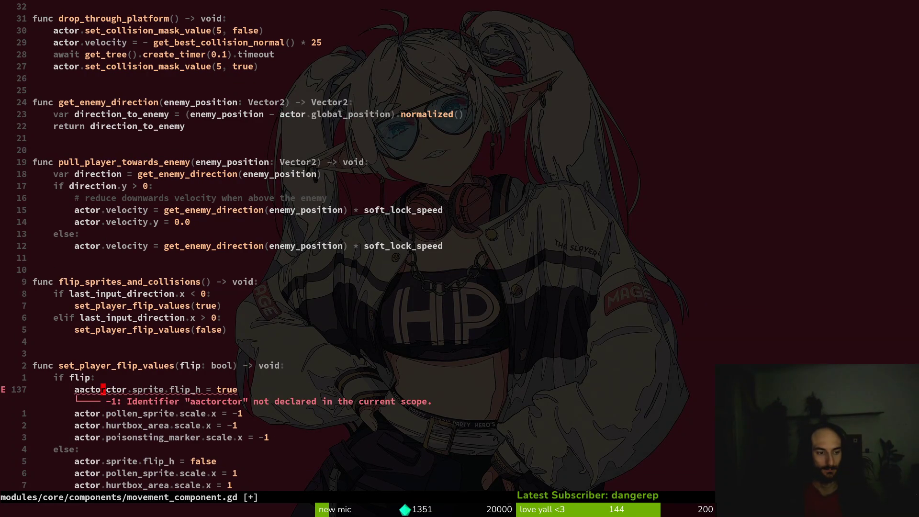
text(ciwplayer)
key(Escape)
key(j)
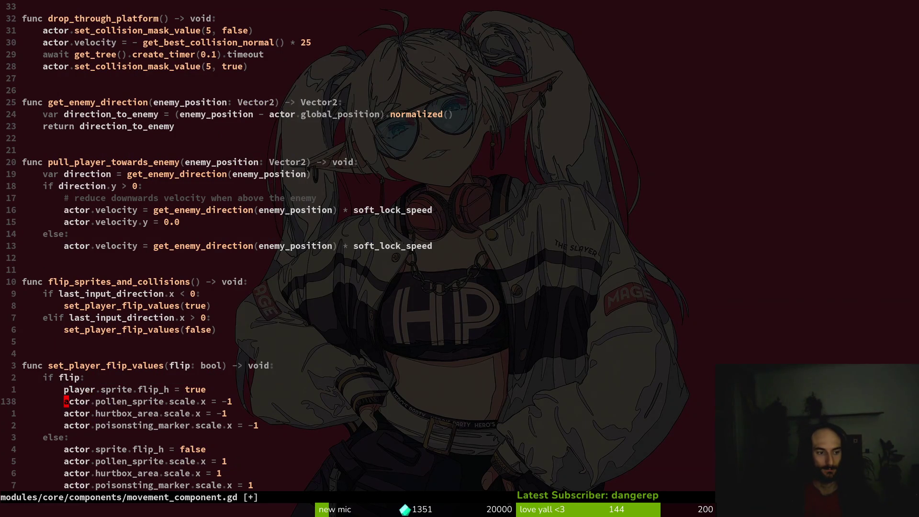
key(period)
key(j)
key(v)
key(Escape)
key(P)
key(u)
- Rename actor to player on flip lines 139 through 143
key(b)
key(v)
key(e)
key(P)
key(j)
key(b)
key(v)
key(e)
key(P)
key(j)
key(j)
key(b)
key(v)
key(e)
key(P)
key(j)
key(b)
key(v)
key(e)
key(P)
- Undo the actor-to-player renames, save movement_component.gd, and return to Godot
key(u)
key(u)
key(u)
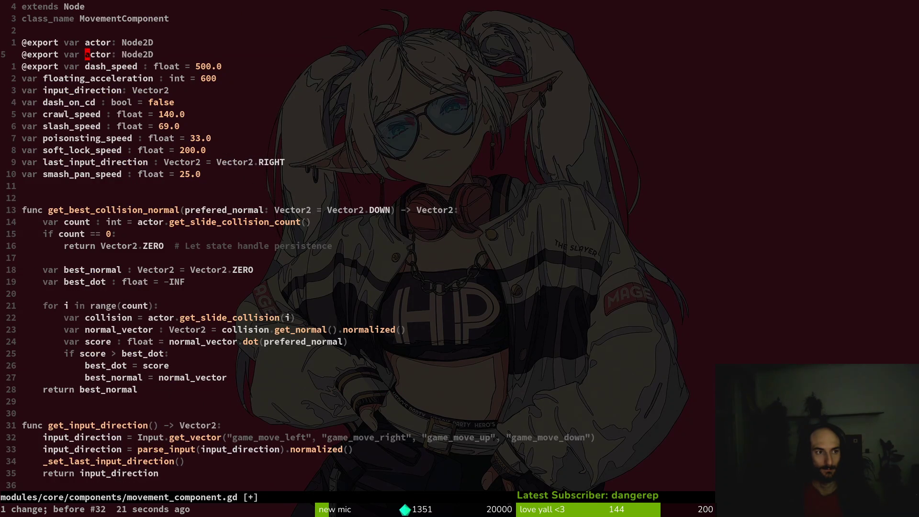
text(u)
text(:w)
key(Return)
key(G)
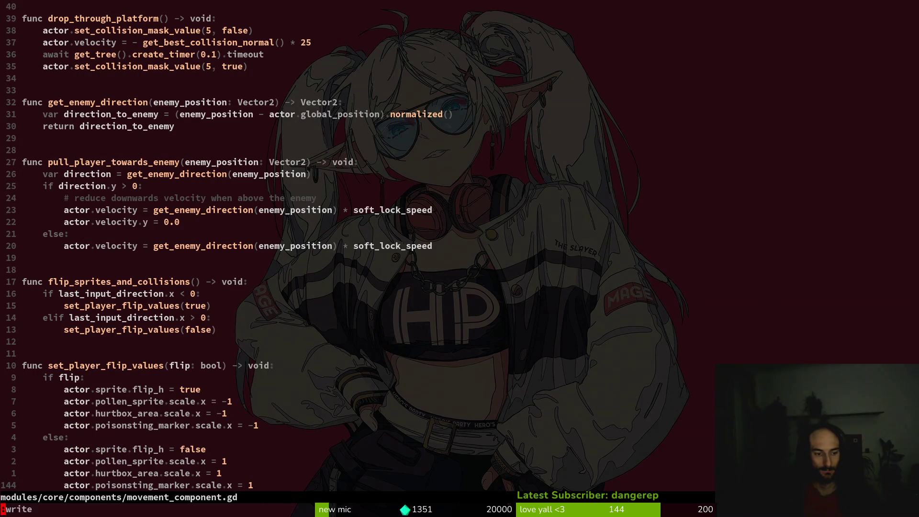
key(alt+Tab)
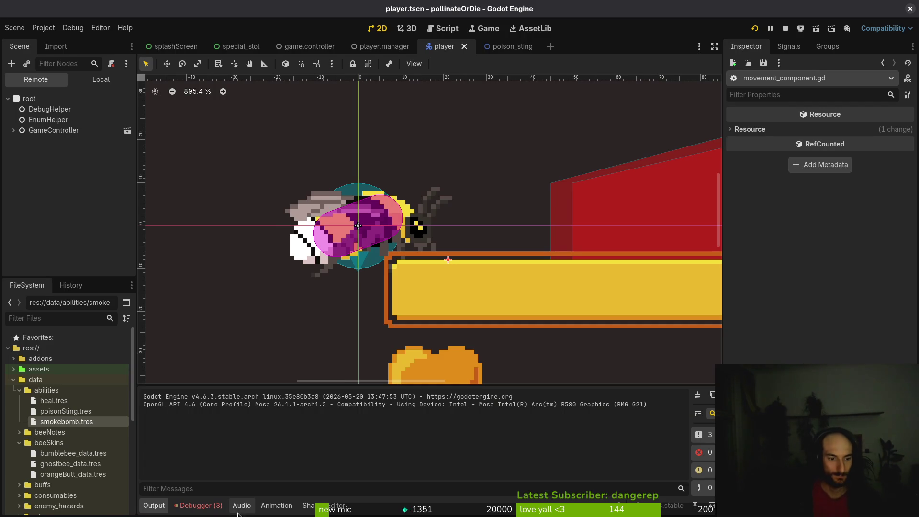
- Review the three errors listed in the Godot Debugger's Errors tab
click(198, 506)
click(218, 387)
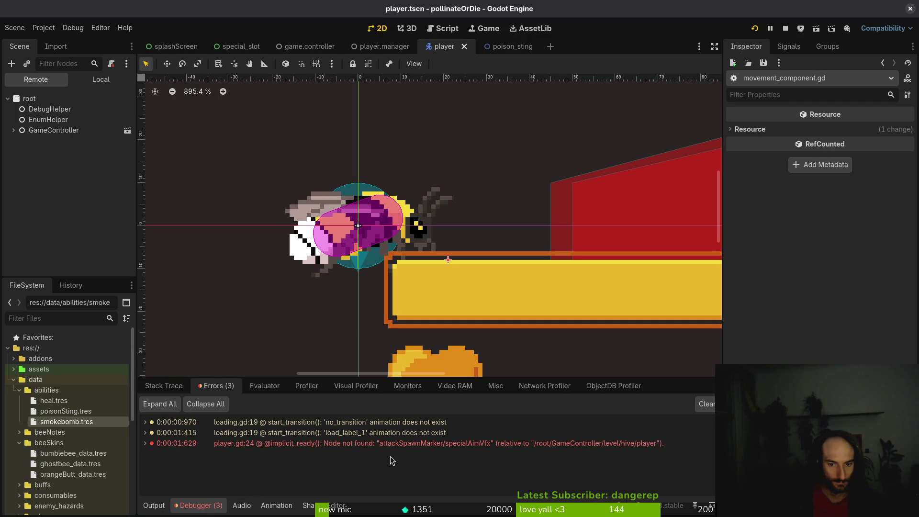
key(alt+Tab)
key(alt+Tab)
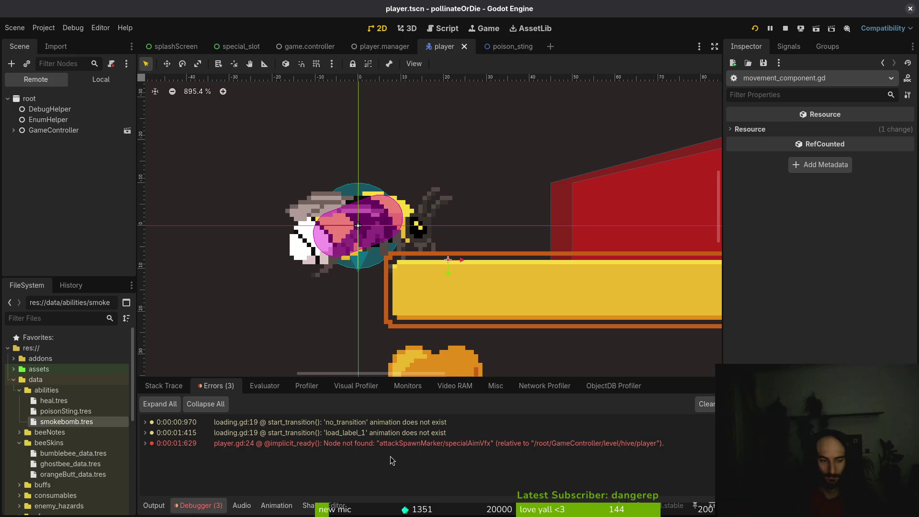
key(alt+Tab)
- On player.gd line 24, change the special_aim_vfx node path to poisonstingMarker
key(space)
key(f)
key(f)
text(pla)
key(Return)
text(:24)
key(Return)
key(y)
key(y)
key(f)
key(:)
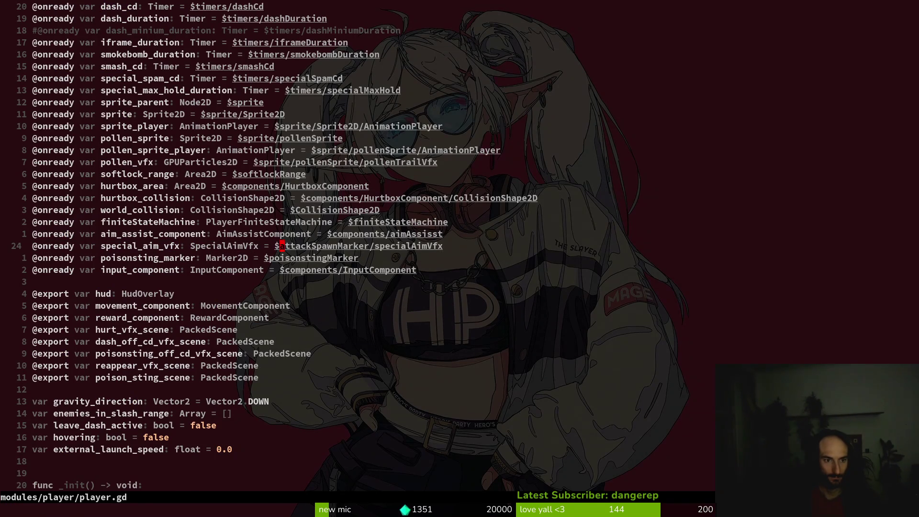
text(cwpoi)
key(Tab)
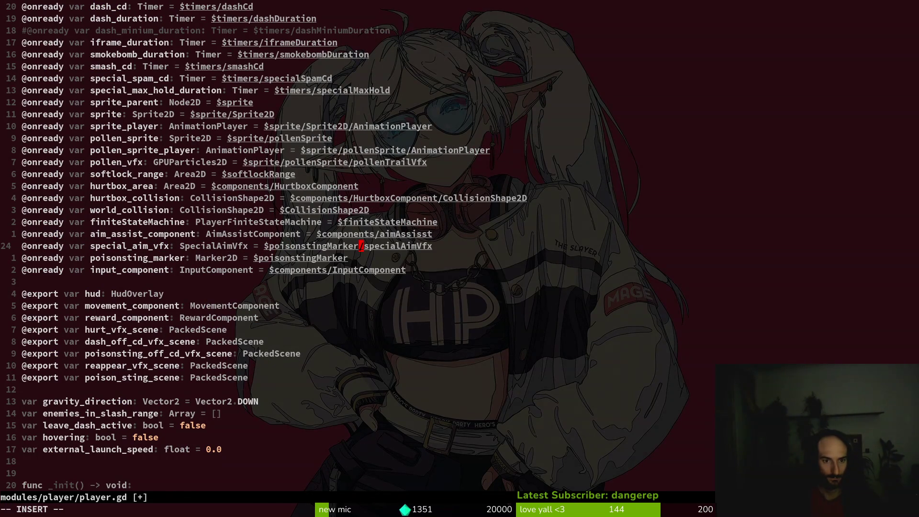
key(Escape)
- Save player.gd with :w and relaunch the game with F5
text(:w)
key(Return)
key(alt+Tab)
key(F5)
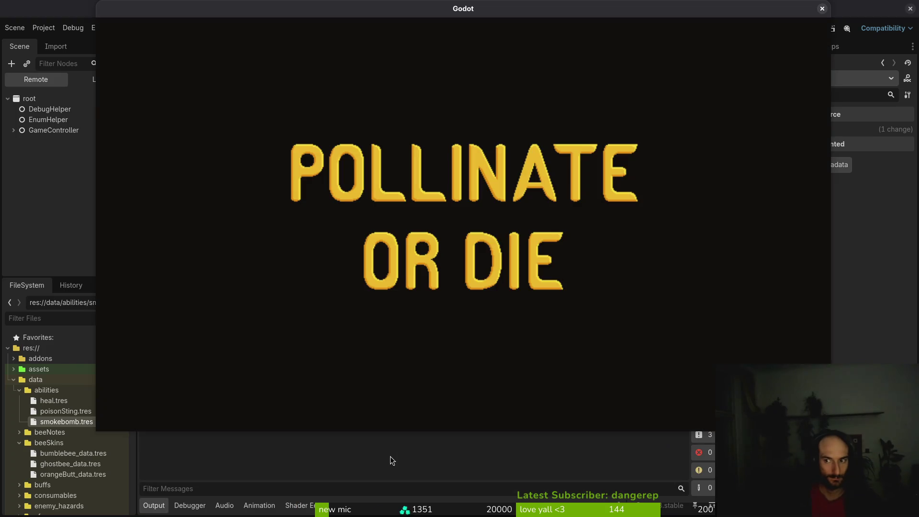
- Continue into gameplay, turn off state labels and turn on collision shape drawing in the debug menu
key(Return)
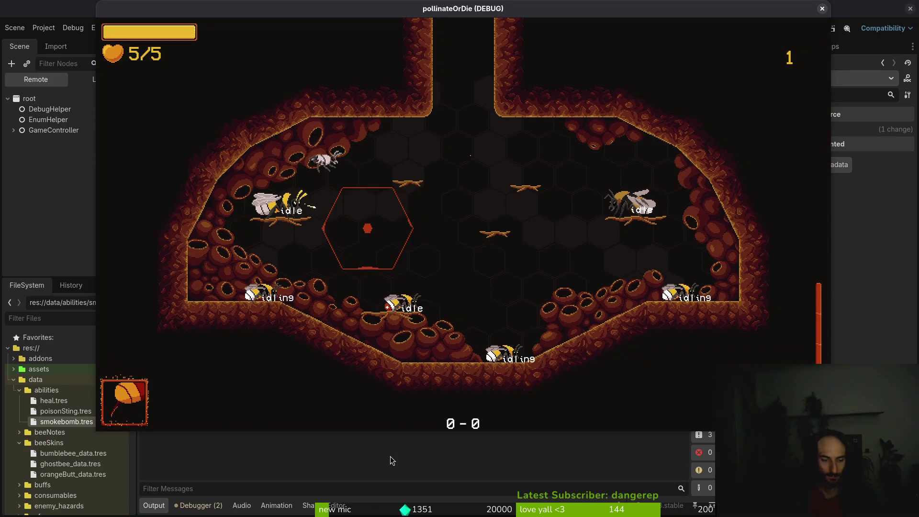
key(s)
key(space)
key(F1)
key(Down)
key(space)
key(Down)
key(space)
key(Escape)
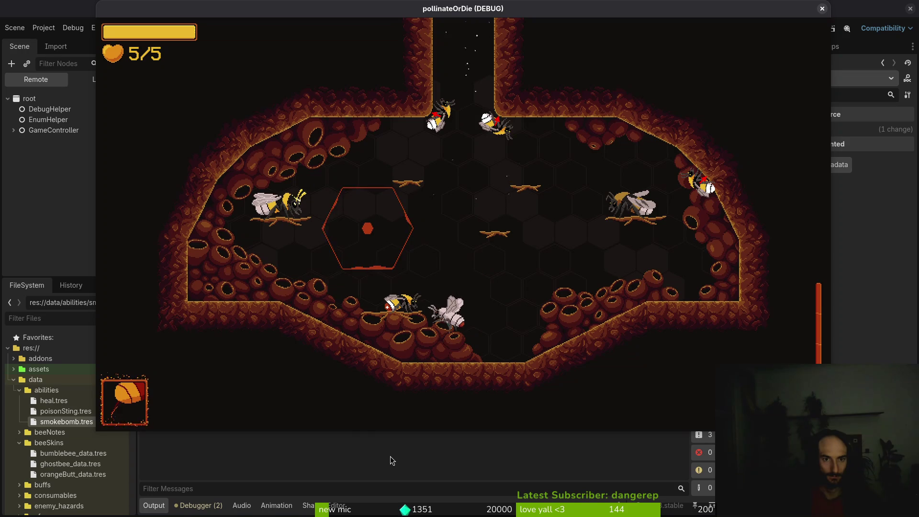
- Fly the bee up through the hive, then turn collision shape drawing back off
key(w)
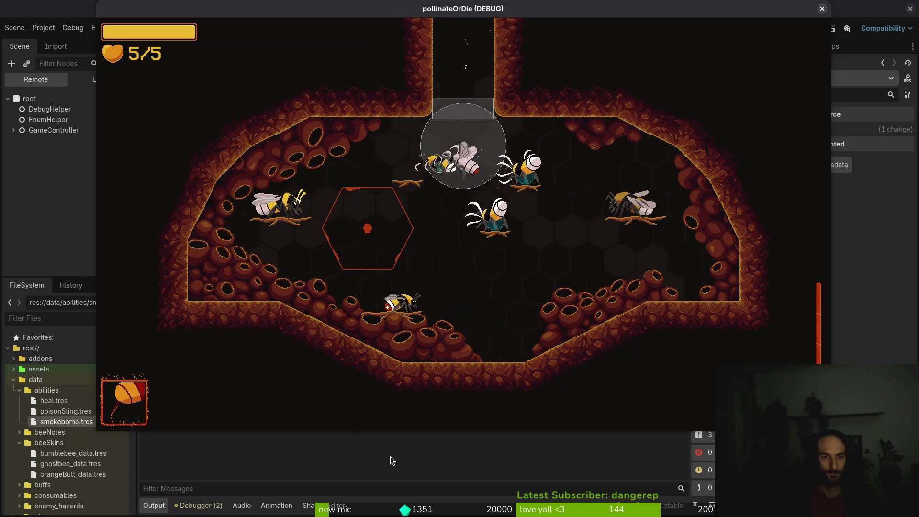
key(w)
key(Escape)
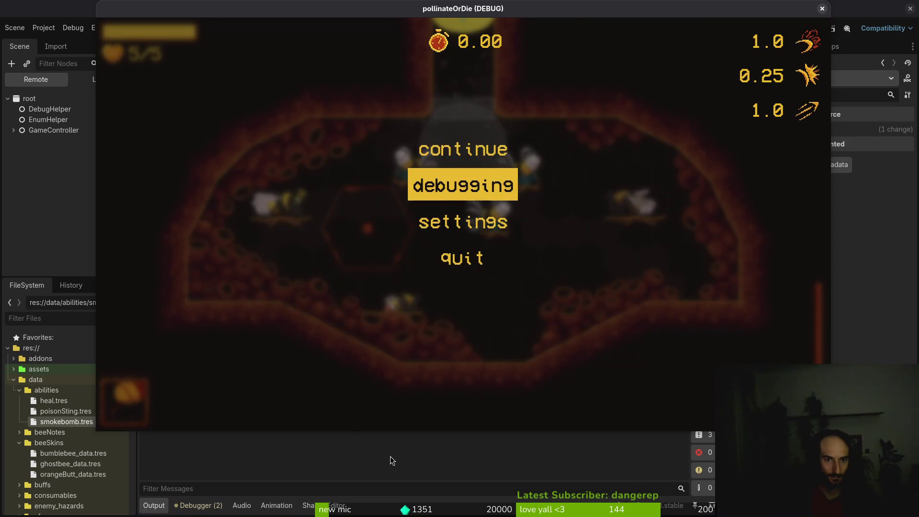
key(Return)
key(Return)
key(Escape)
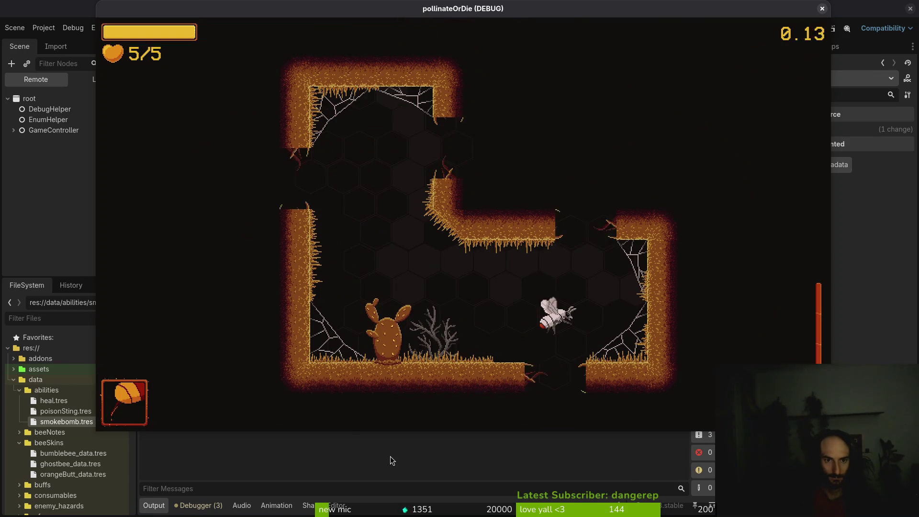
- Use the smokebomb ability, fight around the next room, then pause and stop the game
key(w)
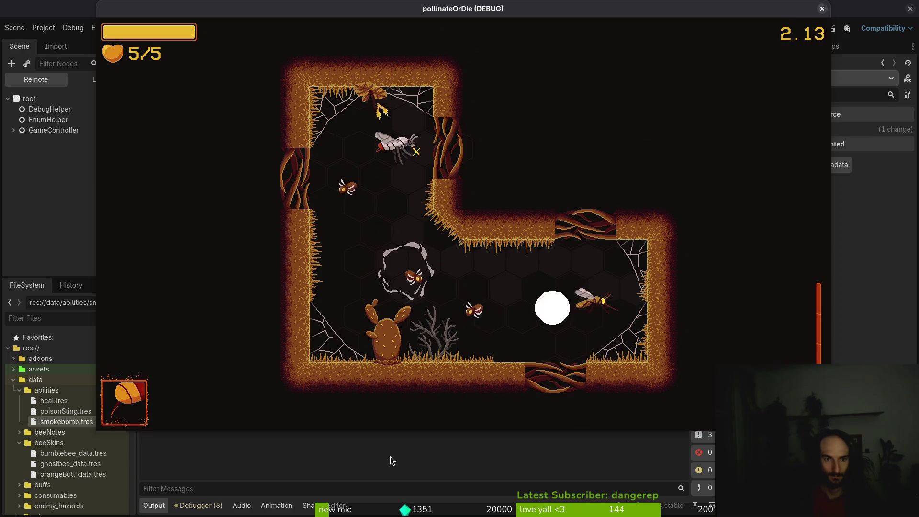
key(space)
key(s)
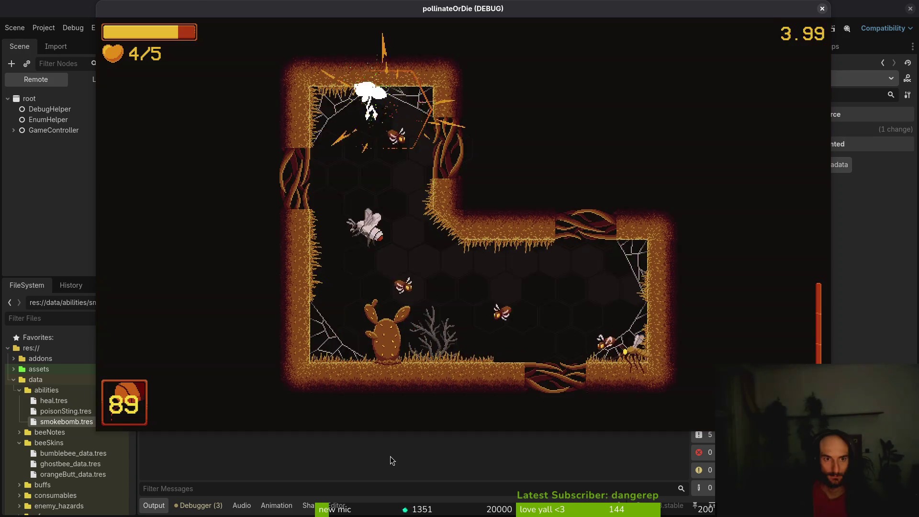
key(d)
key(a)
key(w)
key(s)
key(w)
key(d)
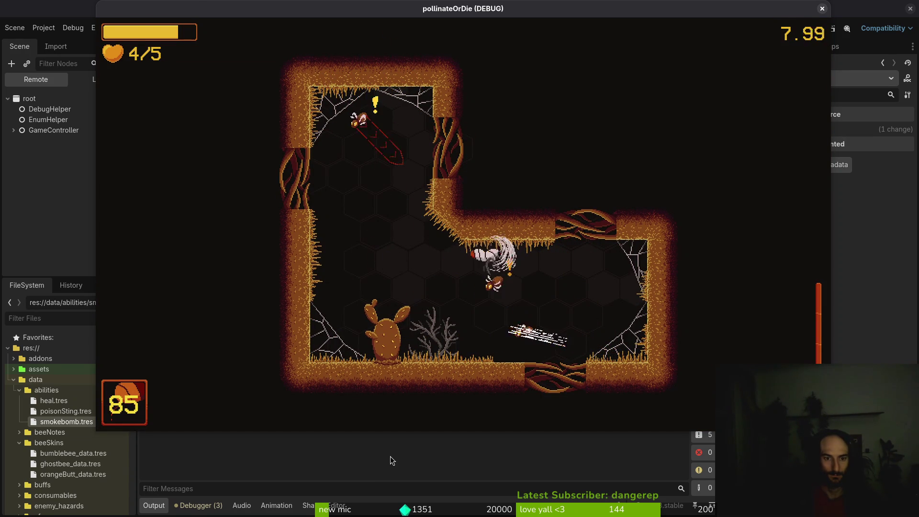
key(a)
key(w)
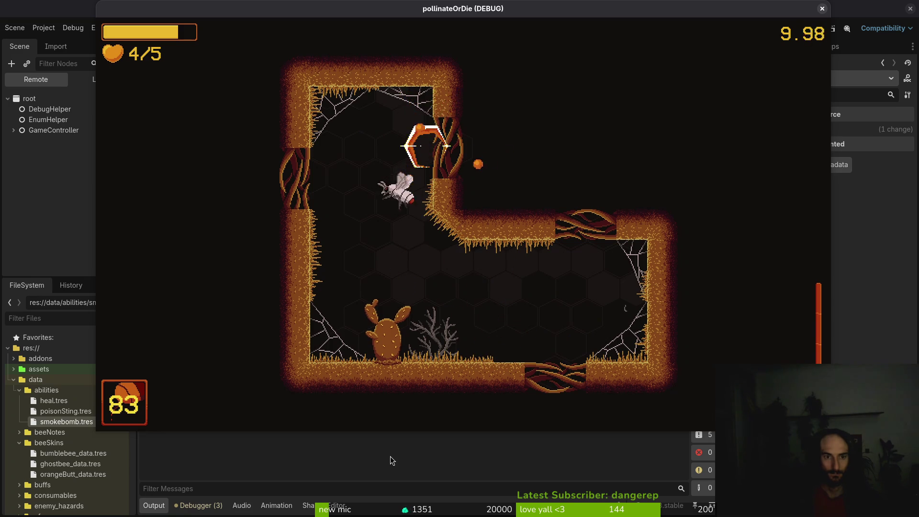
key(Escape)
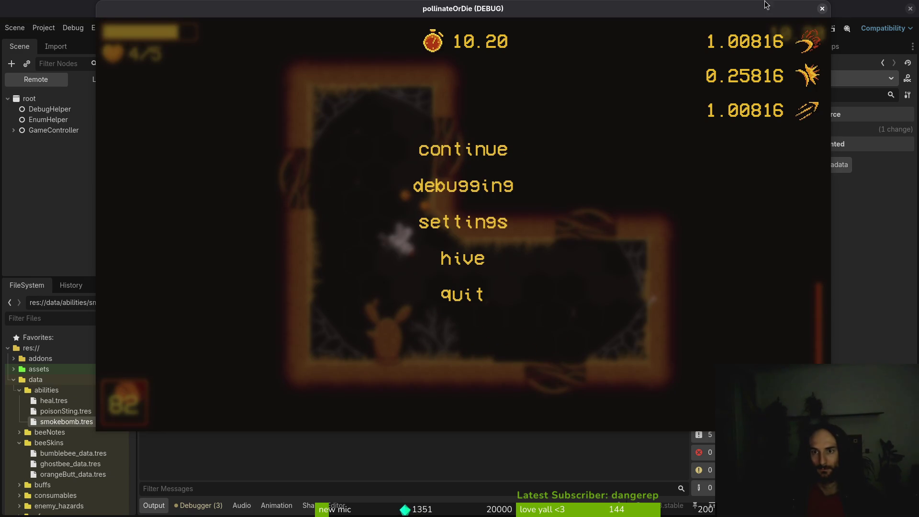
click(821, 8)
- Quick-open the poisonSting.tres ability resource
key(alt+shift+o)
text(poissint)
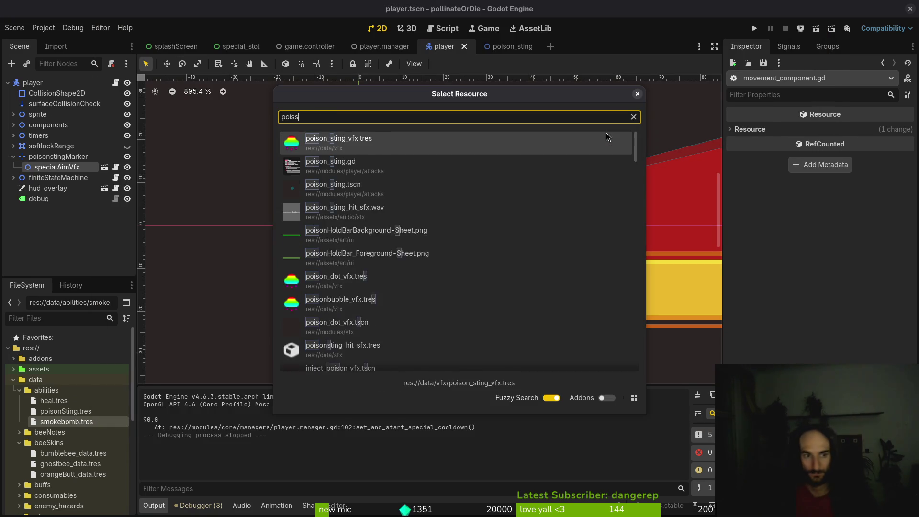
key(Down)
key(Down)
key(Up)
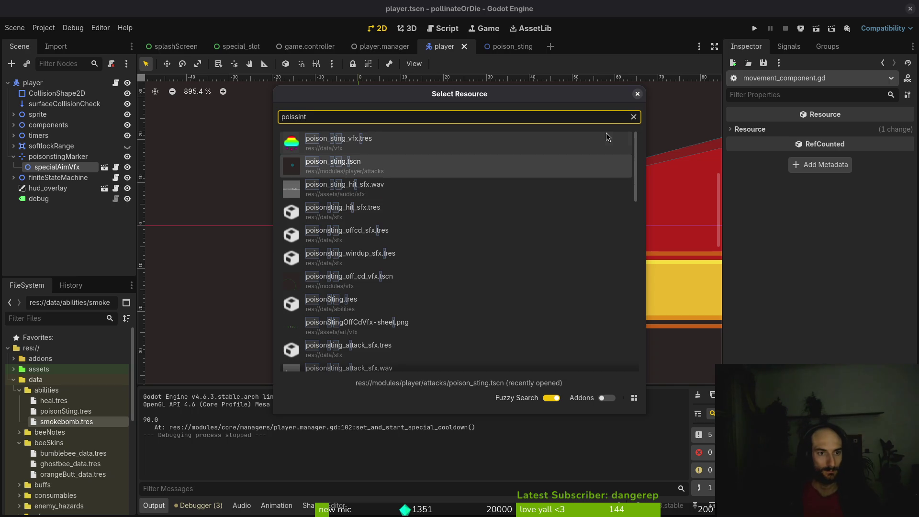
key(BackSpace)
key(BackSpace)
key(BackSpace)
text(ting)
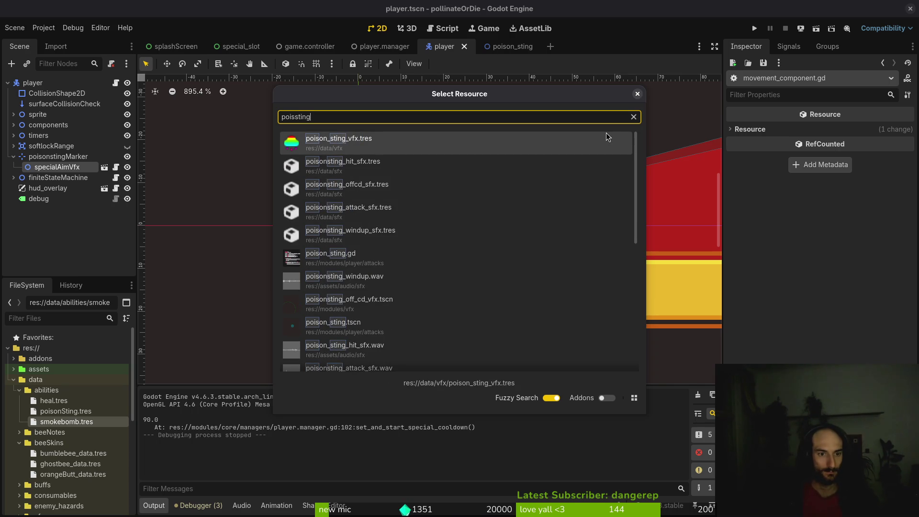
key(Down)
key(Down)
key(Down)
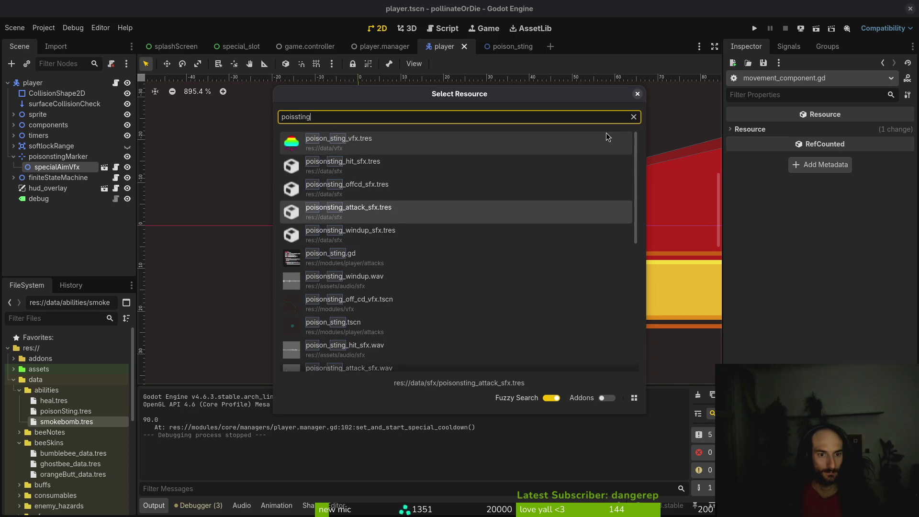
key(Down)
key(Down)
key(Down)
key(Up)
key(Up)
key(Up)
key(Up)
key(Up)
key(Up)
key(Down)
key(Down)
key(Down)
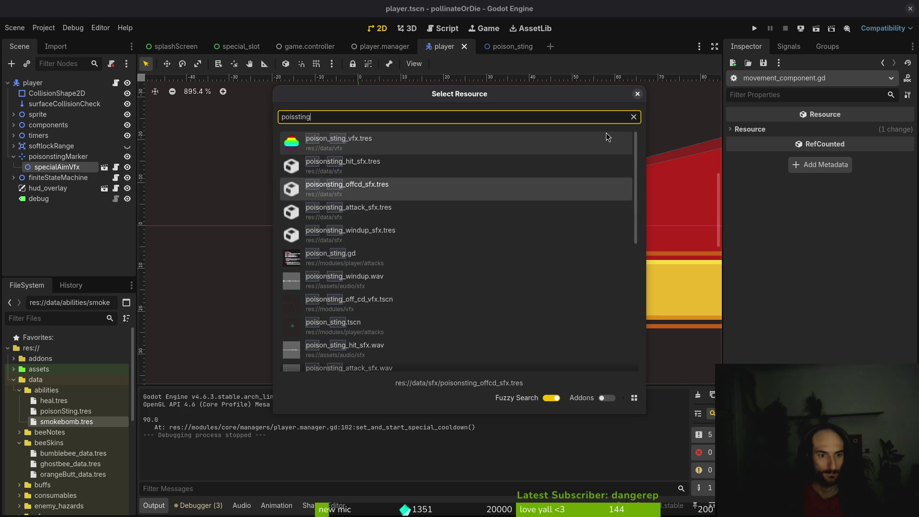
key(Down)
key(Down)
key(Down)
key(Up)
key(Up)
key(Up)
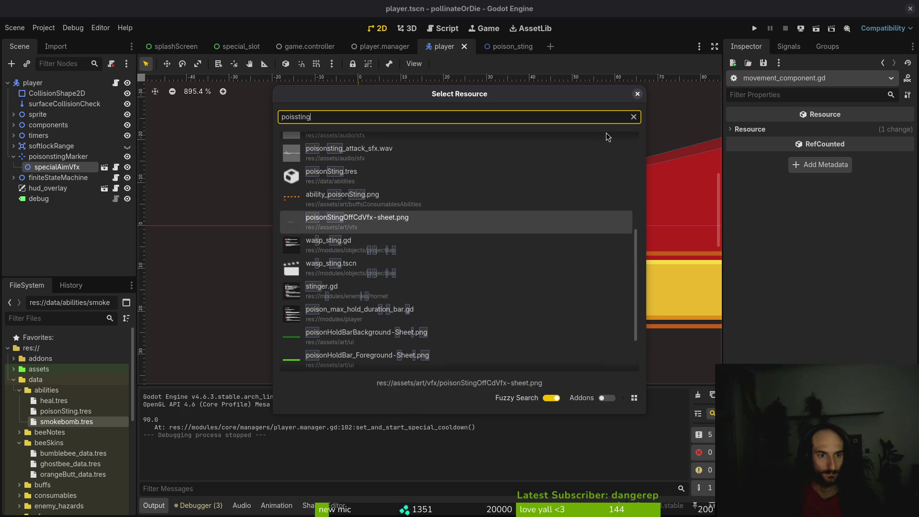
key(Return)
- Change poisonSting's Cooldown Duration in the Inspector from 90 to 45
click(871, 205)
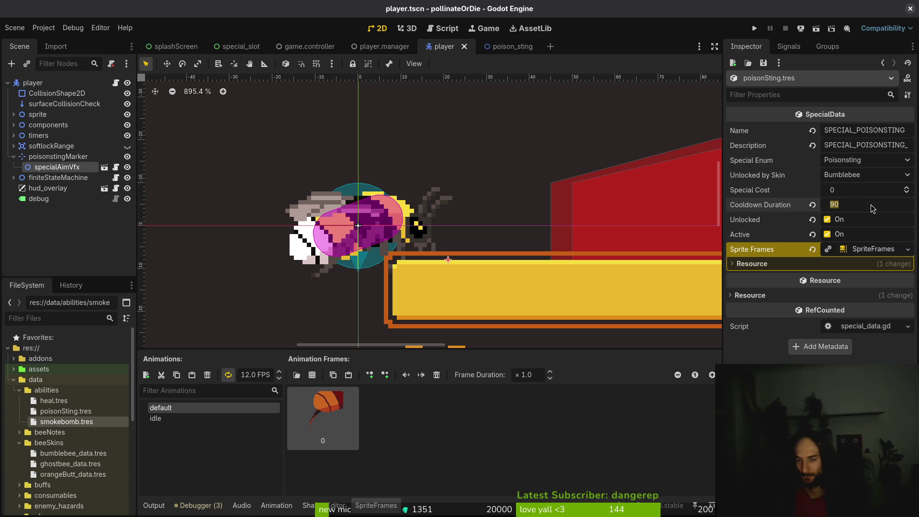
key(BackSpace)
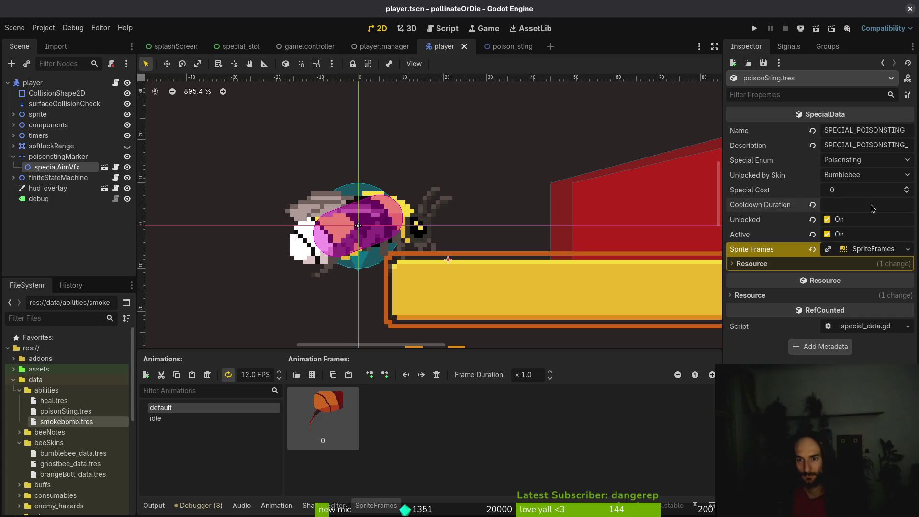
text(45)
key(Return)
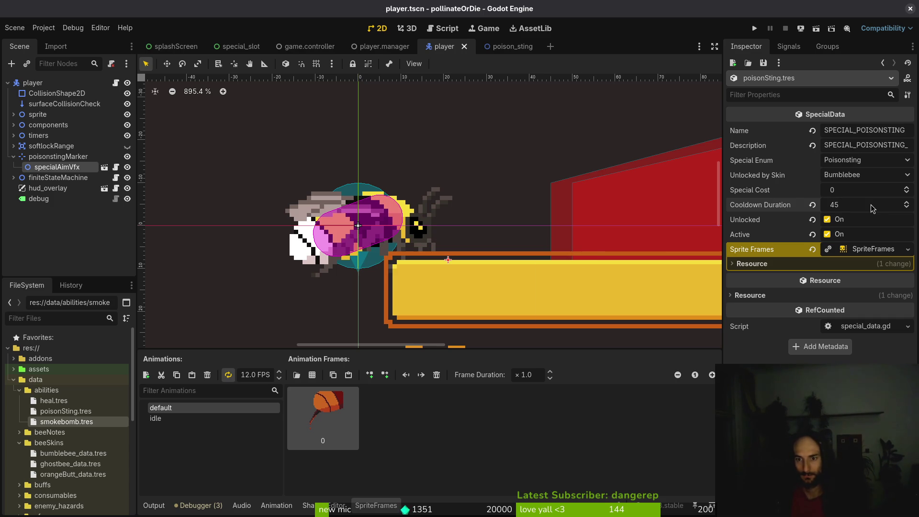
key(alt+shift+o)
- Open poison_dot_vfx.tscn, check the duration Timer's 15.1-second Wait Time, then close the scene
text(poidot)
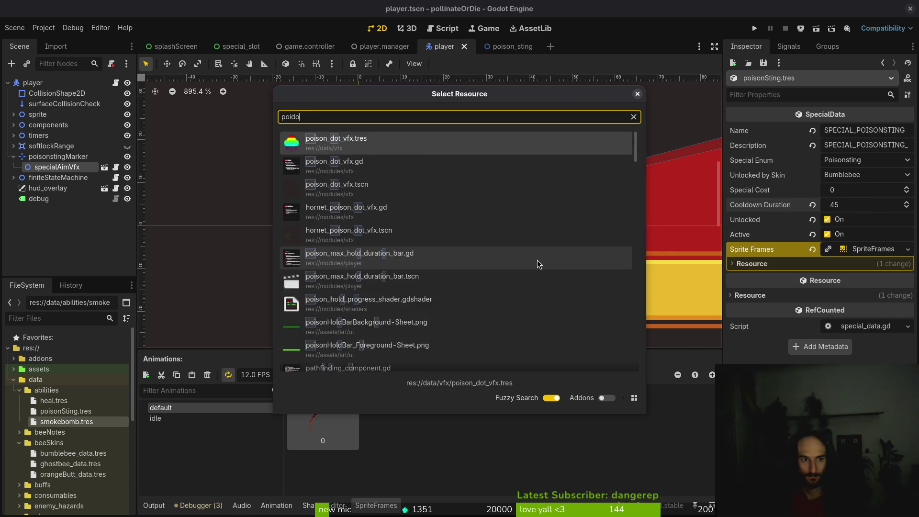
key(Down)
key(Down)
key(Return)
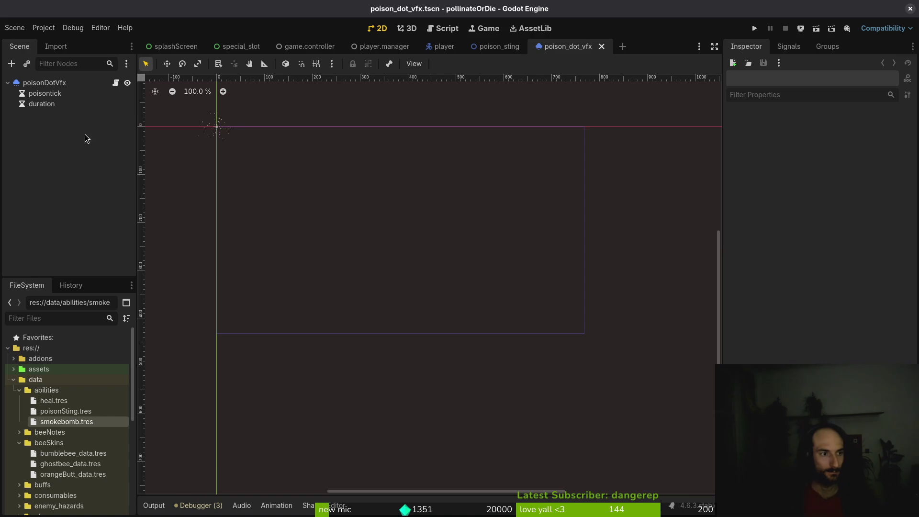
click(44, 93)
click(46, 107)
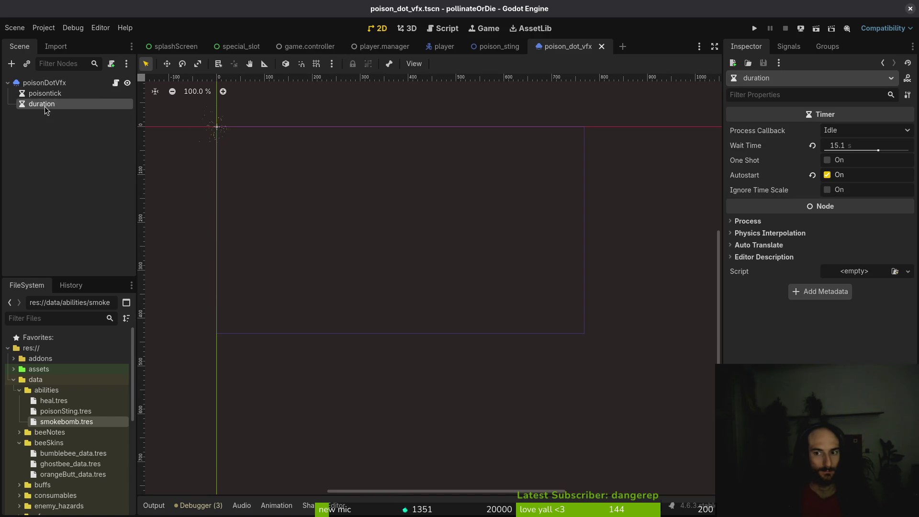
click(62, 147)
click(63, 168)
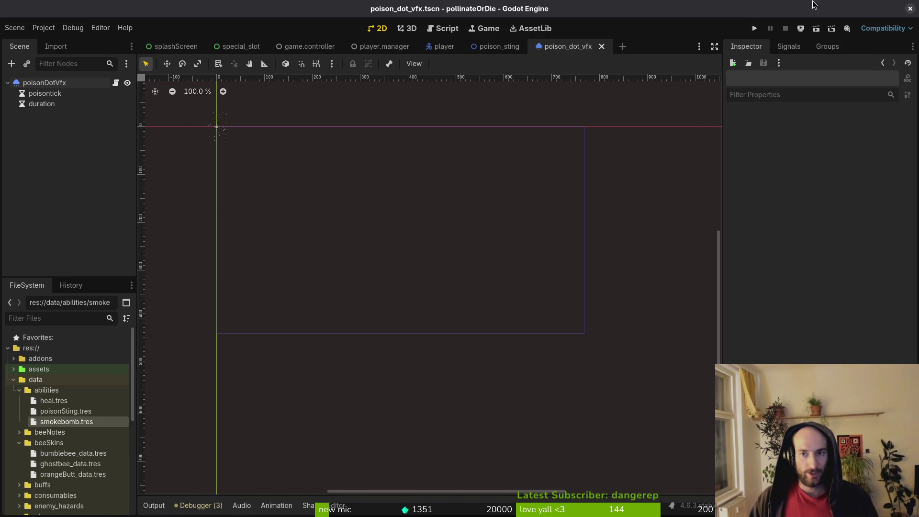
middle_click(576, 46)
- Close the poison_sting, player, player.manager, special_slot and splashScreen tabs, then run the game
middle_click(484, 48)
middle_click(434, 53)
middle_click(383, 48)
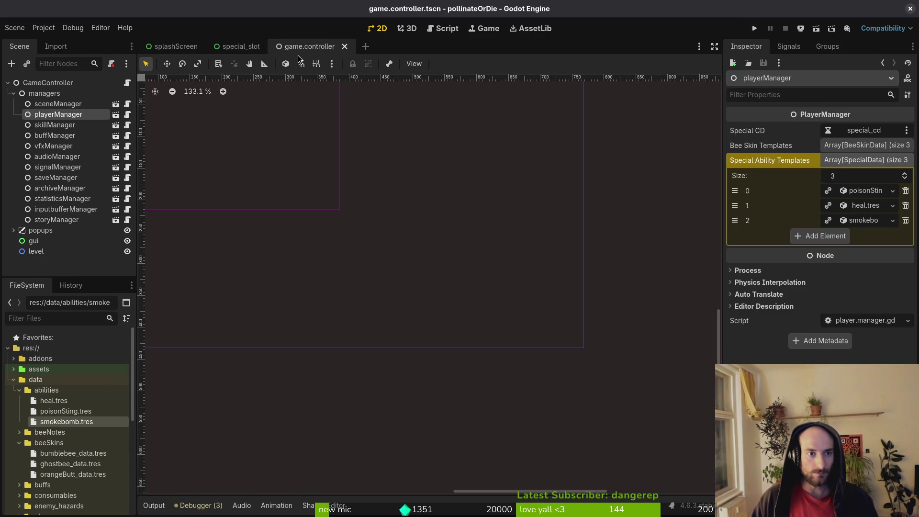
middle_click(243, 52)
middle_click(173, 46)
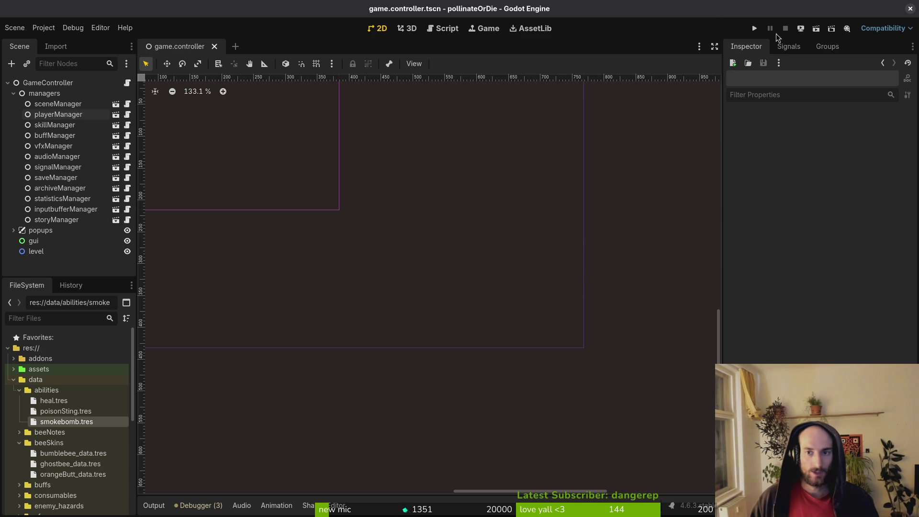
click(755, 29)
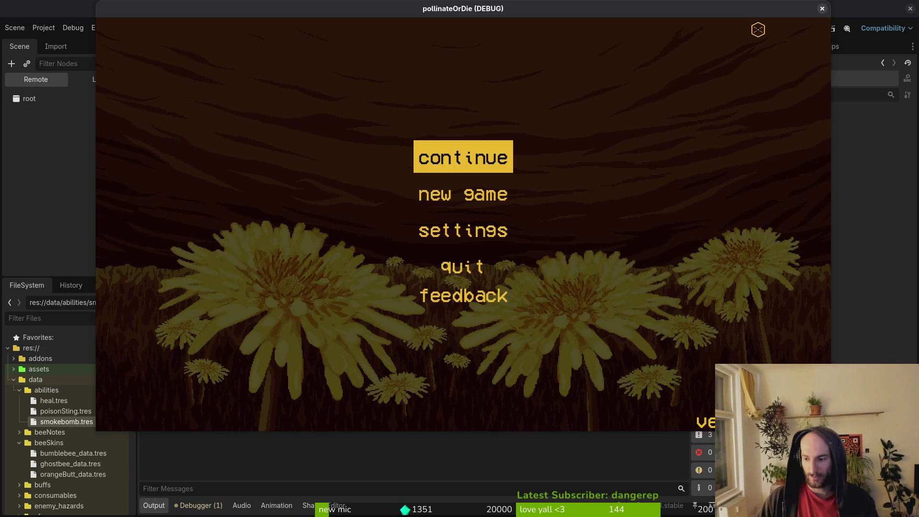
- Continue into the level and cycle through the in-game debugging options before resuming
key(Return)
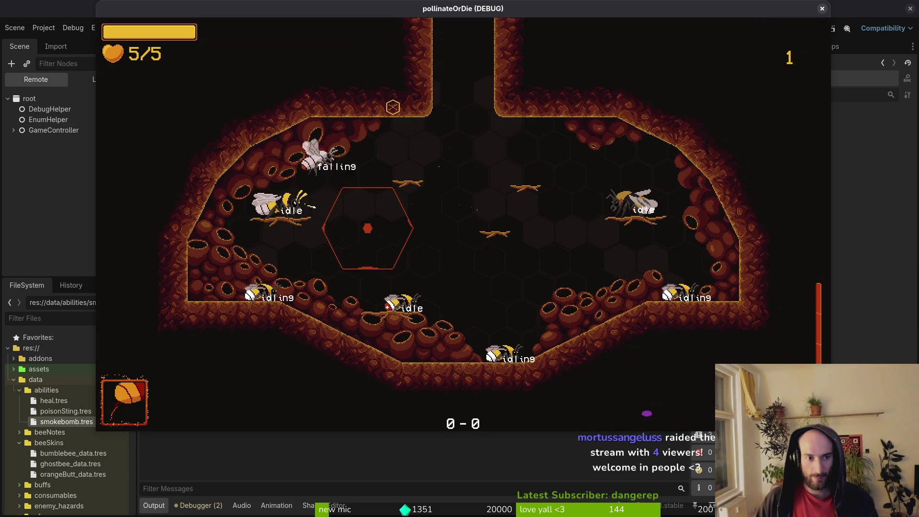
key(Escape)
key(Down)
key(Return)
key(Down)
key(Escape)
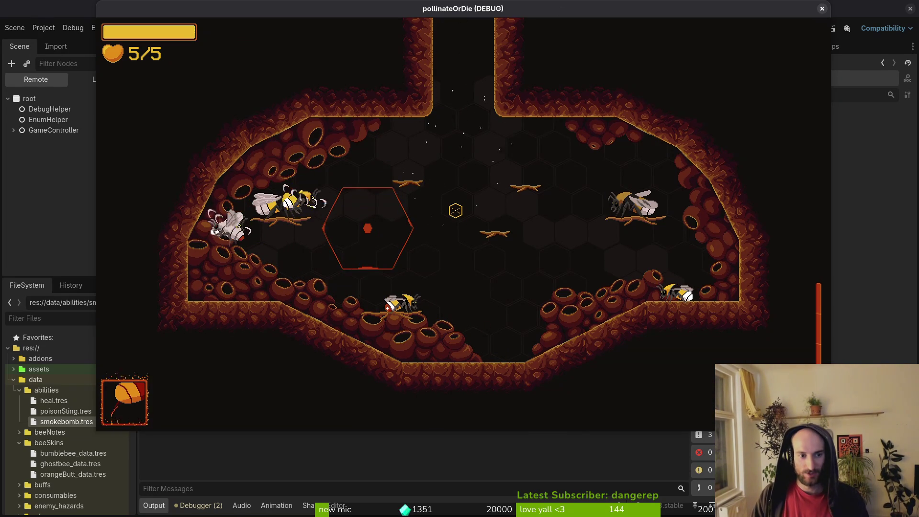
- Equip smokebomb on the upgrades menu's abilities page
key(Tab)
key(Tab)
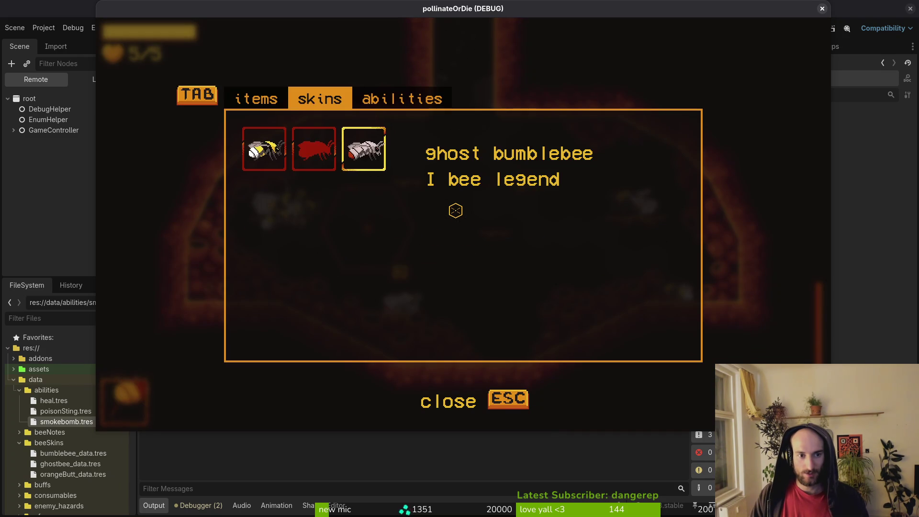
key(Tab)
key(Right)
key(Right)
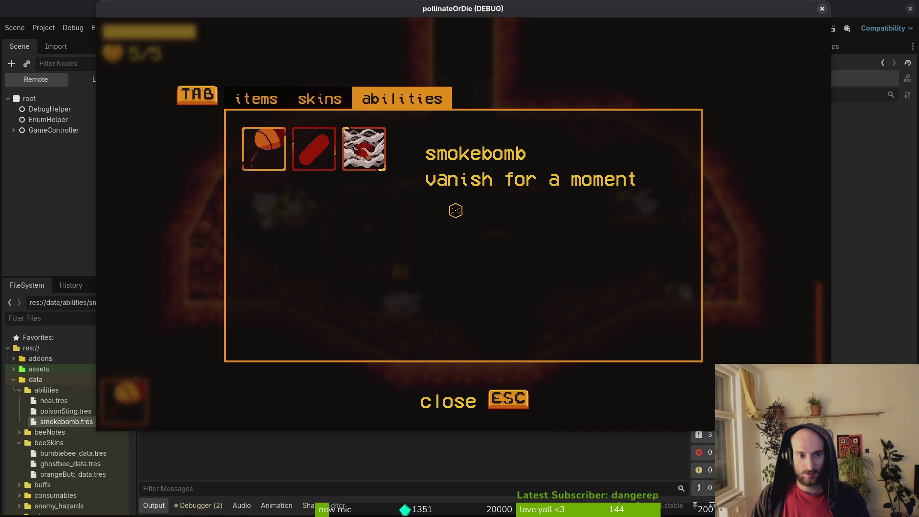
key(Tab)
key(shift+Tab)
key(Right)
key(Right)
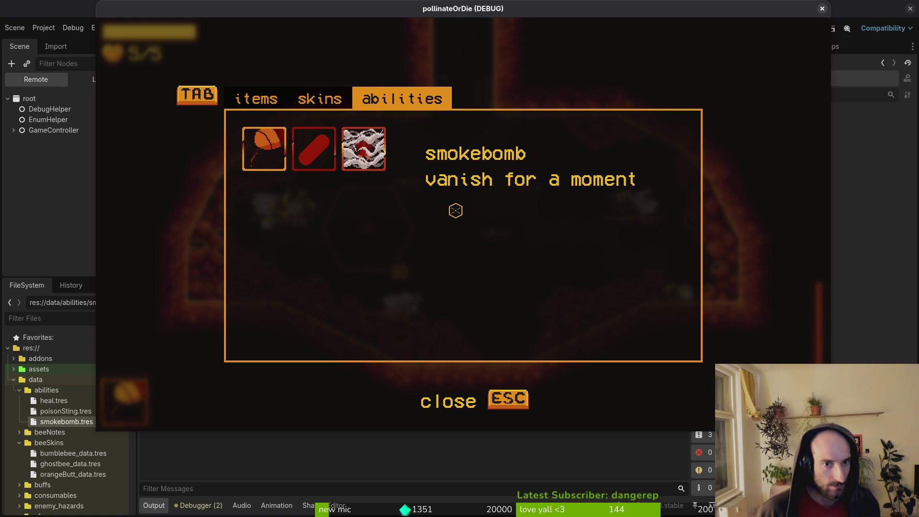
key(Right)
key(Right)
key(Left)
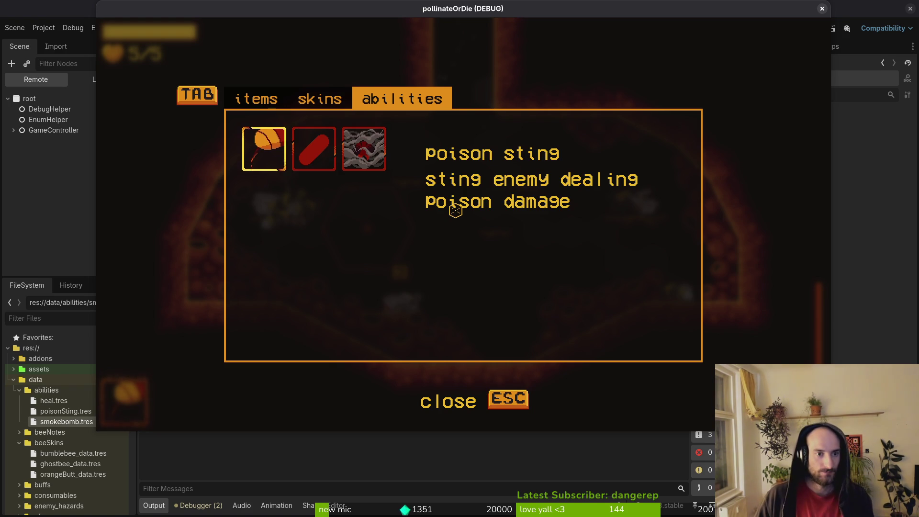
key(Left)
key(Escape)
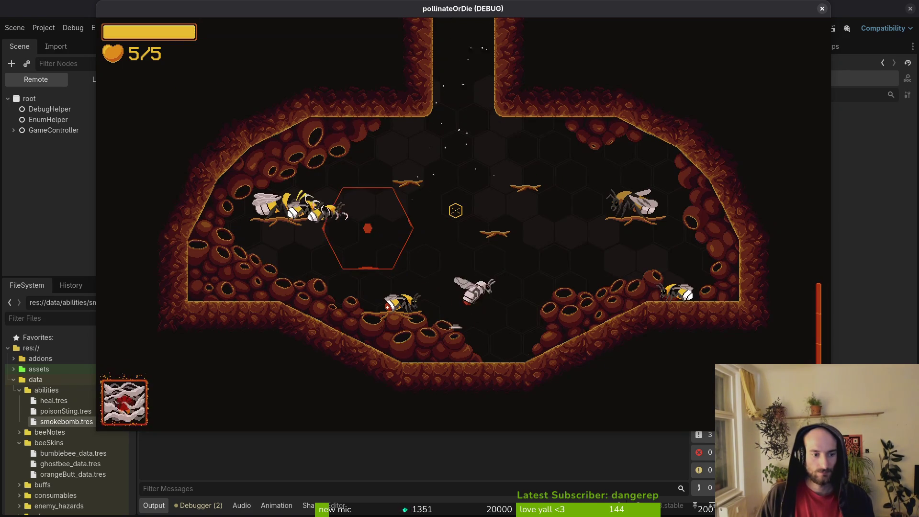
- Fire the smokebomb special twice to check its cooldown counter, then close the game
right_click(455, 210)
key(Tab)
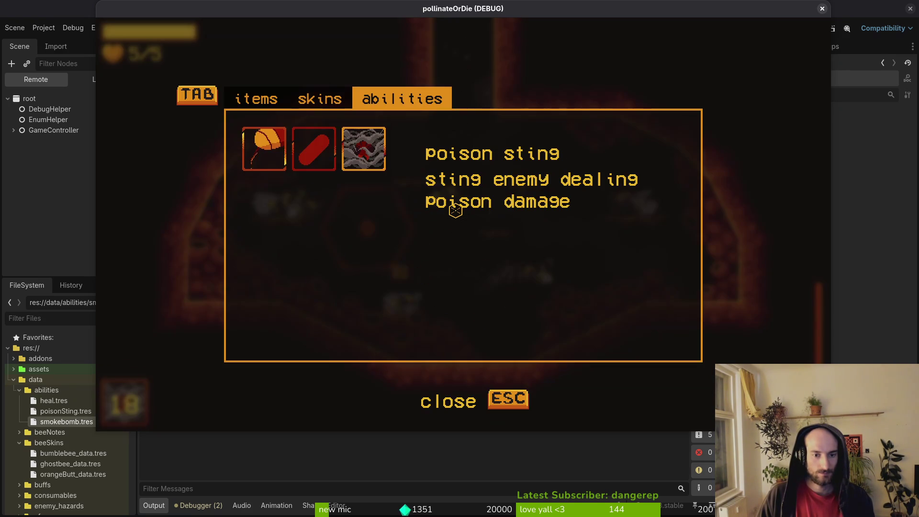
key(Escape)
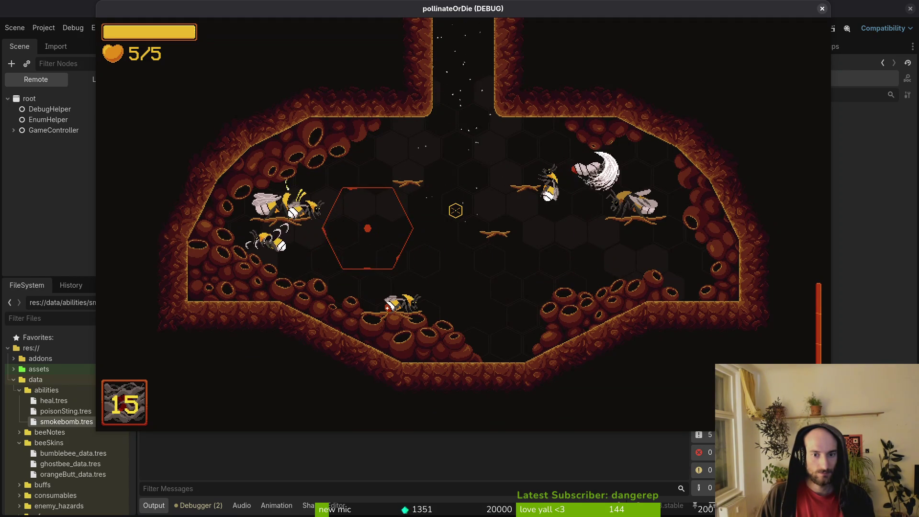
key(Tab)
key(Down)
key(Escape)
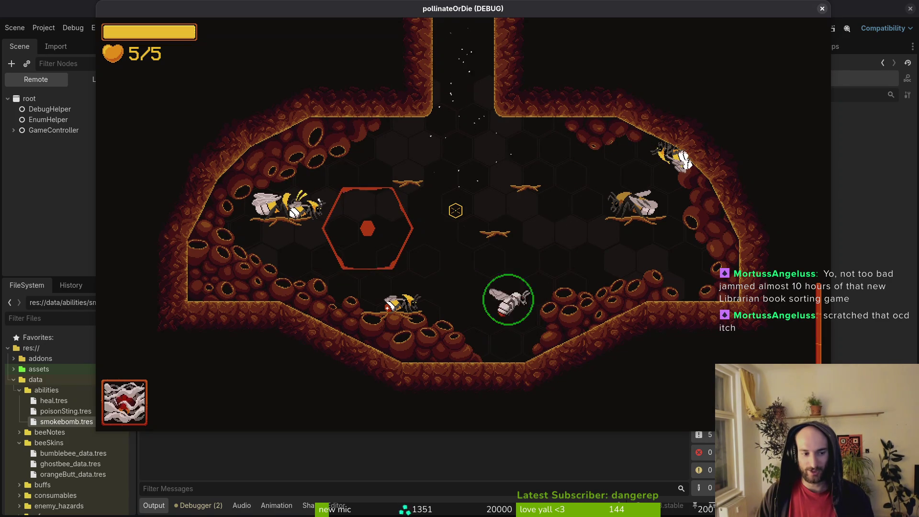
key(space)
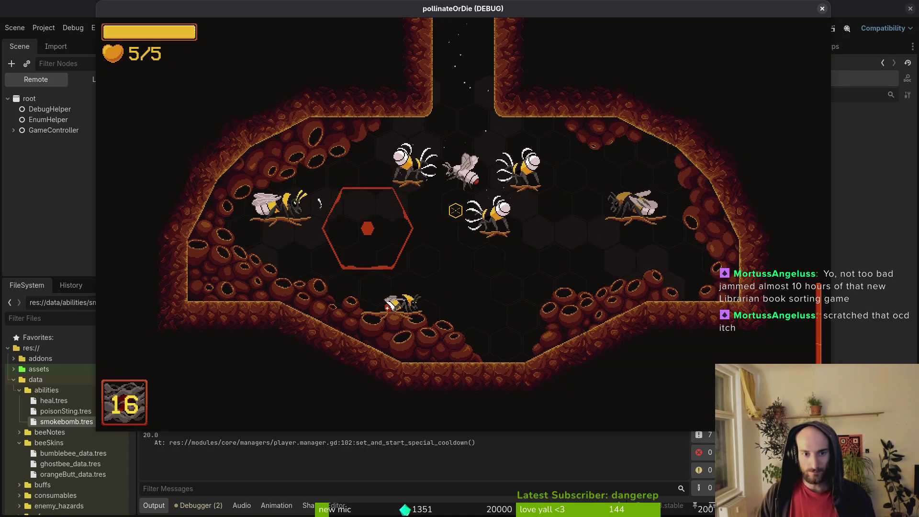
click(822, 8)
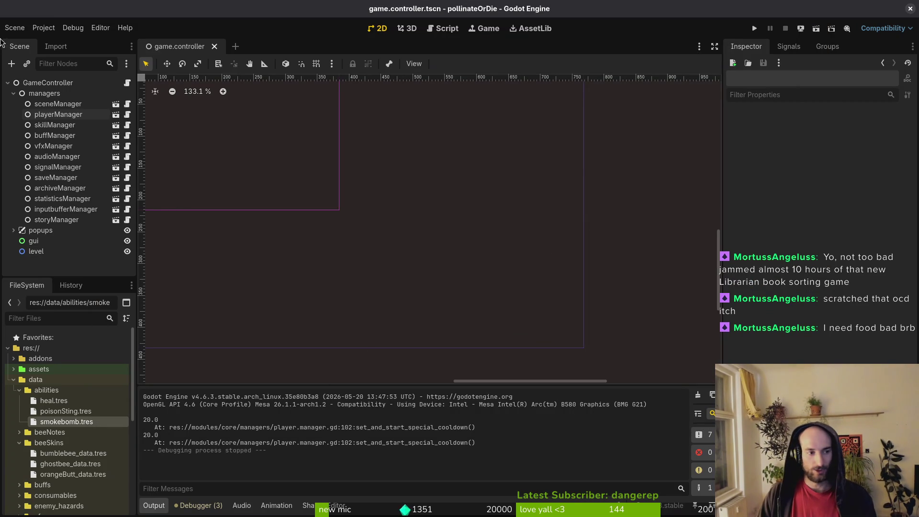
- Close the game.controller scene and the Godot editor, then quit vim to the shell
click(14, 93)
click(214, 45)
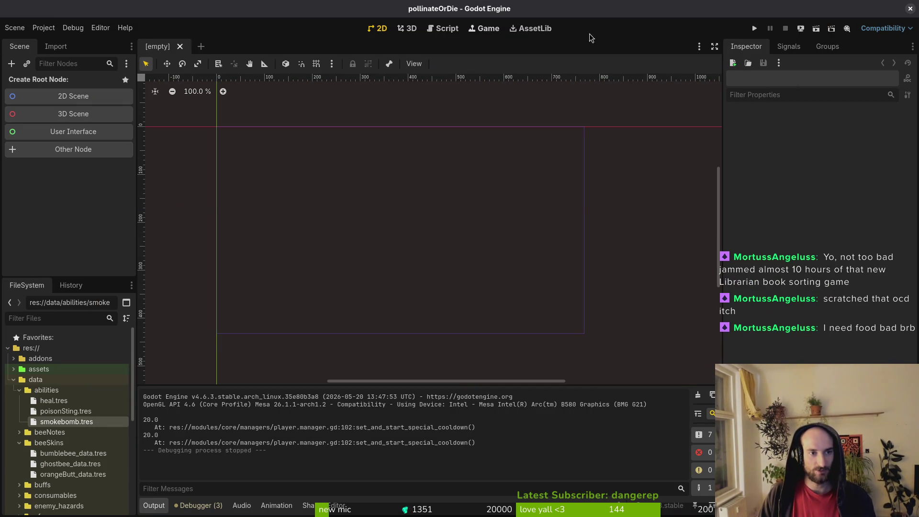
click(910, 9)
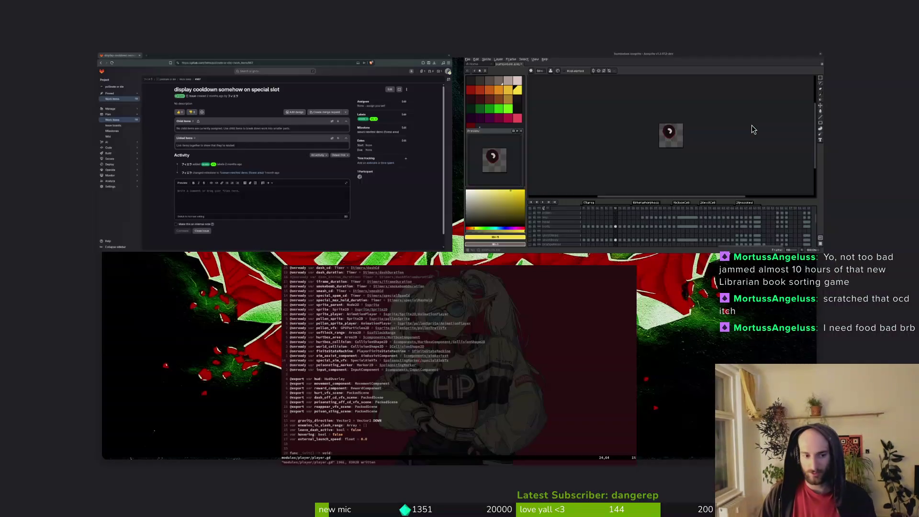
text(:q)
key(Return)
- In tig, stage movement_component.gd and player.manager.gd
text(tig)
key(Return)
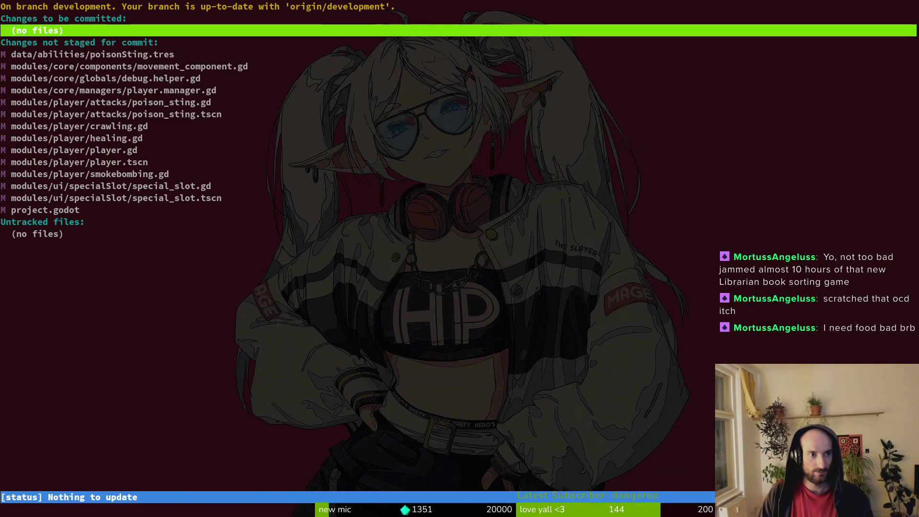
key(Down)
key(Down)
key(Return)
key(u)
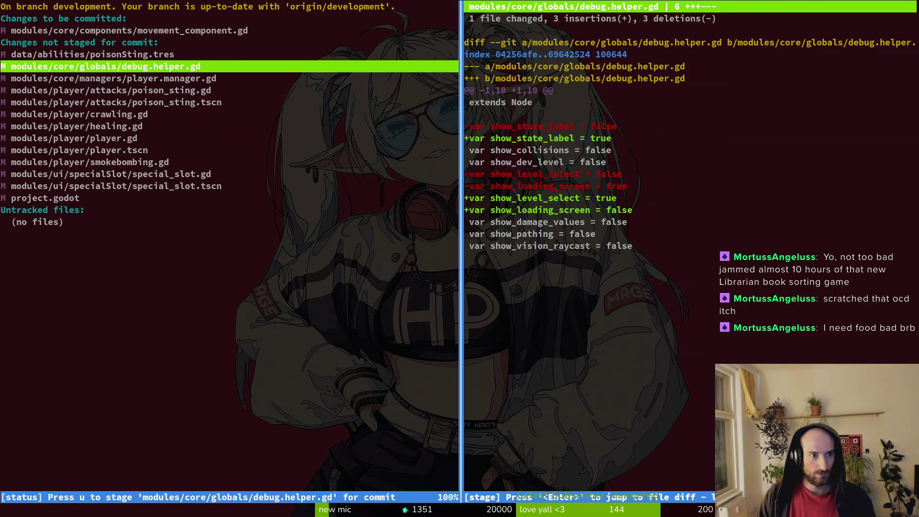
key(Down)
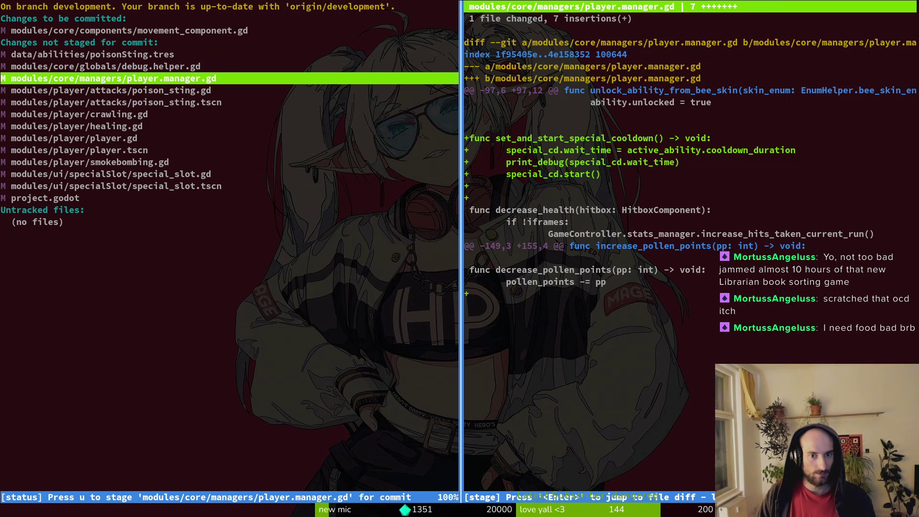
key(u)
key(Up)
key(Up)
key(Up)
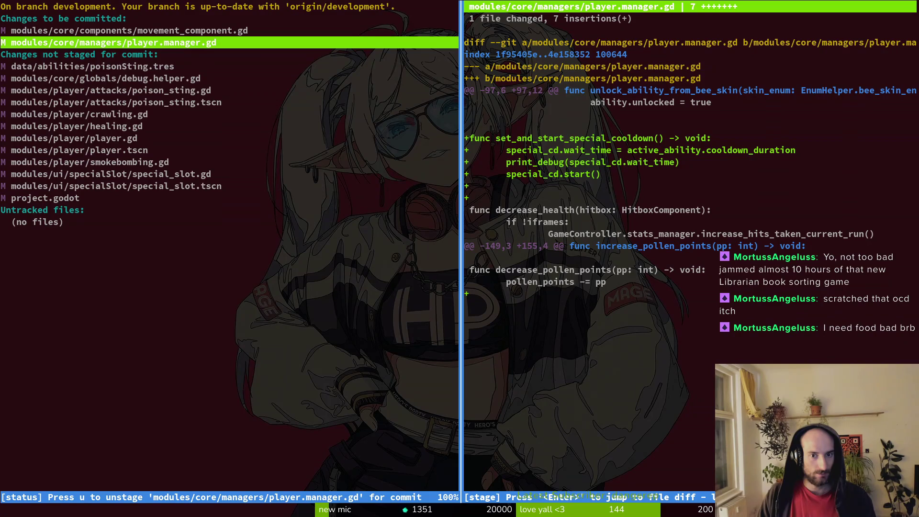
- Delete the print_debug line from player.manager.gd in vim and save the file
text(qvim)
key(Return)
text(player.manager)
key(Return)
key(j)
key(j)
key(j)
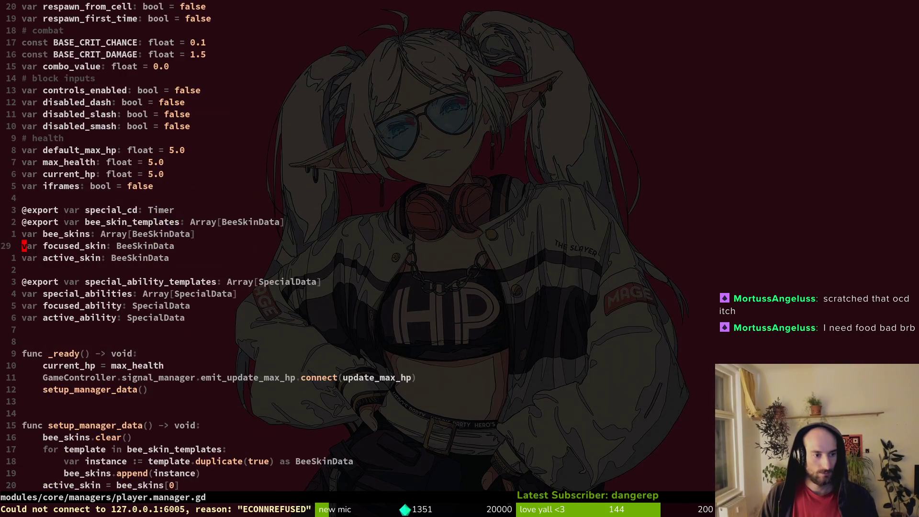
key(ctrl+d)
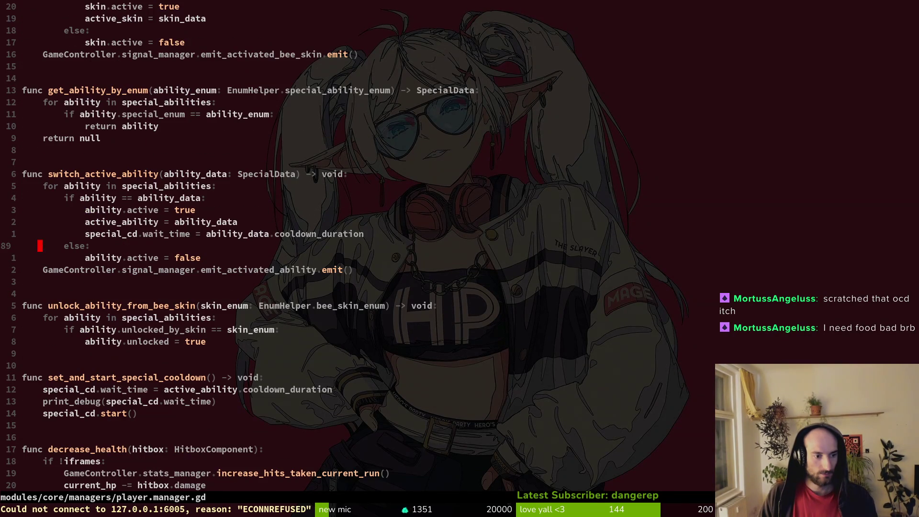
key(1)
key(3)
key(j)
key(d)
key(d)
text(:w)
key(Return)
text(:q)
key(Return)
- Back in tig, stage poison_sting.gd, poison_sting.tscn, healing.gd, the player files and smokebombing.gd
key(Return)
key(j)
key(j)
key(j)
key(Return)
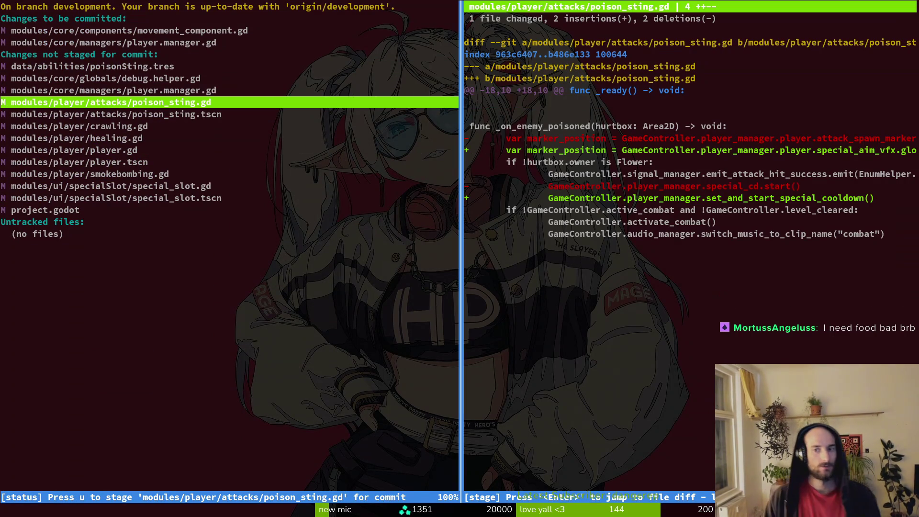
key(u)
key(u)
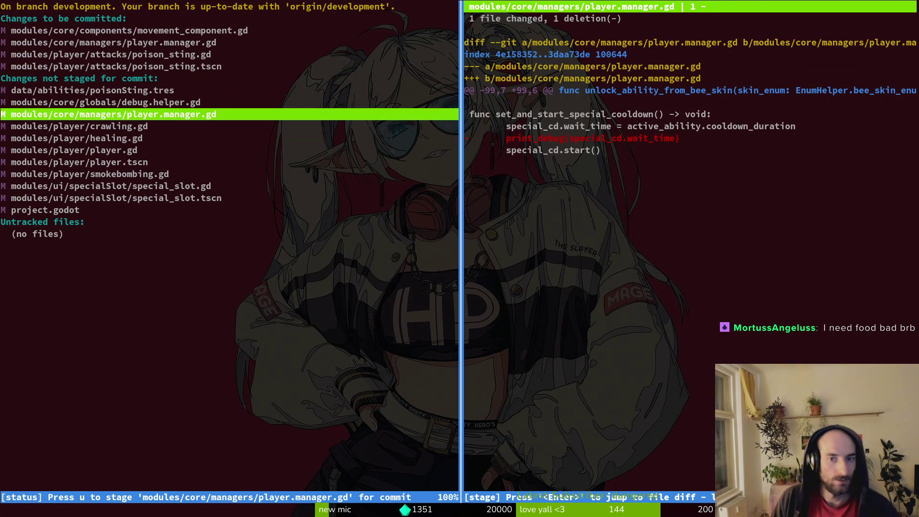
key(u)
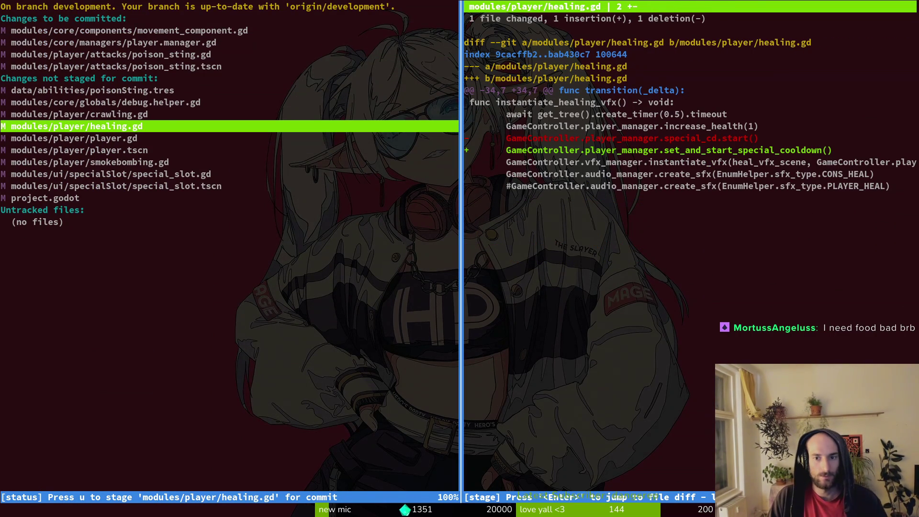
key(u)
key(j)
key(u)
key(j)
key(u)
- Stage special_slot.gd, special_slot.tscn and crawling.gd, leaving project.godot unstaged
key(j)
key(u)
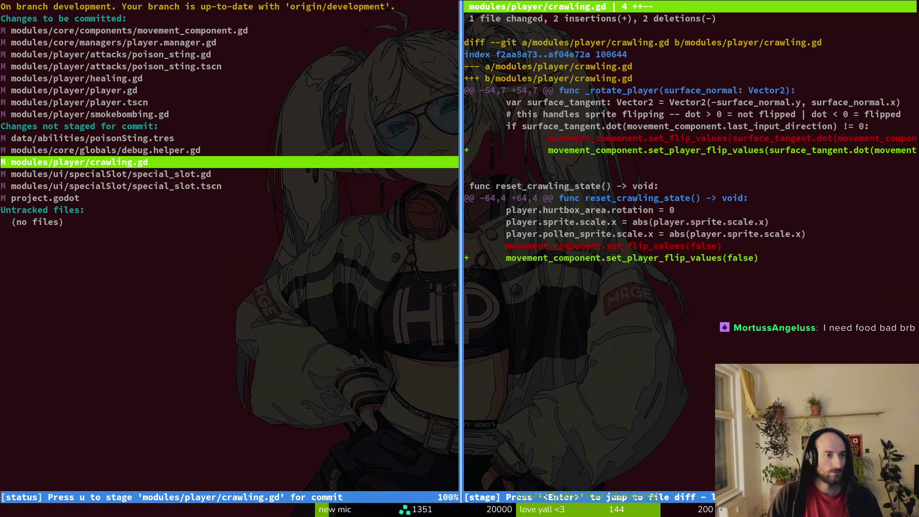
key(j)
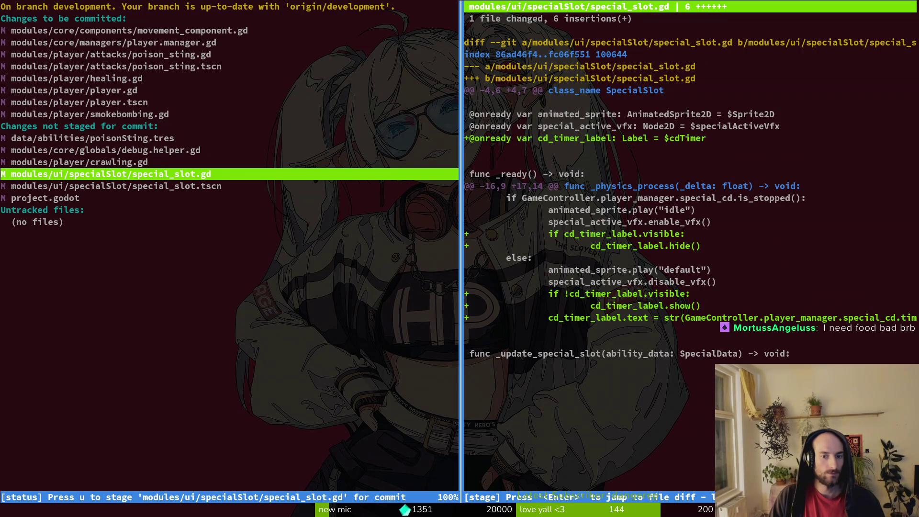
key(u)
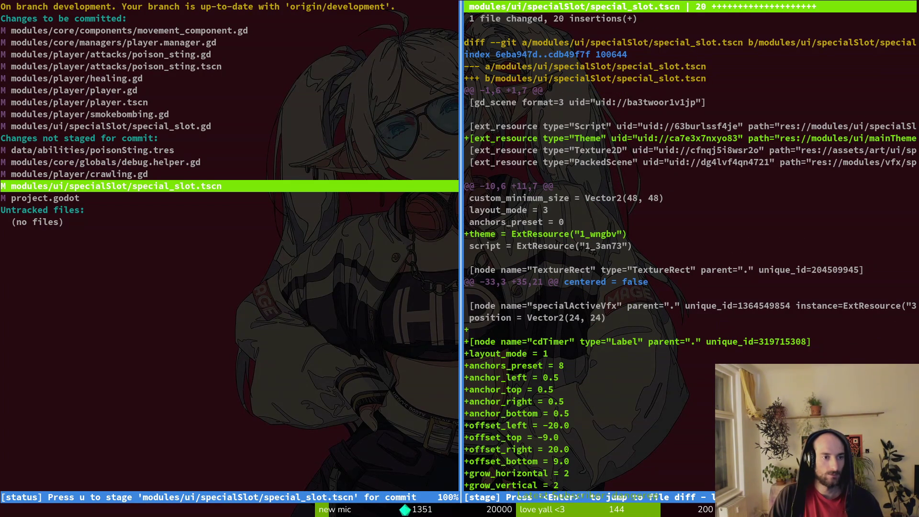
key(u)
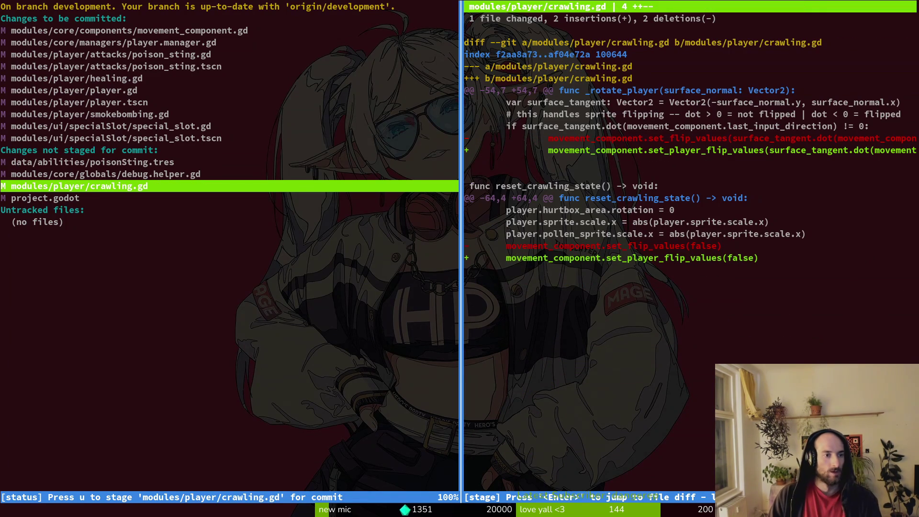
click(45, 198)
click(79, 186)
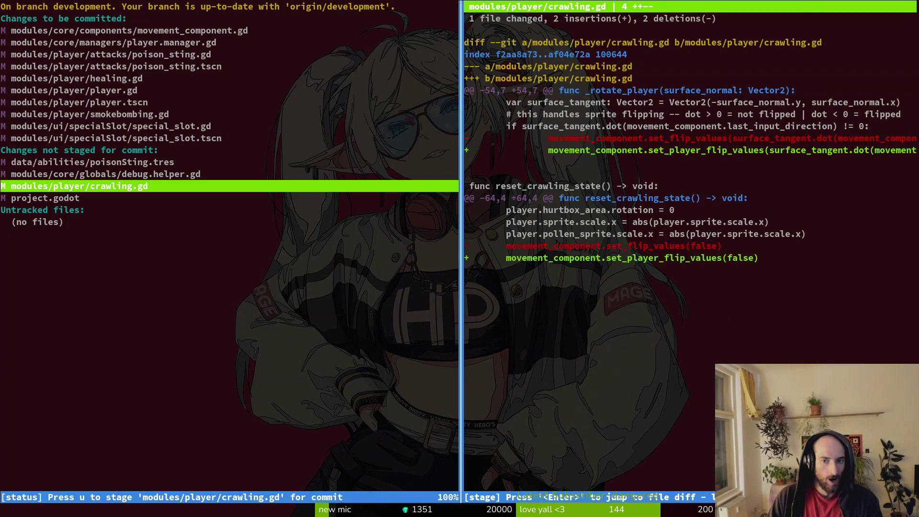
key(u)
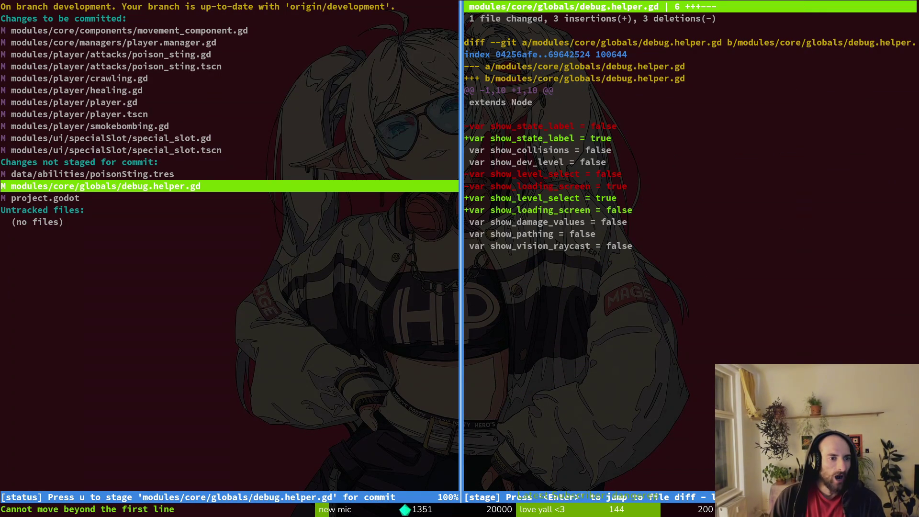
key(Up)
- Stage poisonSting.tres, commit as 'juiced up special ability slot and balanced cooldowns', and push
key(u)
key(q)
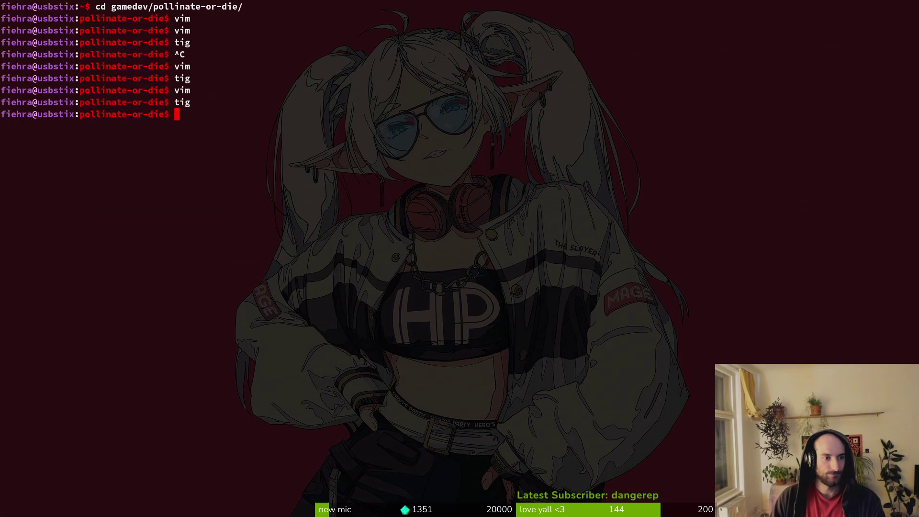
text(git commit -m ")
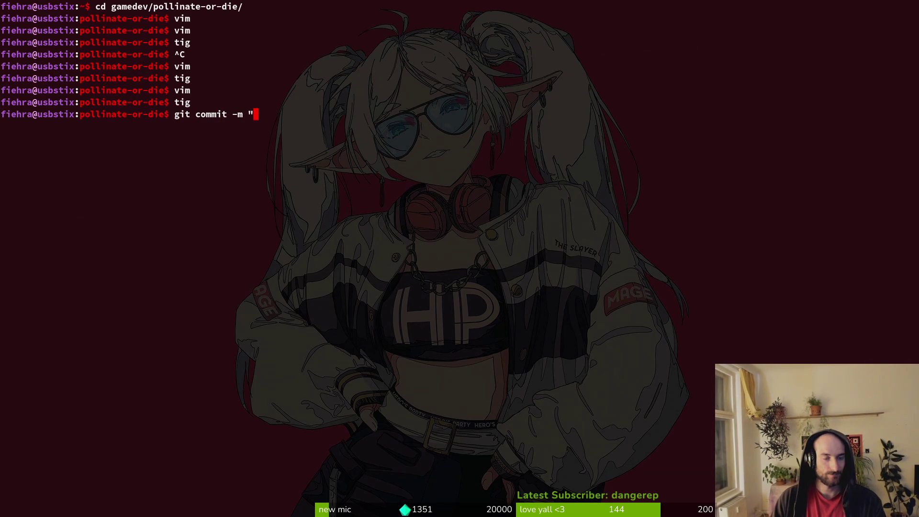
text(juiced up )
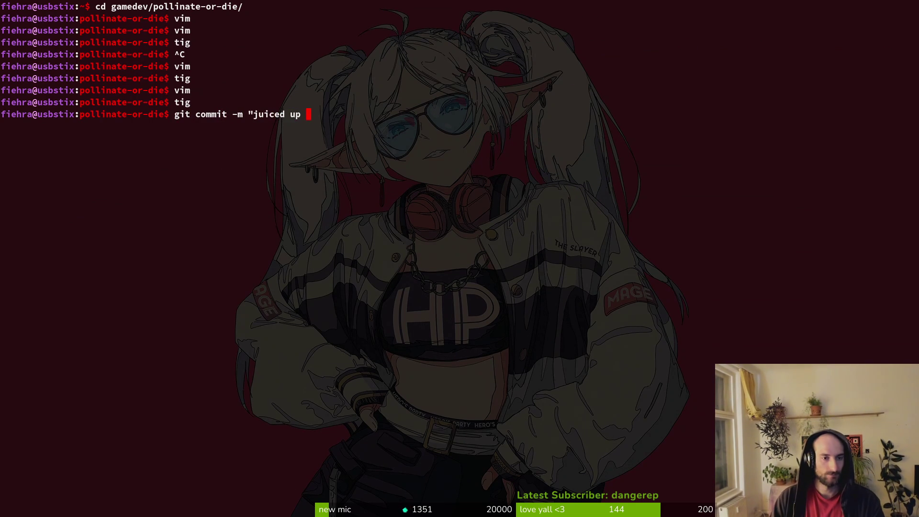
text(special )
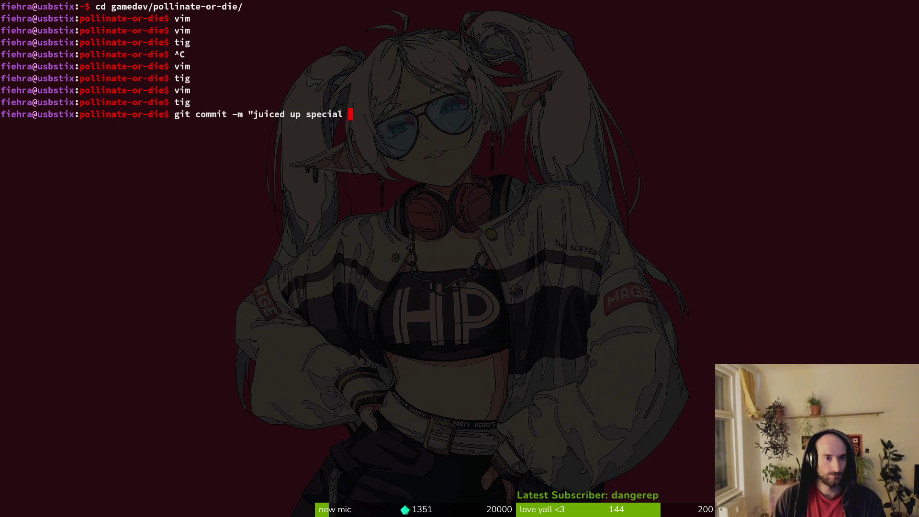
text(ability slot )
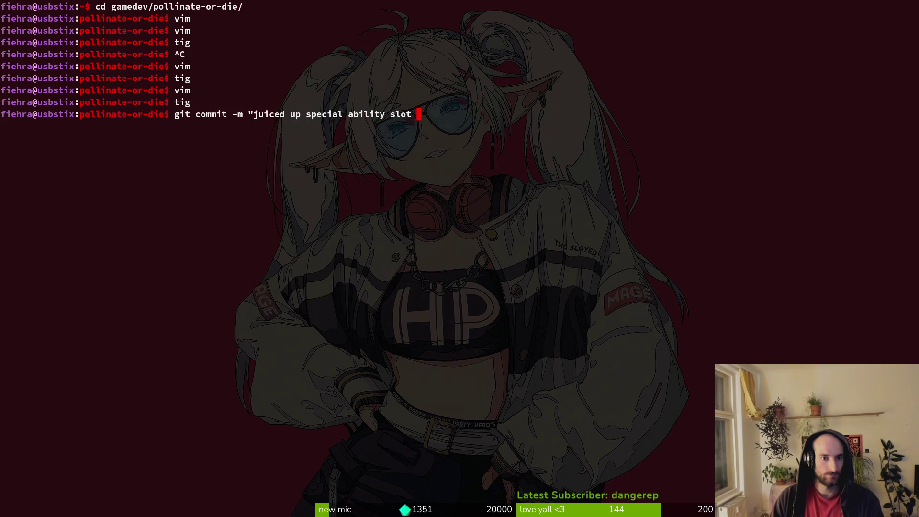
text(and balanc)
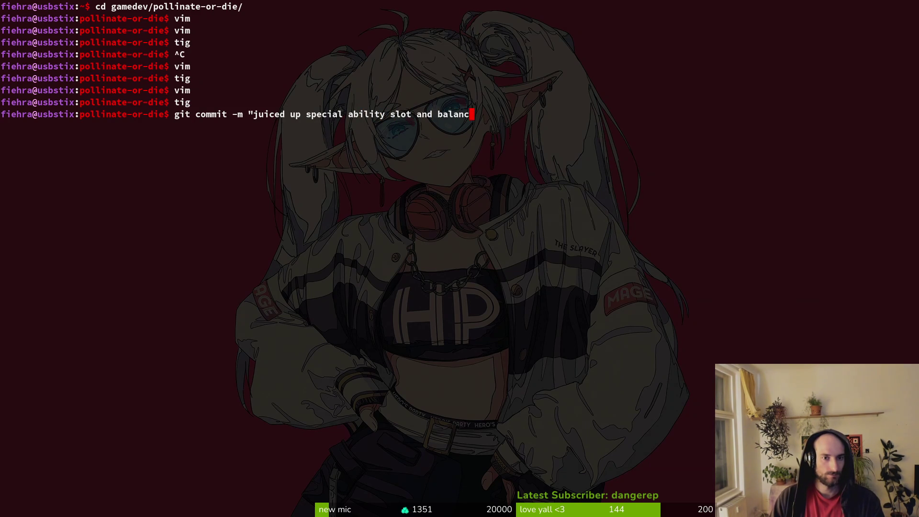
text(ed cooldowns")
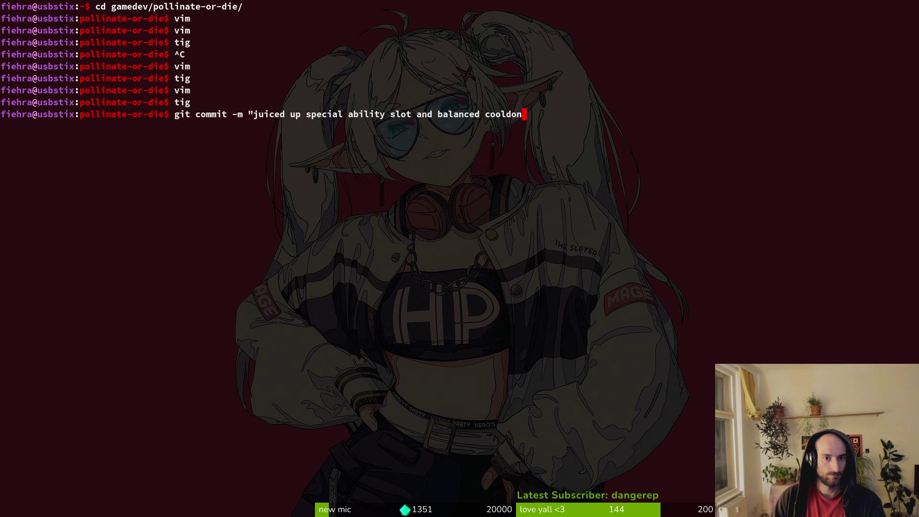
key(Return)
text(git push)
key(Return)
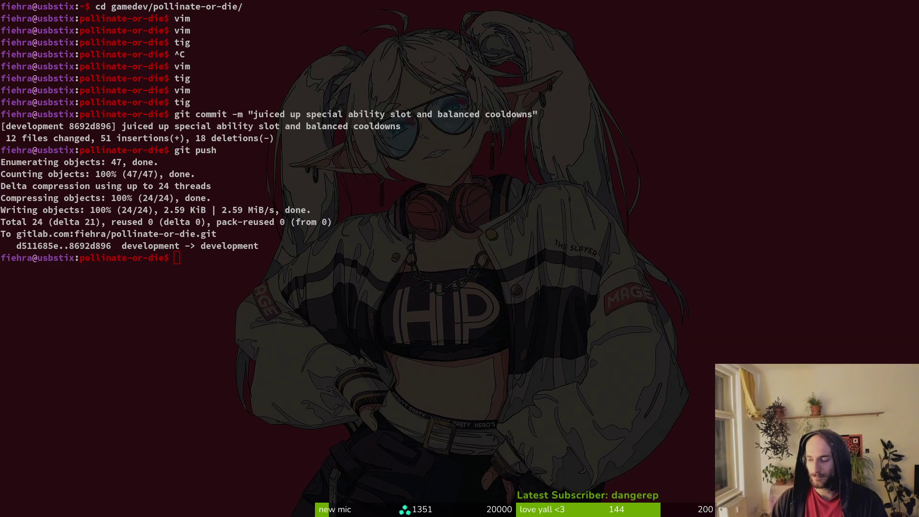
- Close issue #967 'display cooldown somehow on special slot' and open the steam nextfest demo (forest area) milestone
key(alt+Tab)
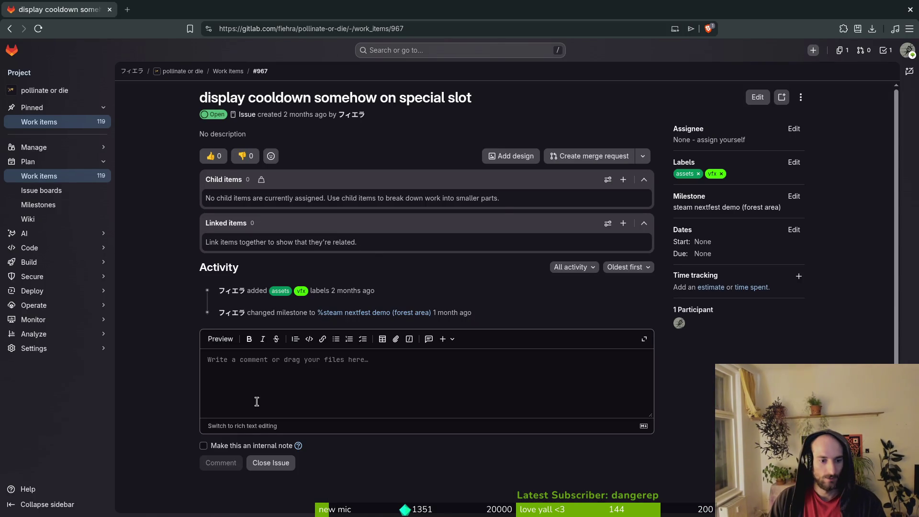
click(270, 462)
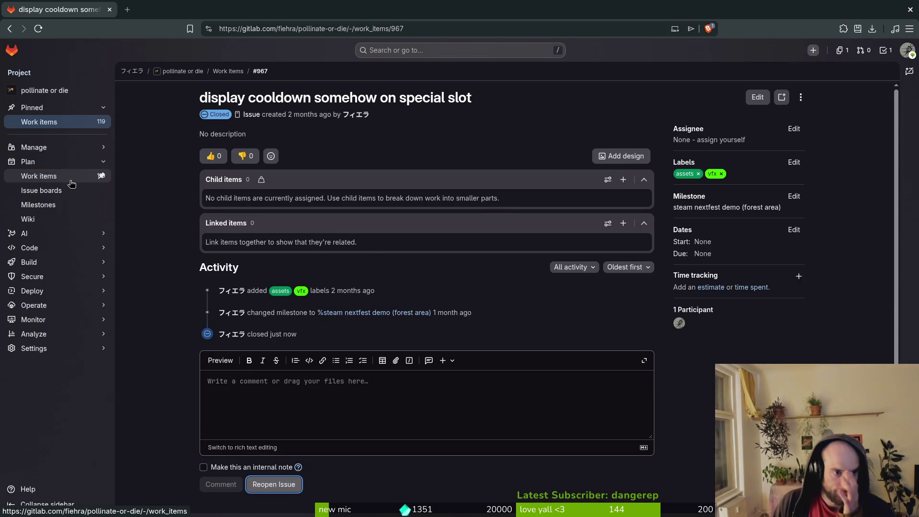
click(61, 191)
click(57, 205)
double_click(240, 116)
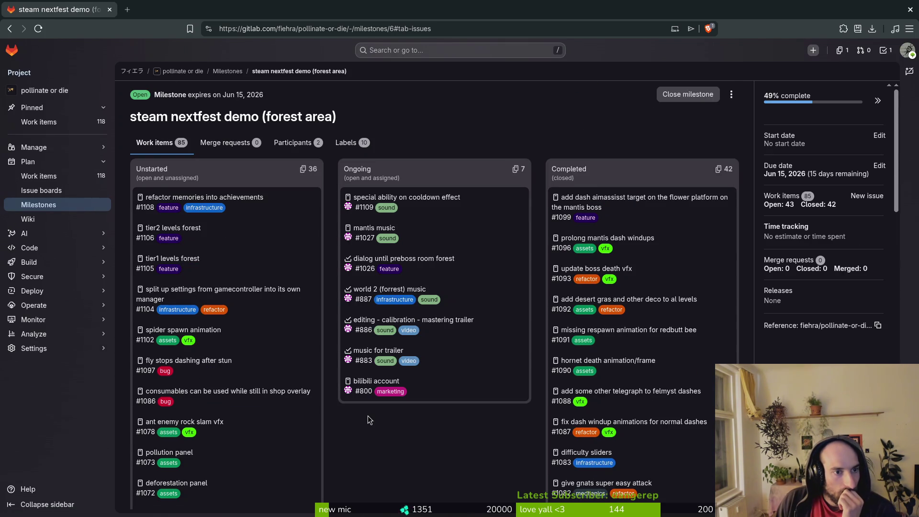
- Scroll through the nextfest milestone's Unstarted and Completed items, then minimize the browser
scroll(369, 420, down, 5)
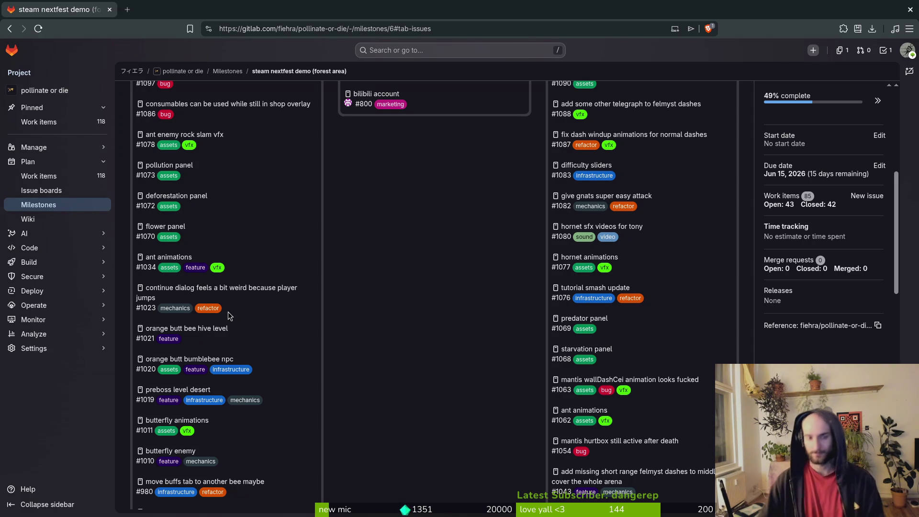
click(910, 9)
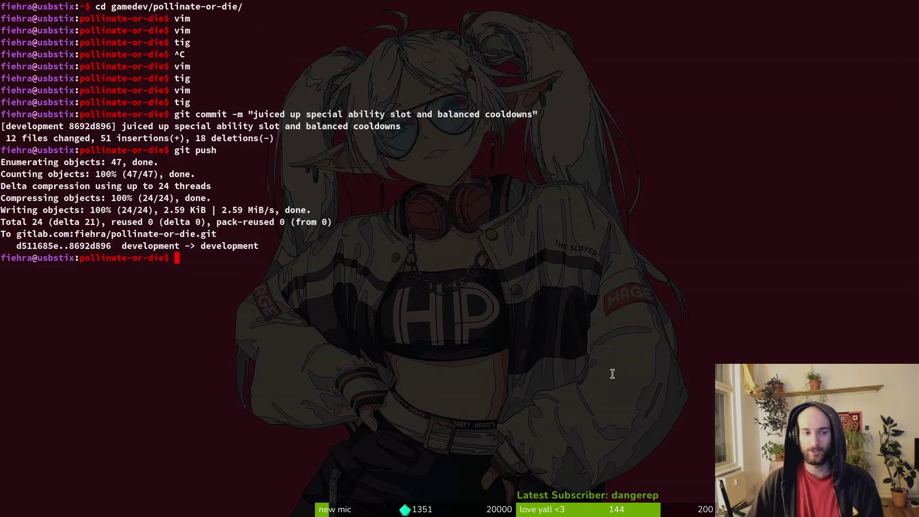
- Check the working tree status in tig and exit back to the shell
text(tig)
key(Return)
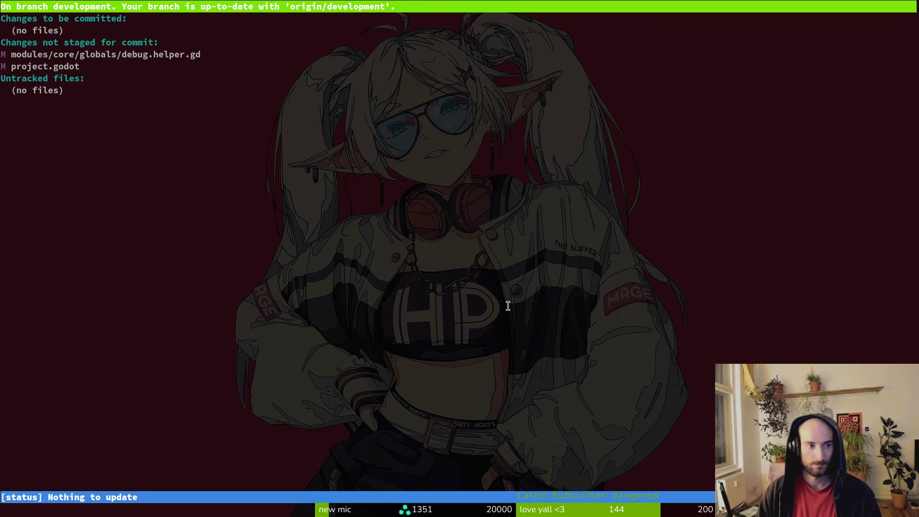
key(Return)
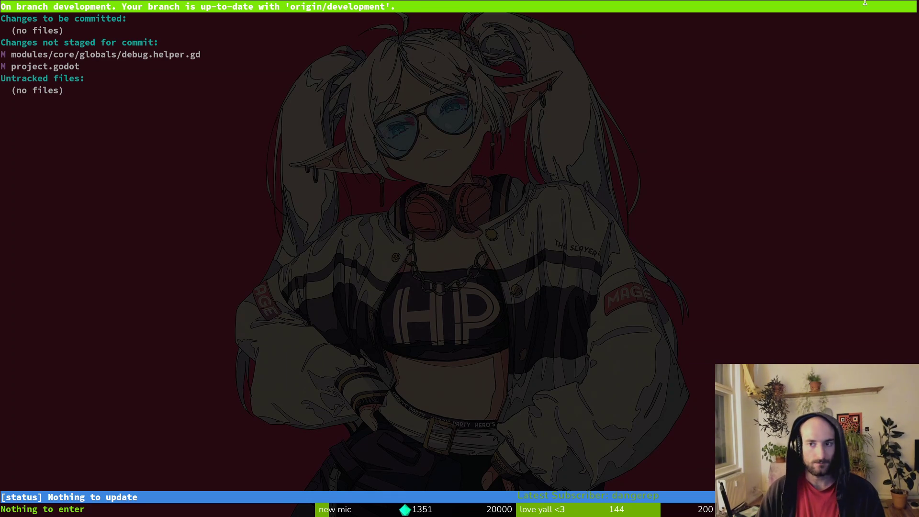
key(ctrl+c)
- Close Aseprite and bring the GitLab browser window back to the front
key(alt+Tab)
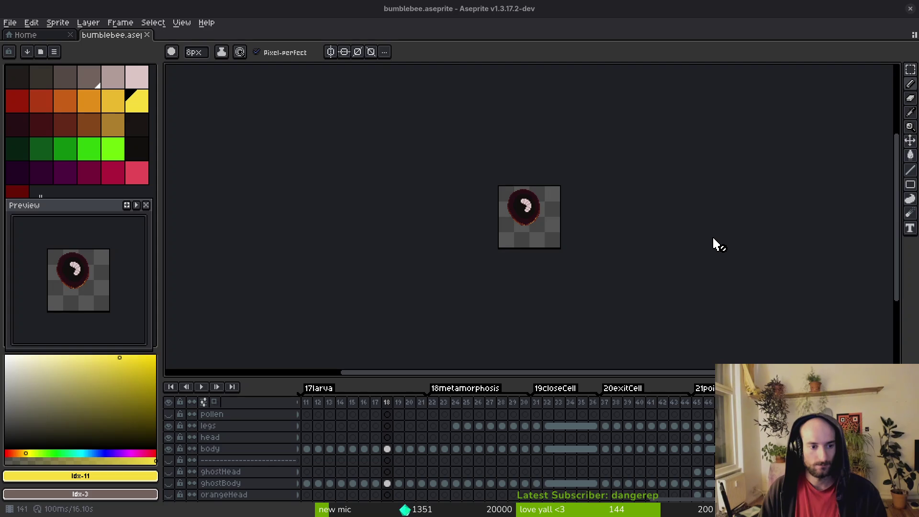
click(912, 9)
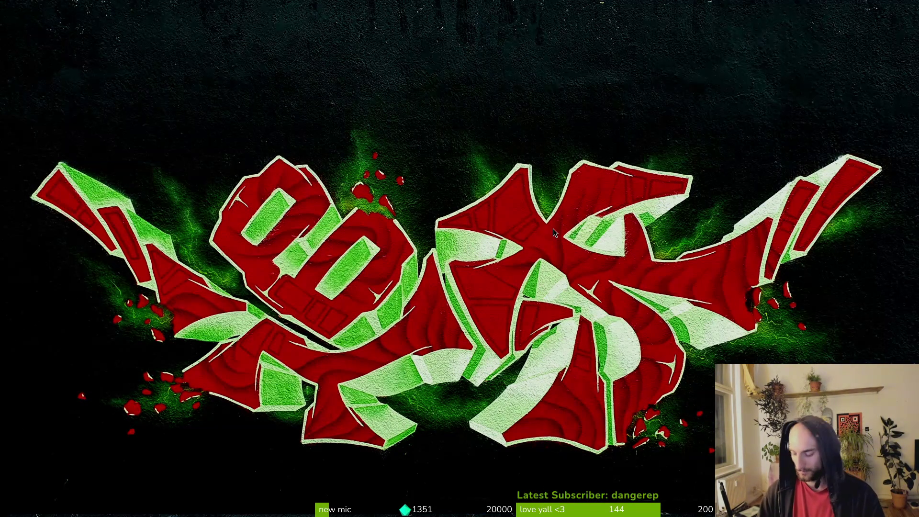
key(super)
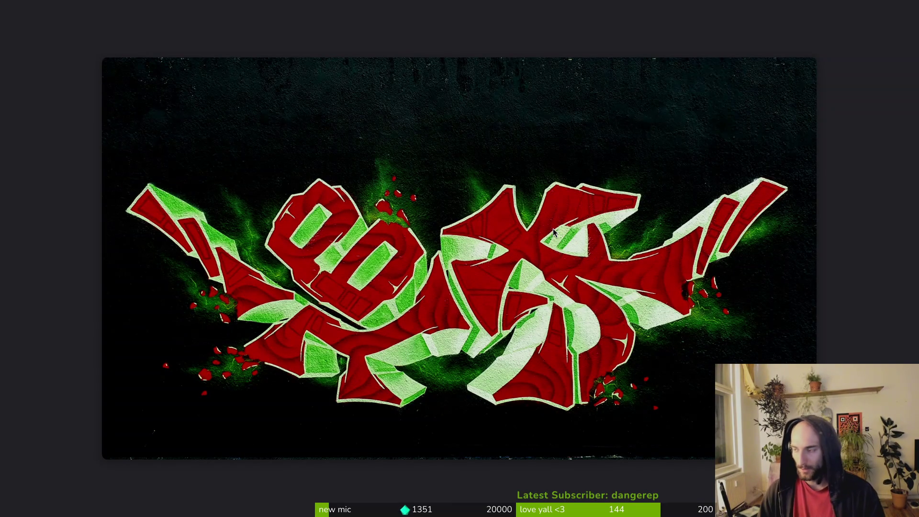
key(super)
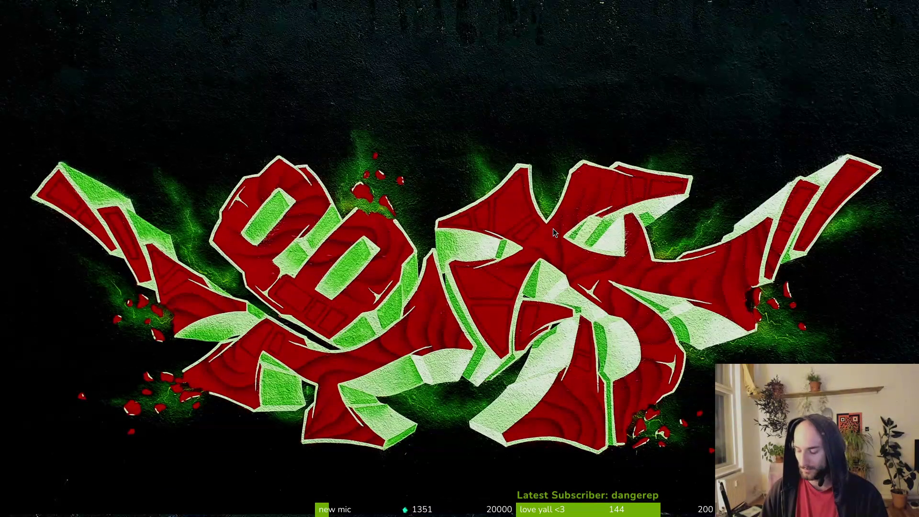
key(alt+Tab)
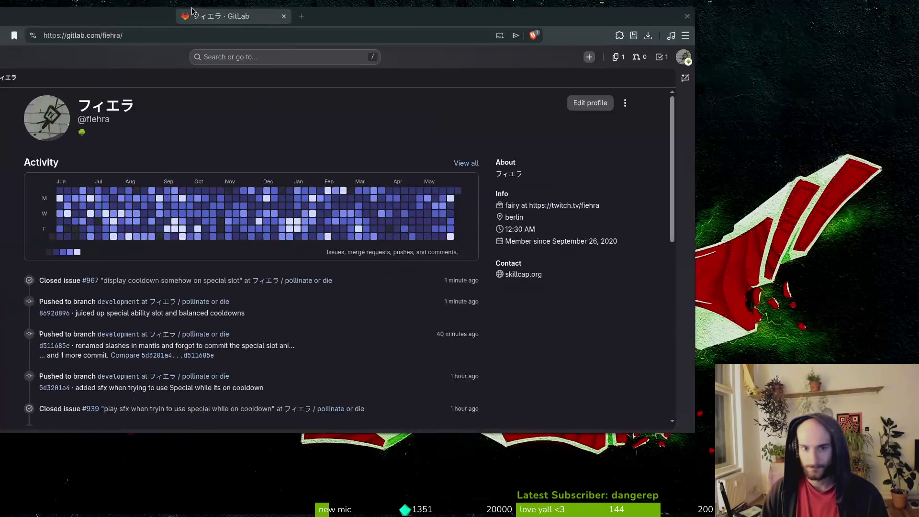
- Maximize the browser and show the pollinate or die project's work items list
double_click(469, 32)
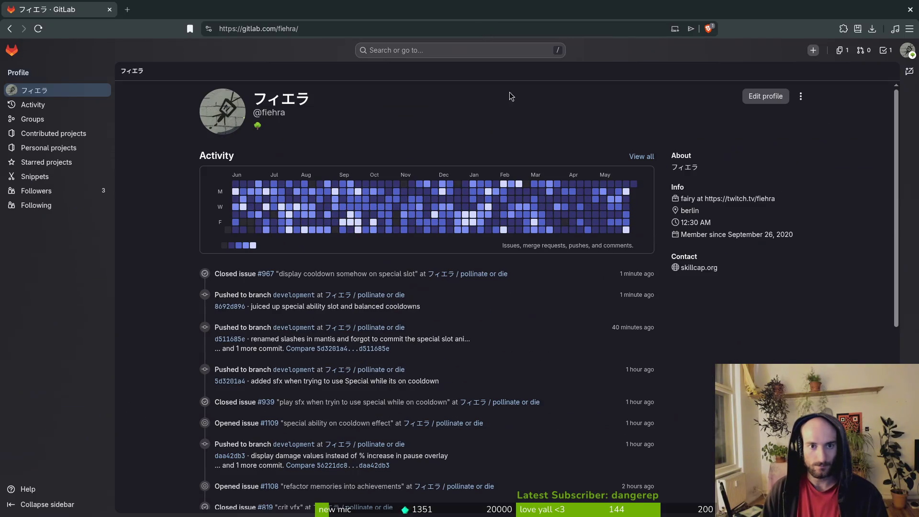
click(390, 294)
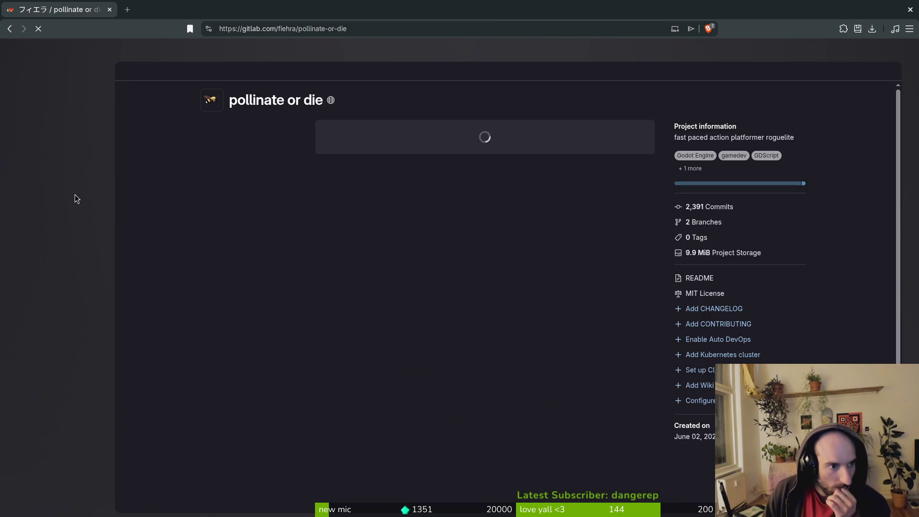
mouse_move(55, 239)
click(57, 122)
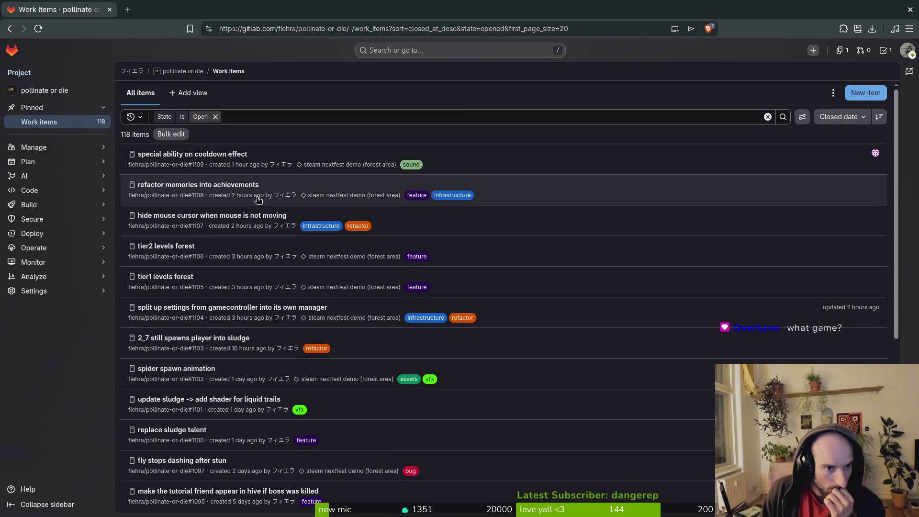
- Scroll the open work items and open the pollen droplets spawning issue in a new tab
scroll(371, 287, down, 3)
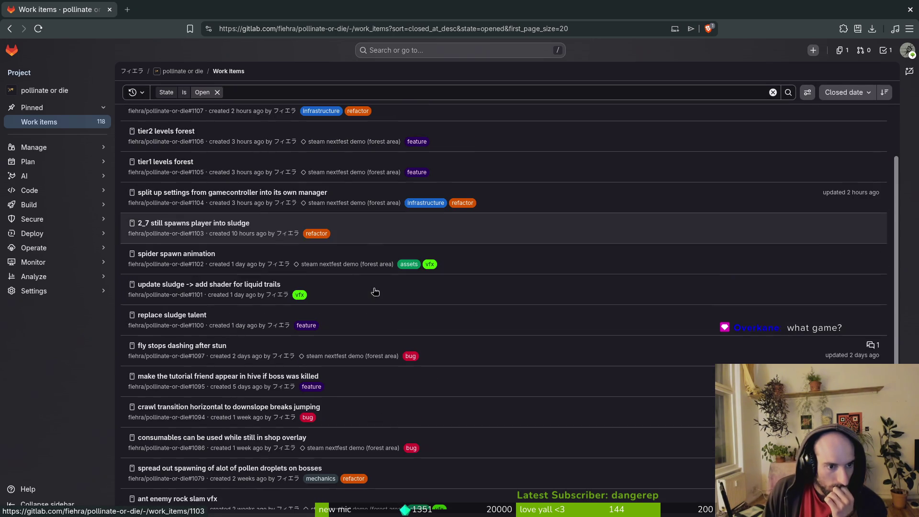
scroll(377, 295, down, 2)
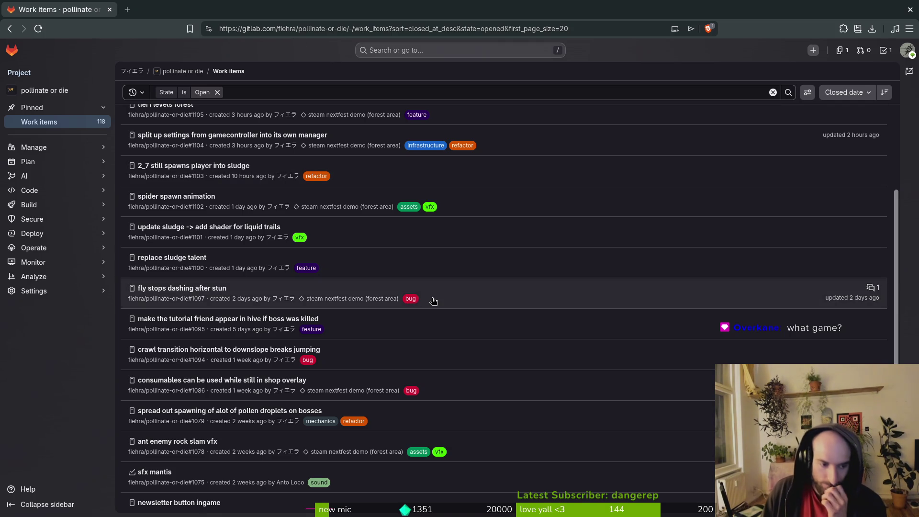
scroll(258, 403, down, 2)
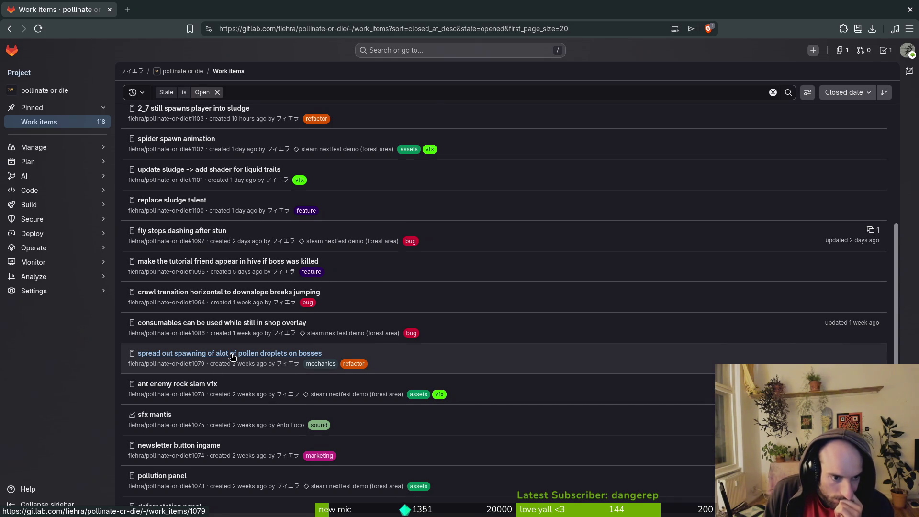
scroll(232, 356, down, 1)
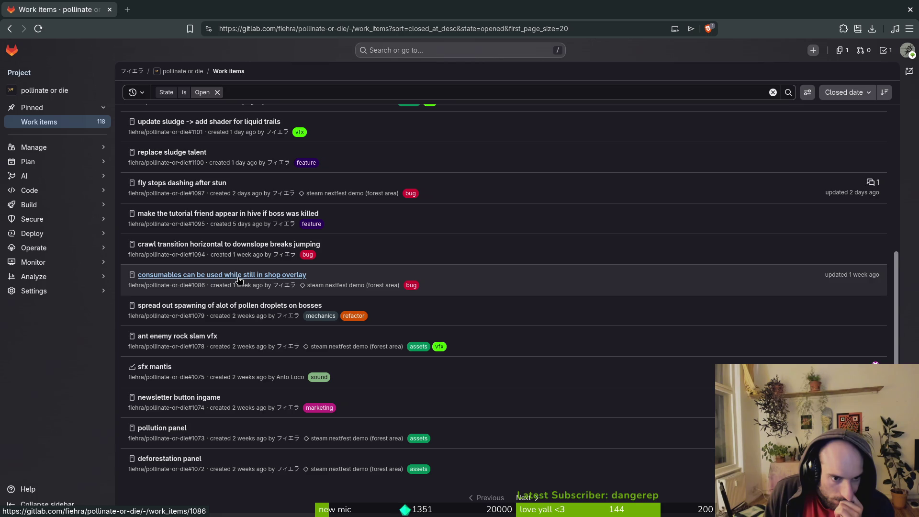
middle_click(222, 305)
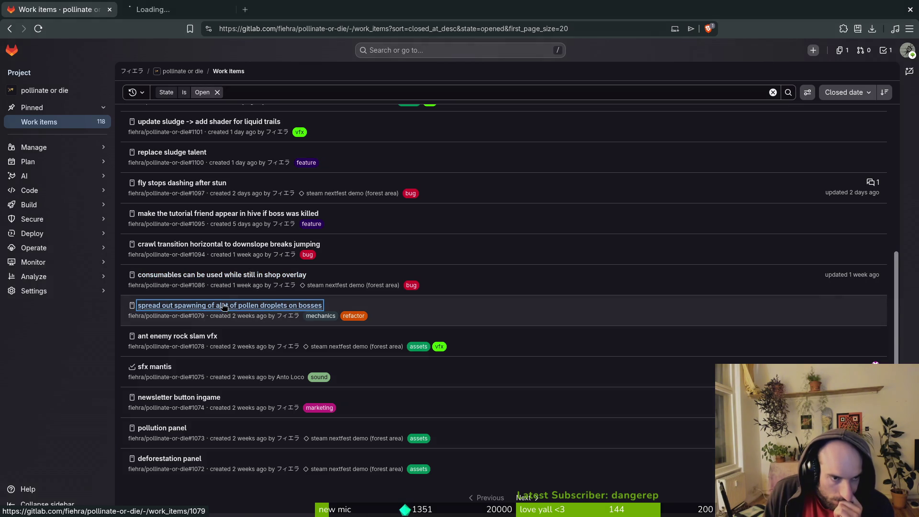
- Close the pollen droplets issue #1079 tab and go to the next page of open work items
click(202, 5)
key(ctrl+w)
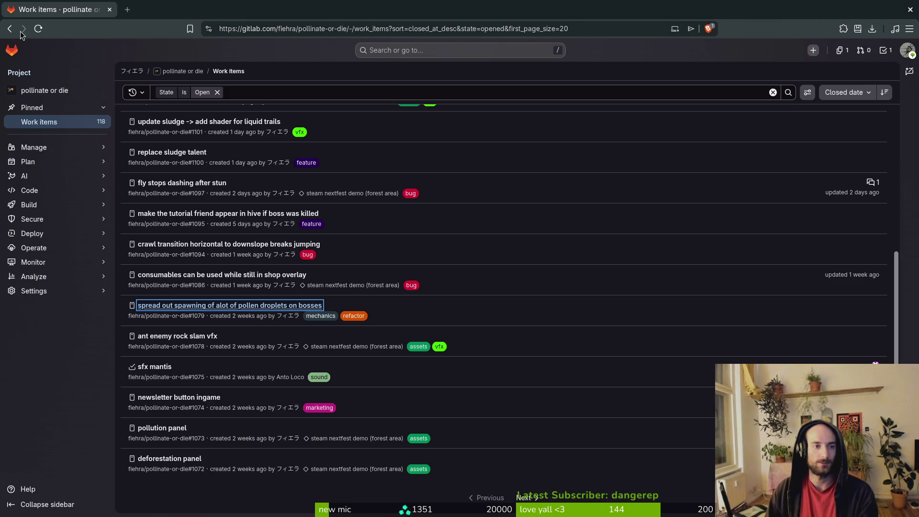
click(524, 498)
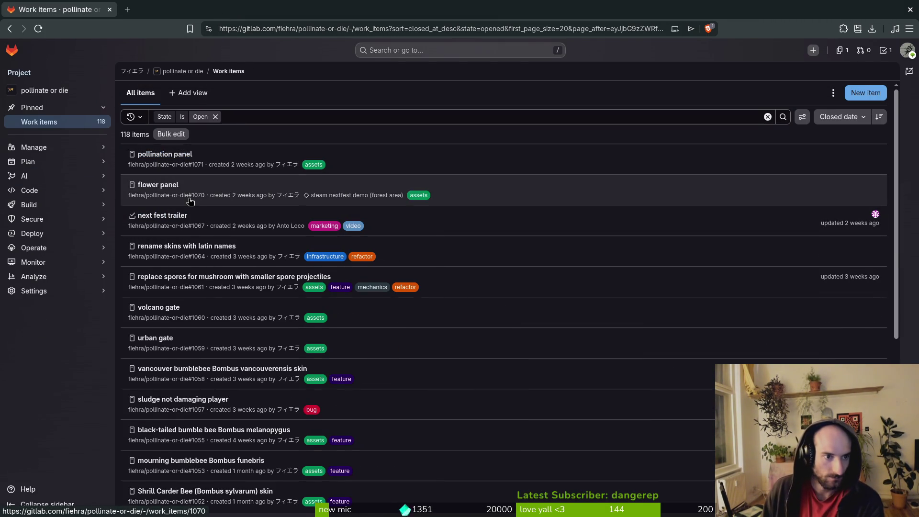
- Close the flower panel issue #1070 in its own tab, then return to the work items list
middle_click(165, 186)
key(ctrl+Tab)
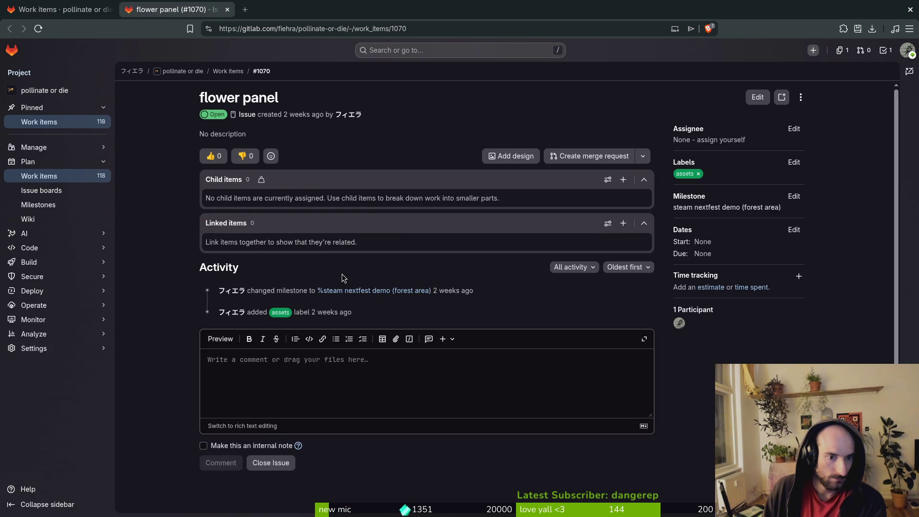
key(ctrl+shift+Tab)
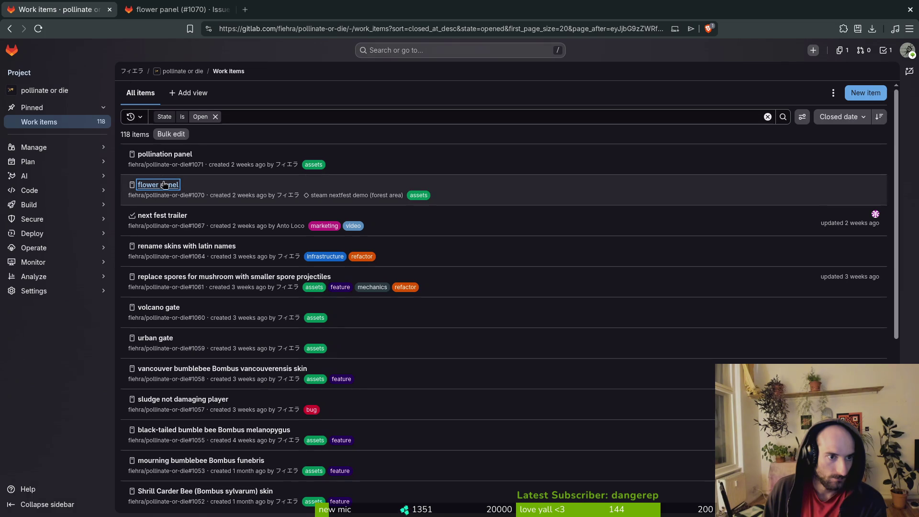
key(ctrl+Tab)
key(Return)
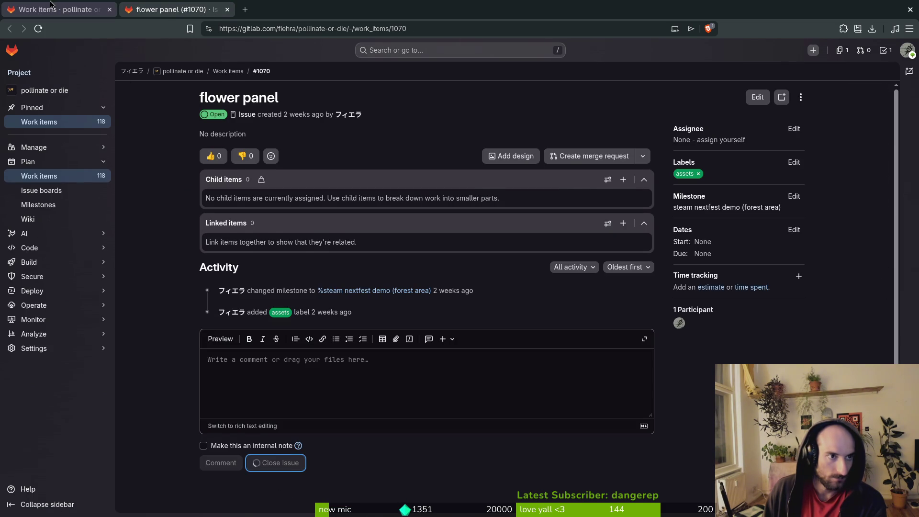
click(54, 4)
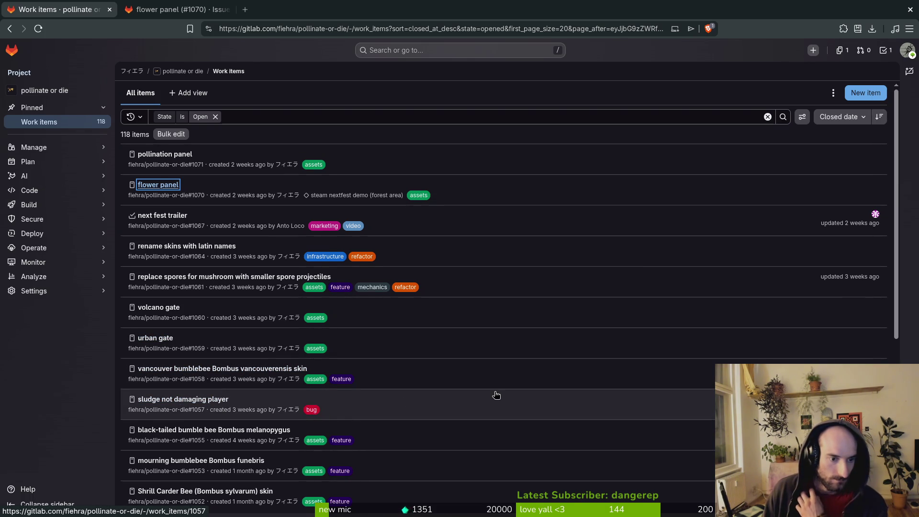
- Assign sludge not damaging player (#1057) to the steam nextfest demo (forest area) milestone
click(179, 400)
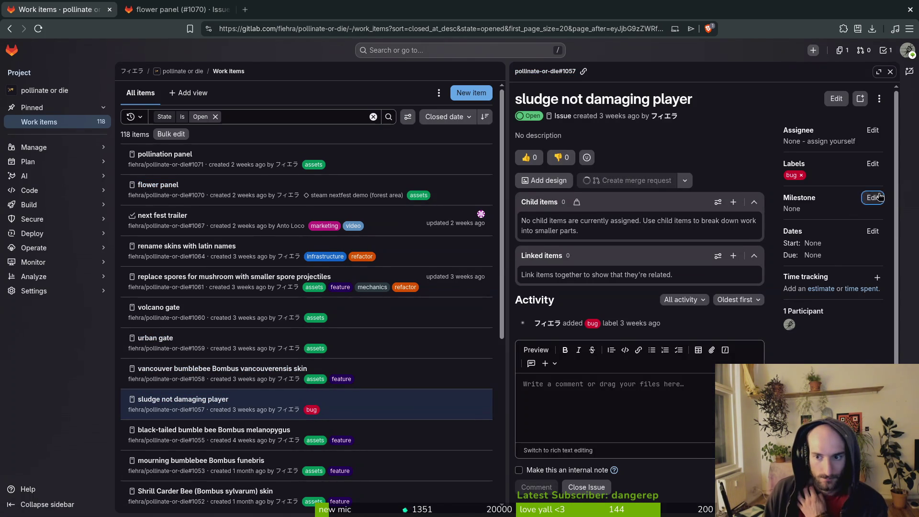
click(880, 197)
click(842, 283)
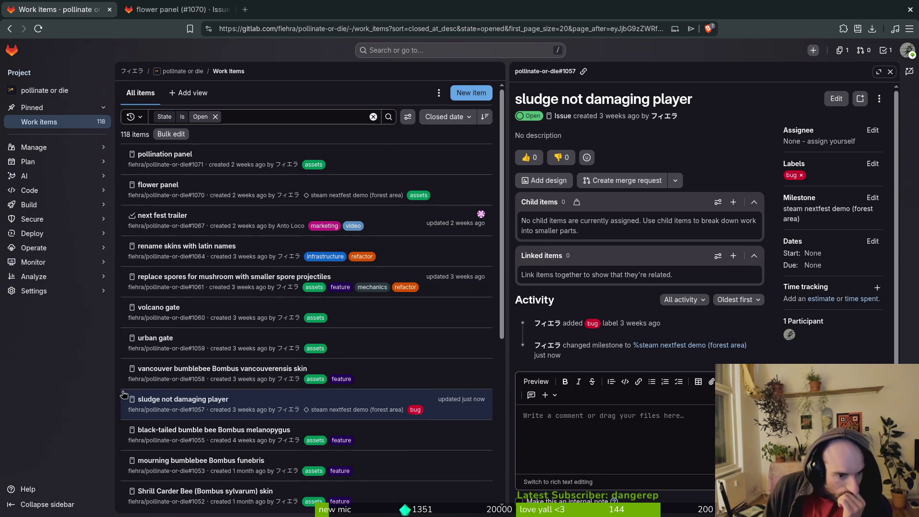
scroll(229, 409, down, 2)
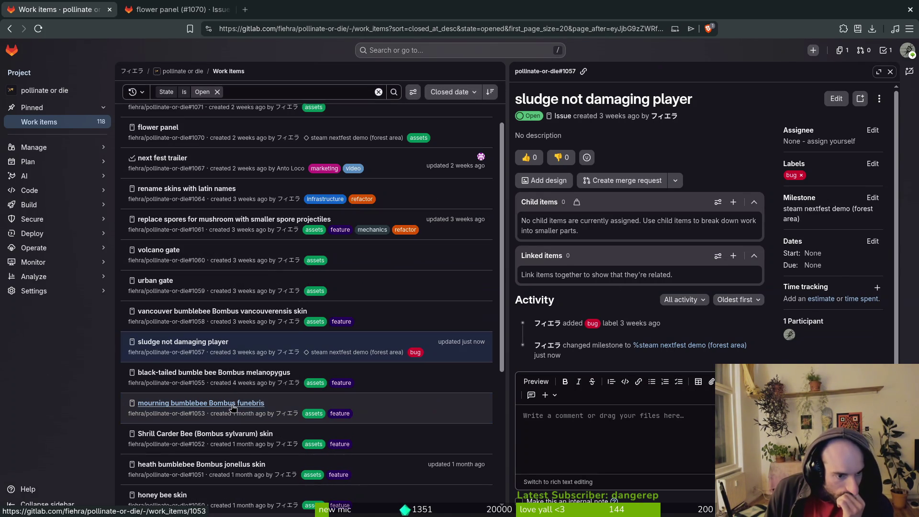
click(891, 72)
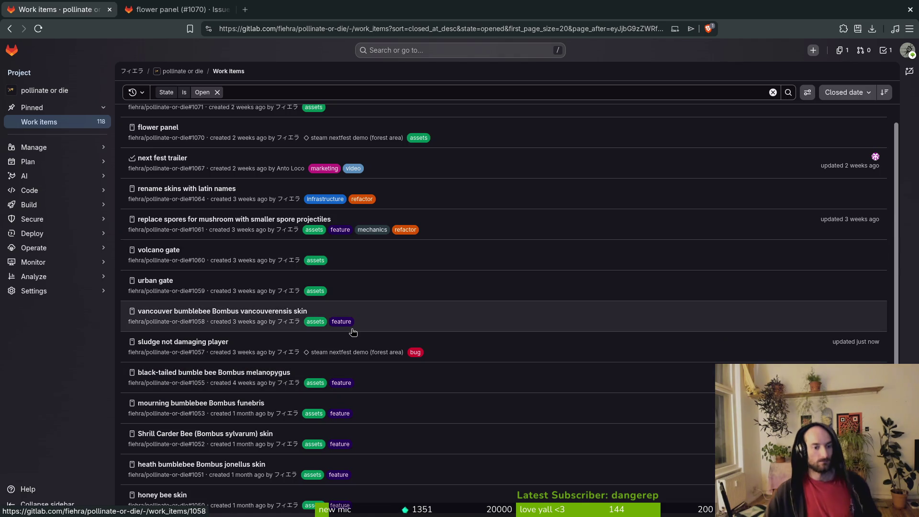
mouse_move(288, 414)
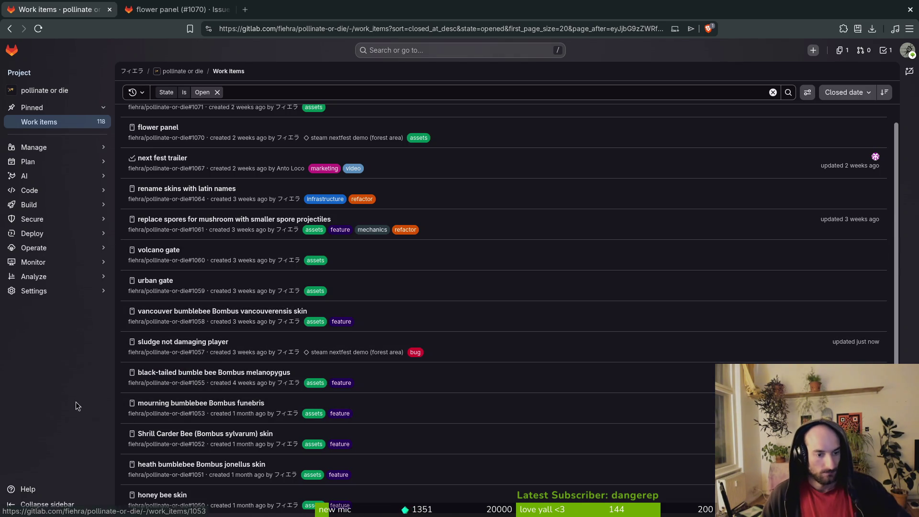
- Page on to the next open work items, from bleed flower buff down to rocket scene (#989)
mouse_move(257, 358)
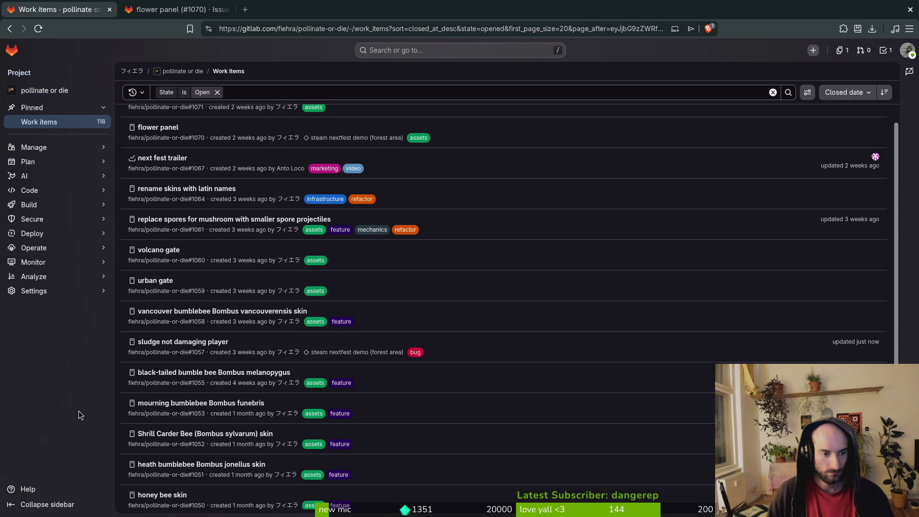
scroll(249, 412, down, 3)
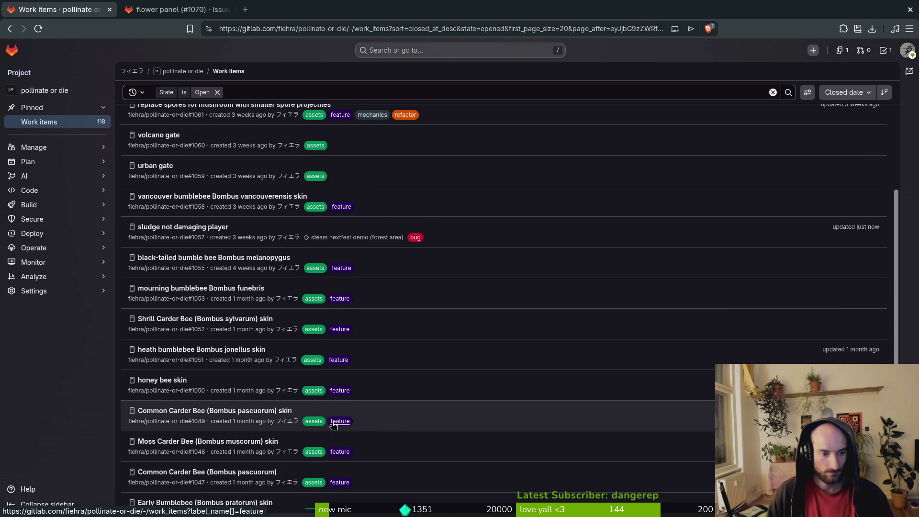
scroll(347, 421, down, 3)
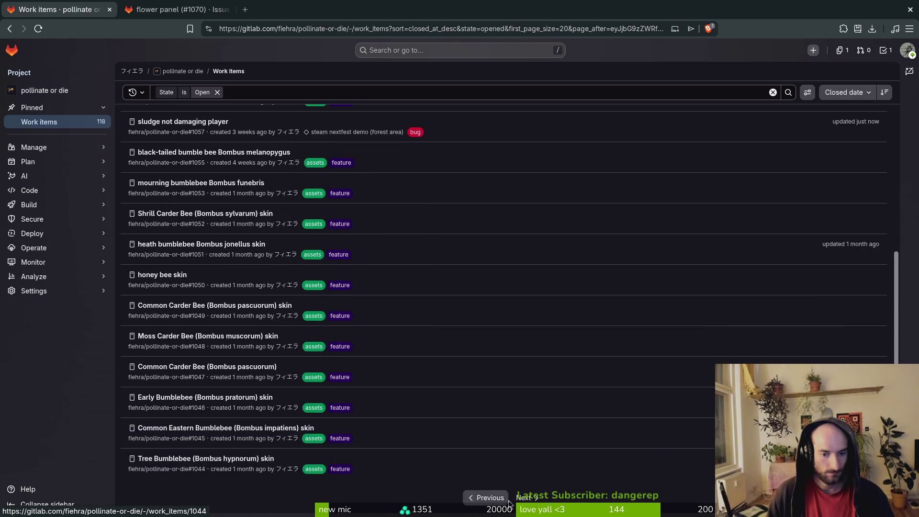
click(525, 499)
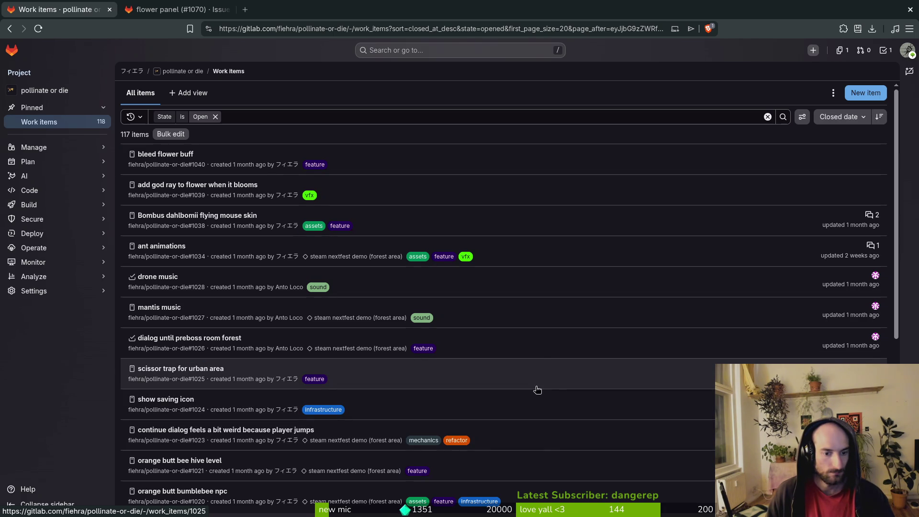
scroll(584, 371, down, 3)
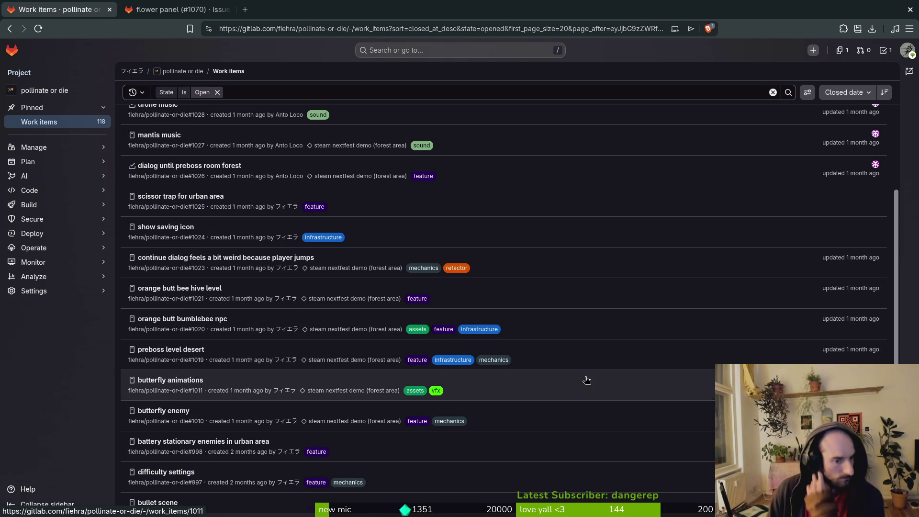
scroll(545, 348, down, 1)
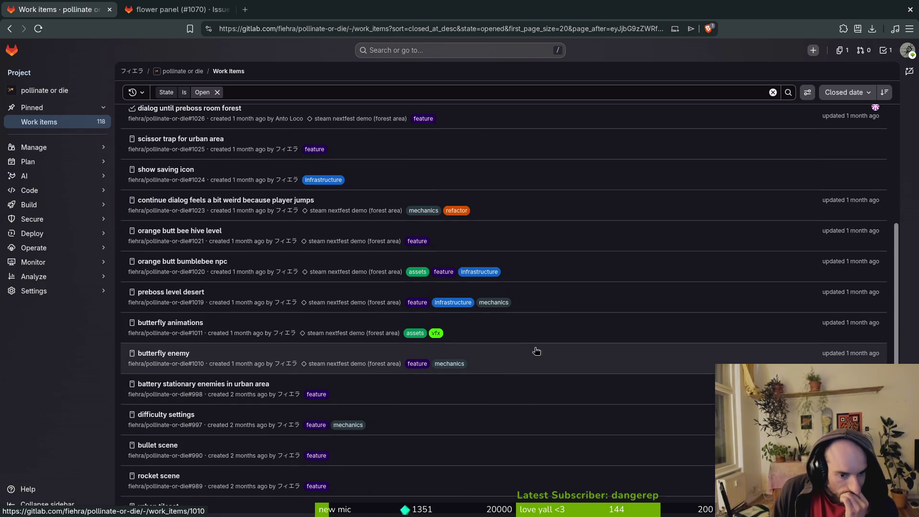
- Close the difficulty settings issue from its own tab, then return to the work items list
middle_click(161, 414)
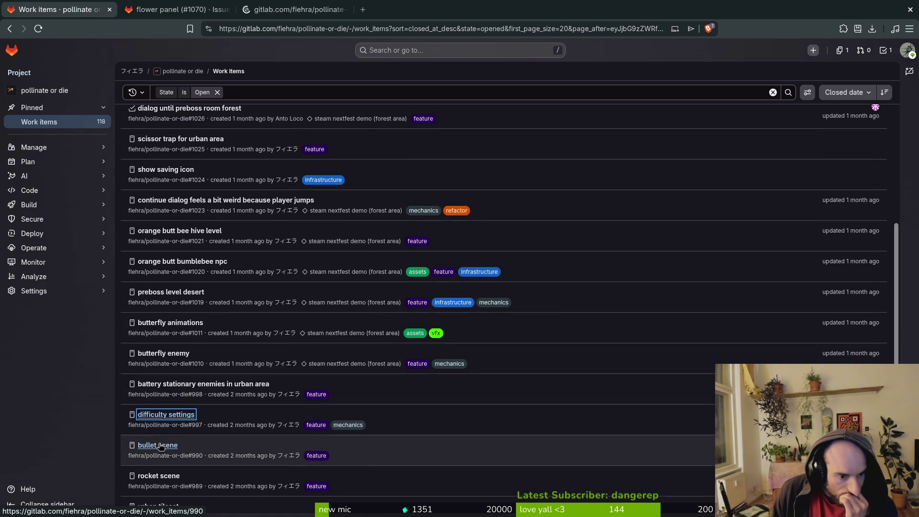
click(289, 10)
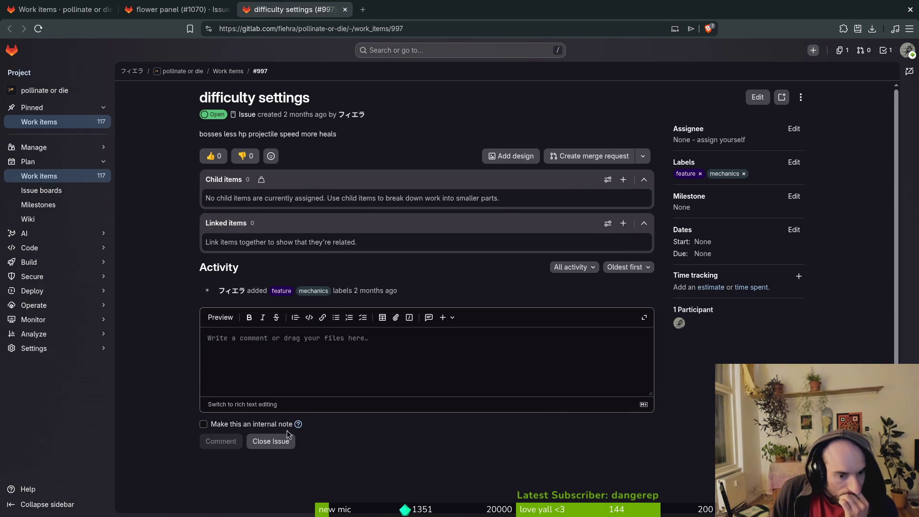
click(277, 440)
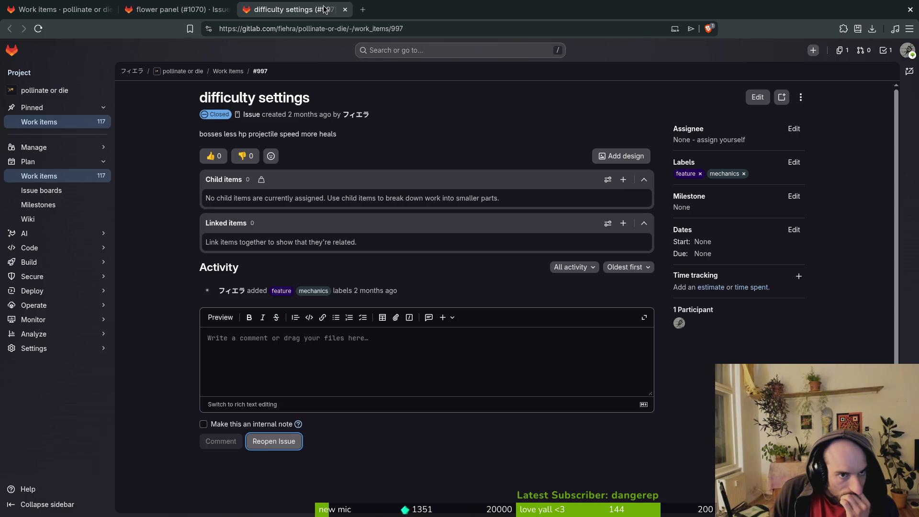
click(345, 10)
click(80, 13)
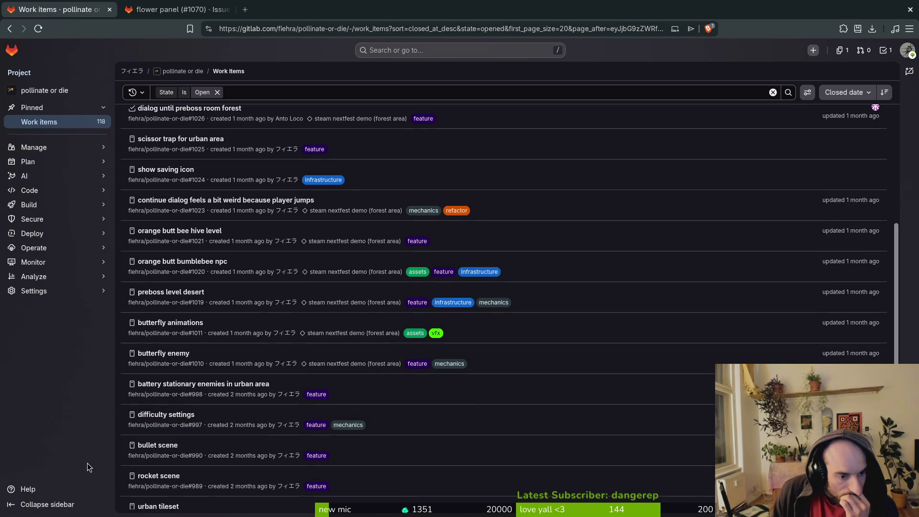
- Load the next page of 116 open work items, from drone arena (#987) to rotate boulders (#956)
scroll(213, 476, down, 2)
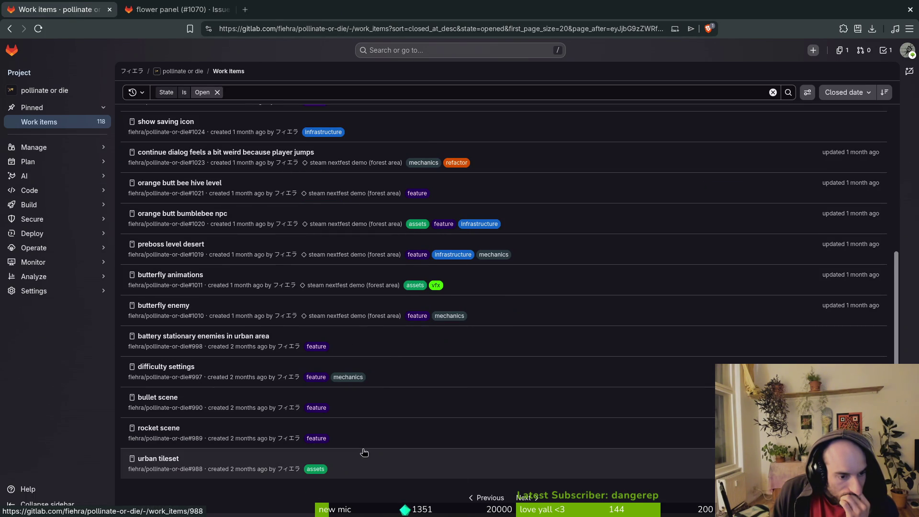
click(518, 498)
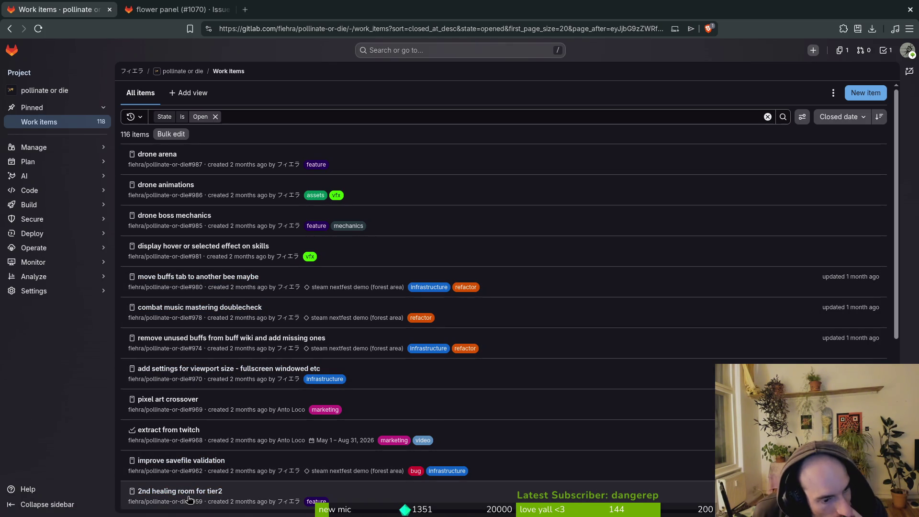
scroll(204, 479, down, 2)
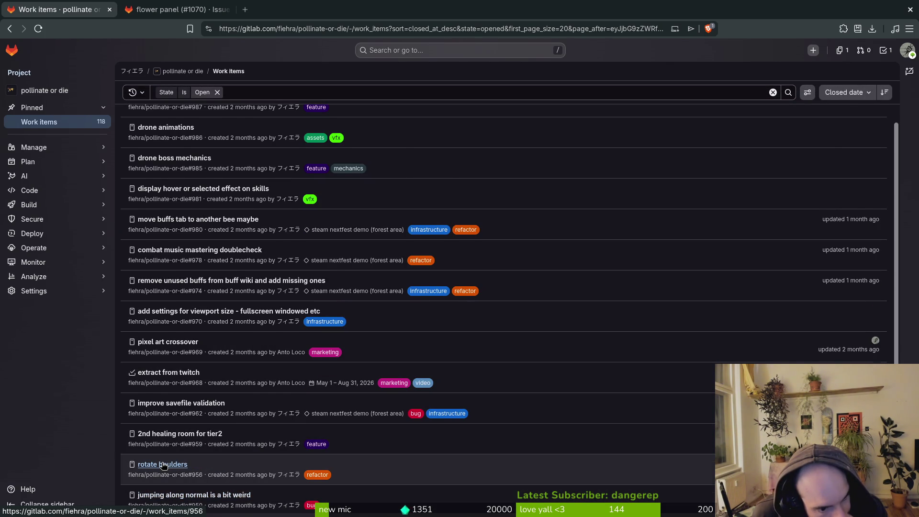
scroll(163, 465, down, 4)
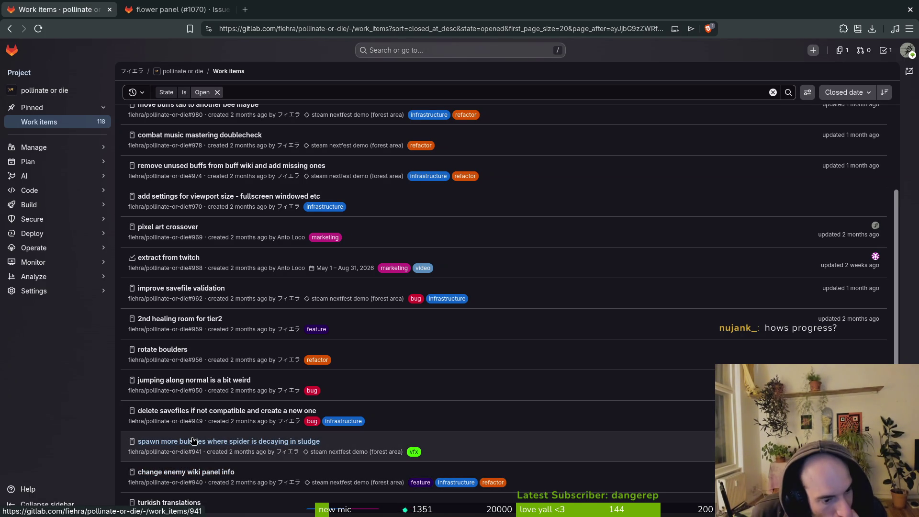
- Page the open work items on to the page starting at world 3 music (urban) (#917)
scroll(206, 436, down, 2)
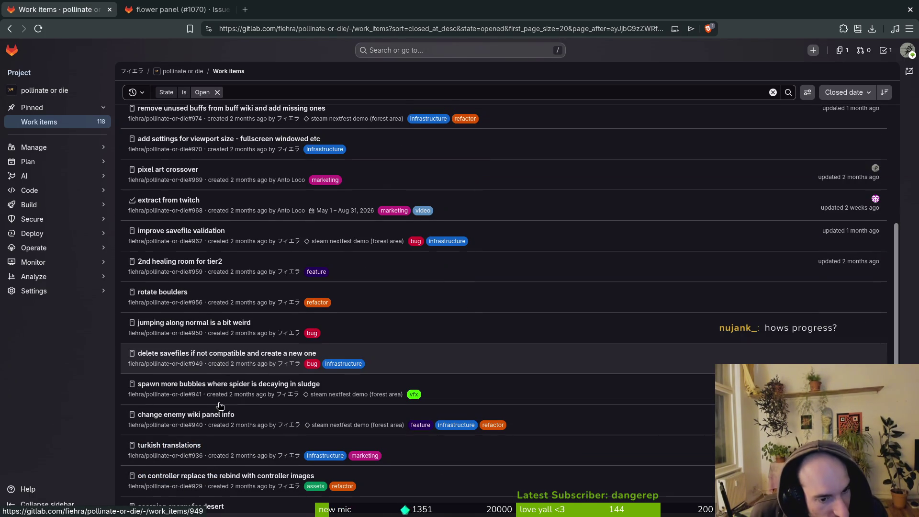
scroll(229, 335, down, 2)
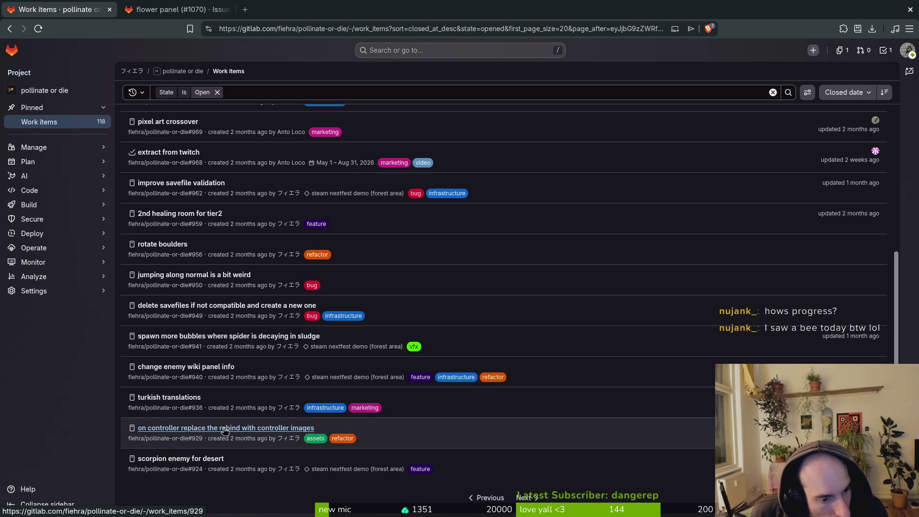
click(522, 499)
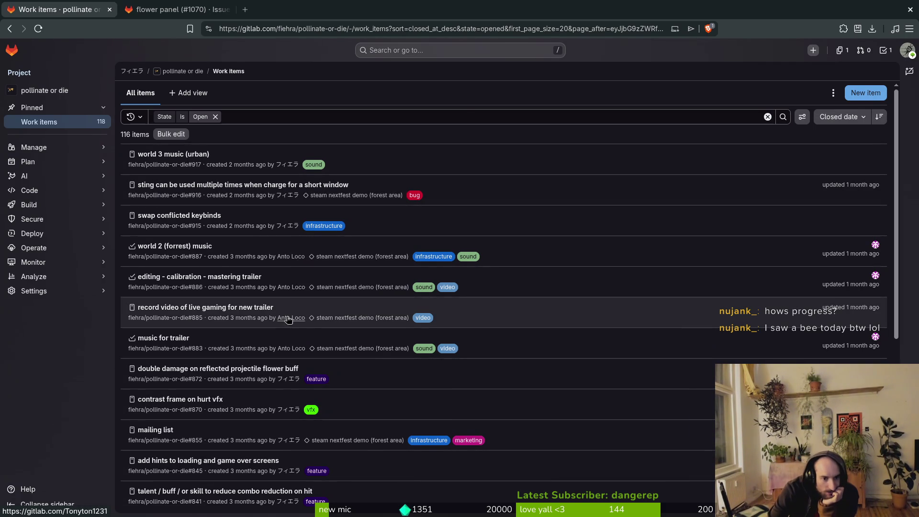
- Advance the work items to the page from add enemy stunned frames (#787) to damage flower buff on low hp (#577)
scroll(295, 306, down, 2)
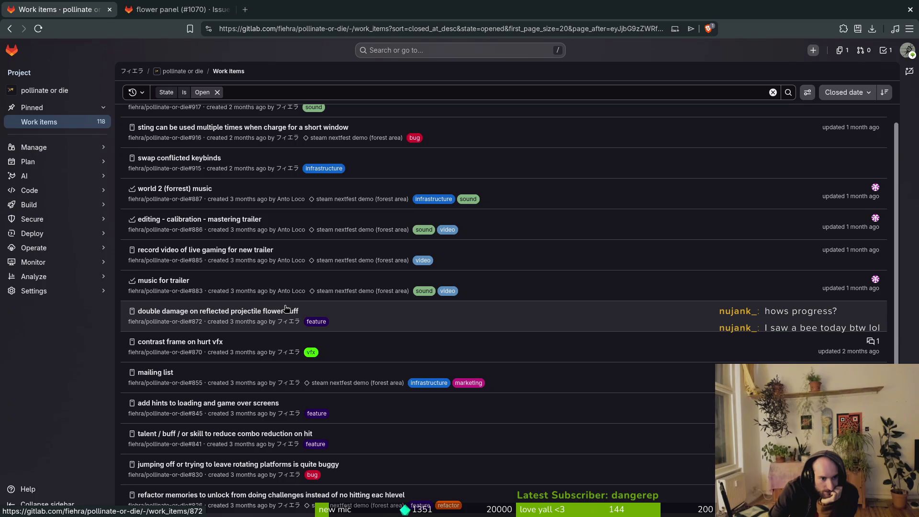
scroll(292, 313, down, 1)
scroll(315, 305, down, 1)
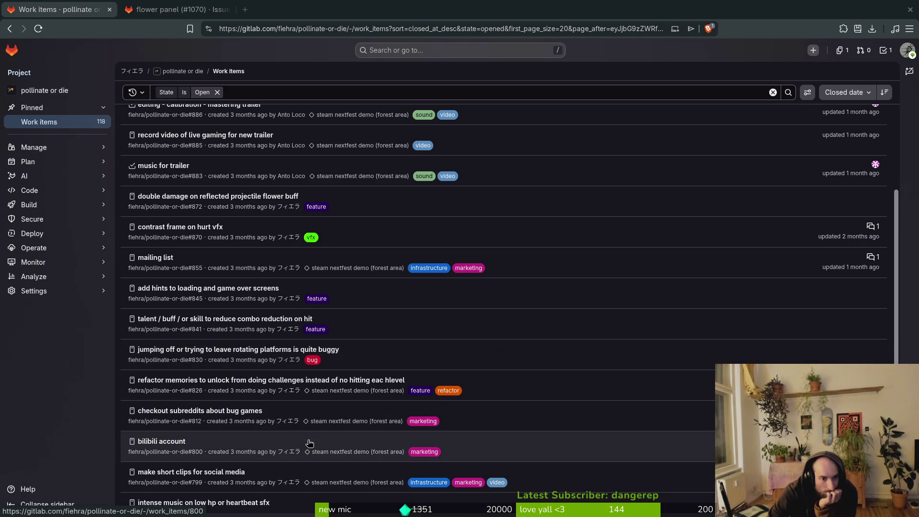
scroll(414, 347, down, 2)
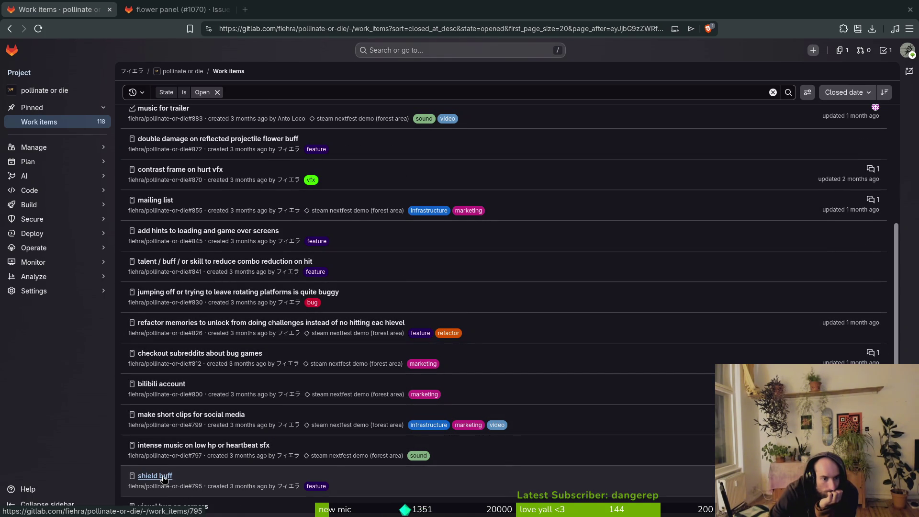
scroll(506, 405, down, 1)
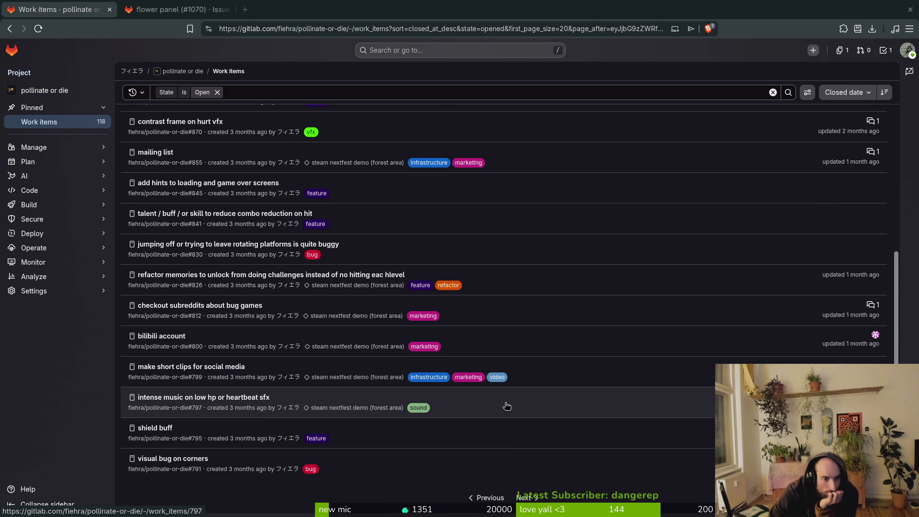
click(524, 497)
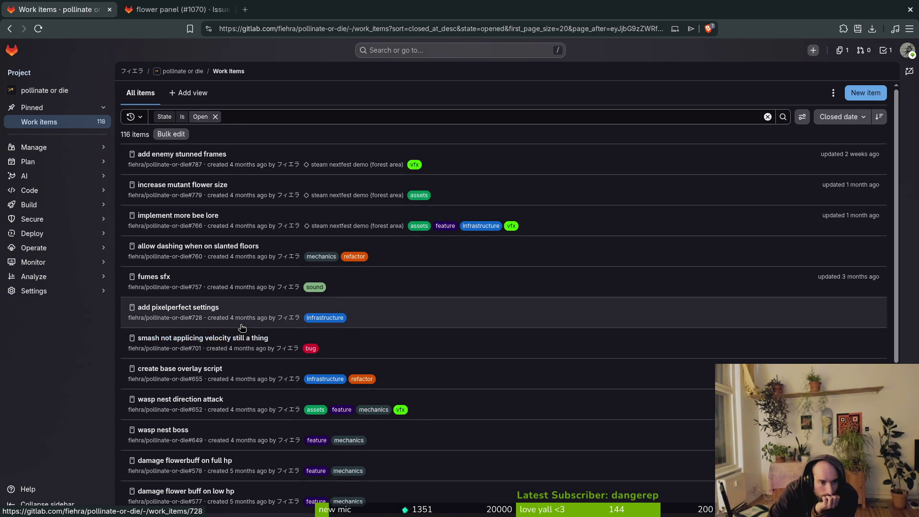
- Open wasp nest direction attack (#652) and wasp nest boss (#649) in new tabs, closing the boss issue
middle_click(159, 400)
middle_click(166, 430)
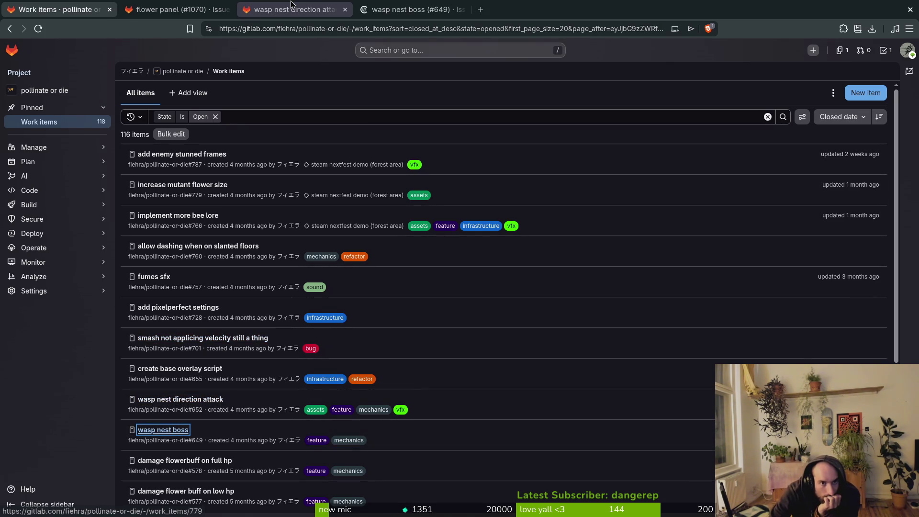
key(ctrl+Tab)
key(ctrl+Tab)
scroll(281, 490, down, 1)
key(ctrl+Tab)
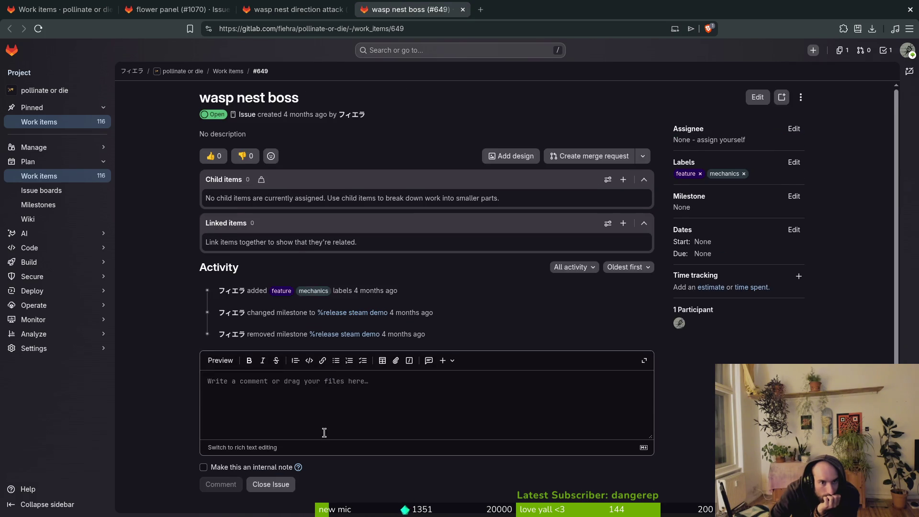
scroll(333, 418, down, 1)
click(281, 452)
- Return to the work items list, scroll through it, and close the flower panel issue tab
click(106, 5)
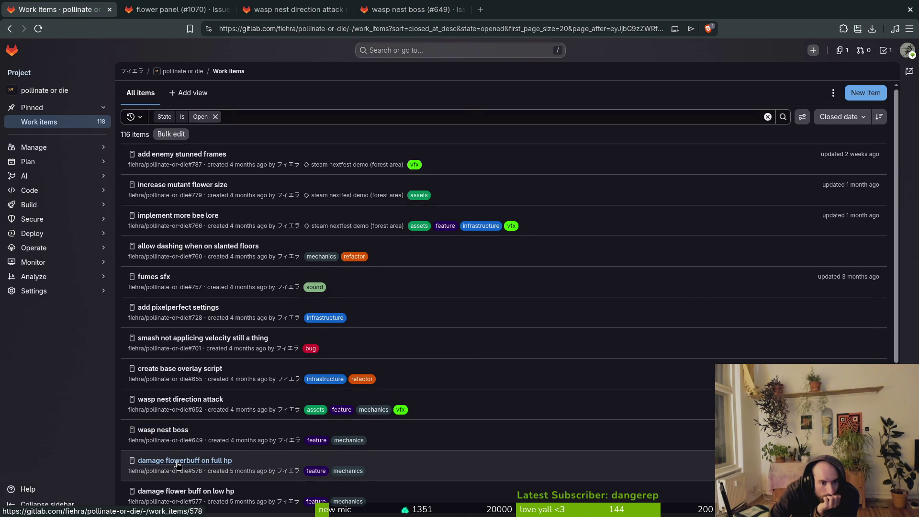
scroll(177, 464, down, 2)
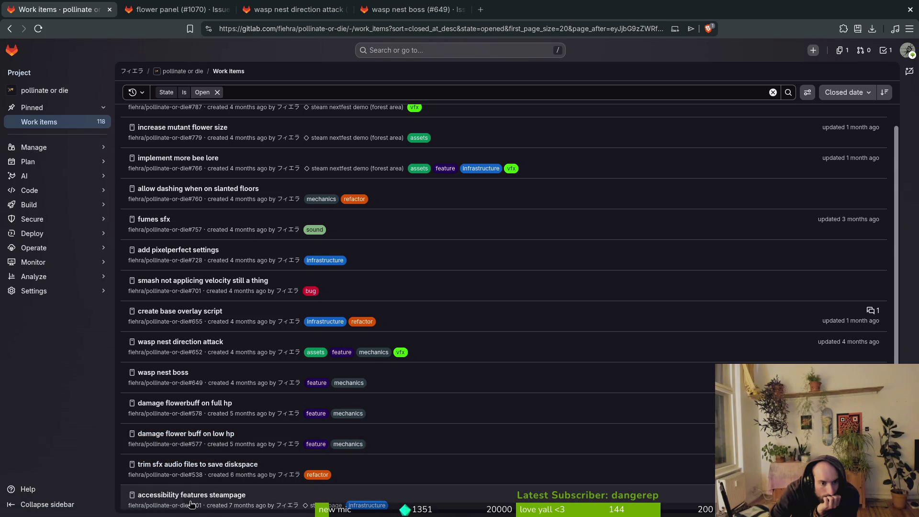
scroll(199, 438, down, 2)
scroll(207, 441, down, 2)
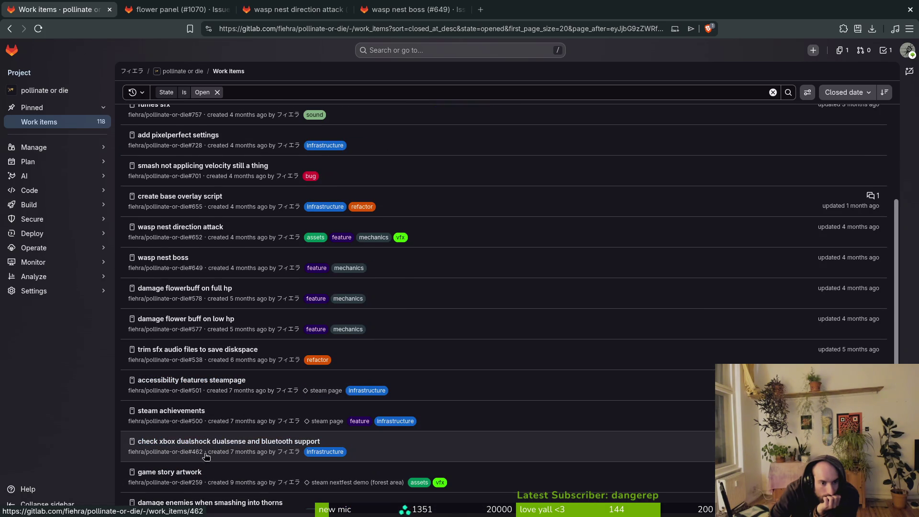
scroll(202, 445, down, 2)
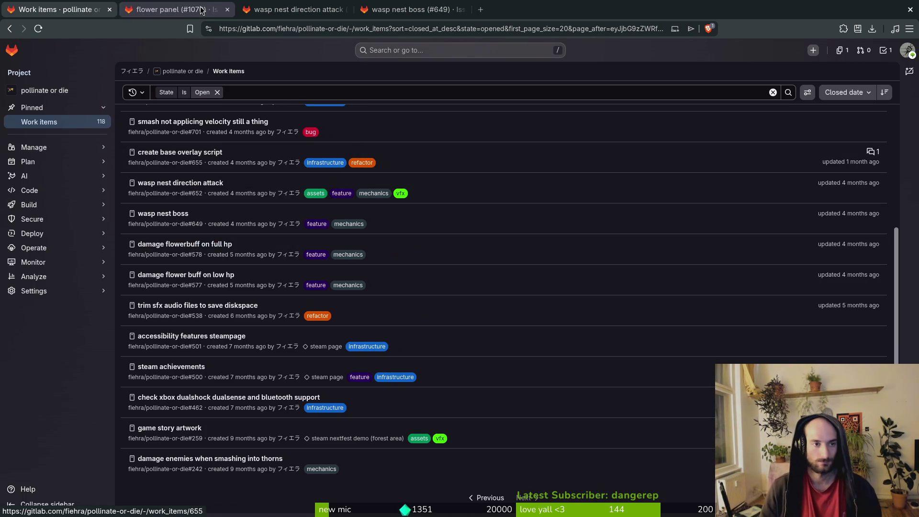
click(38, 28)
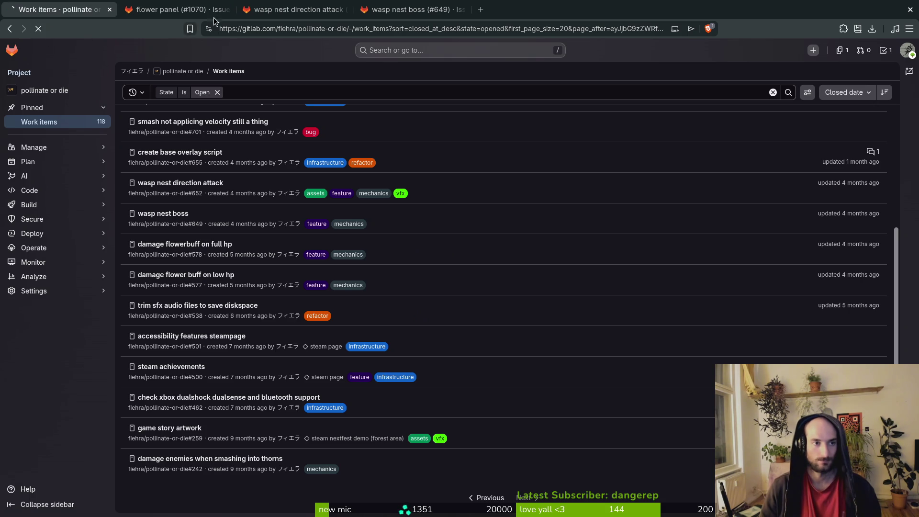
- Close the wasp nest direction attack, wasp nest boss and other leftover issue tabs
click(345, 9)
click(182, 10)
click(228, 9)
click(227, 9)
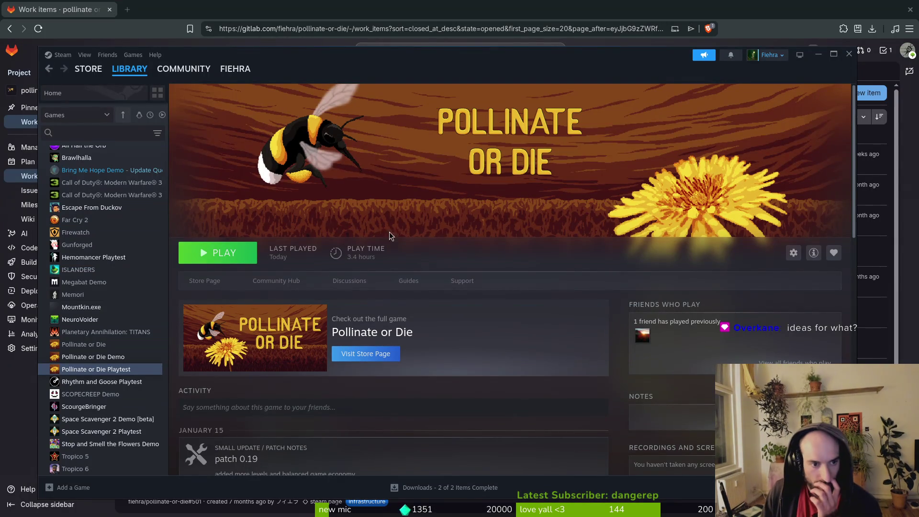
- Launch the Pollinate or Die playtest, continue the saved run, and show the hive upgrade menu
click(218, 252)
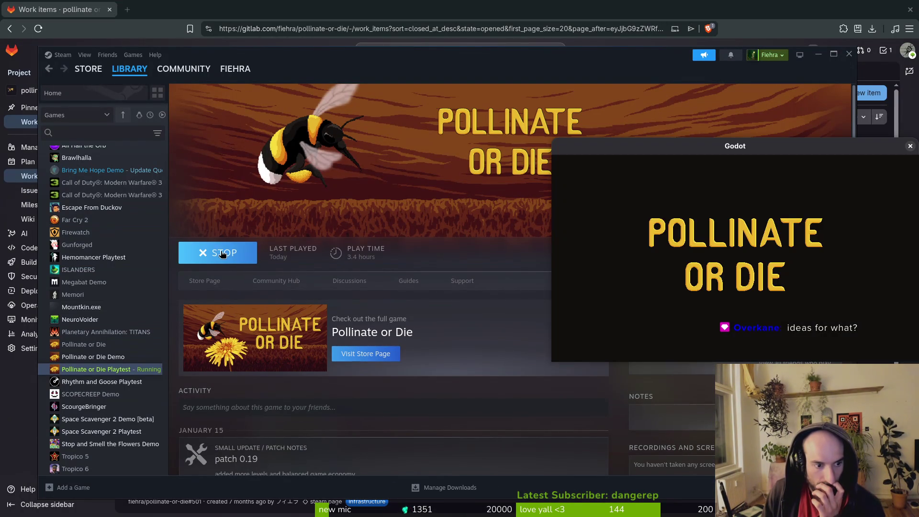
click(746, 225)
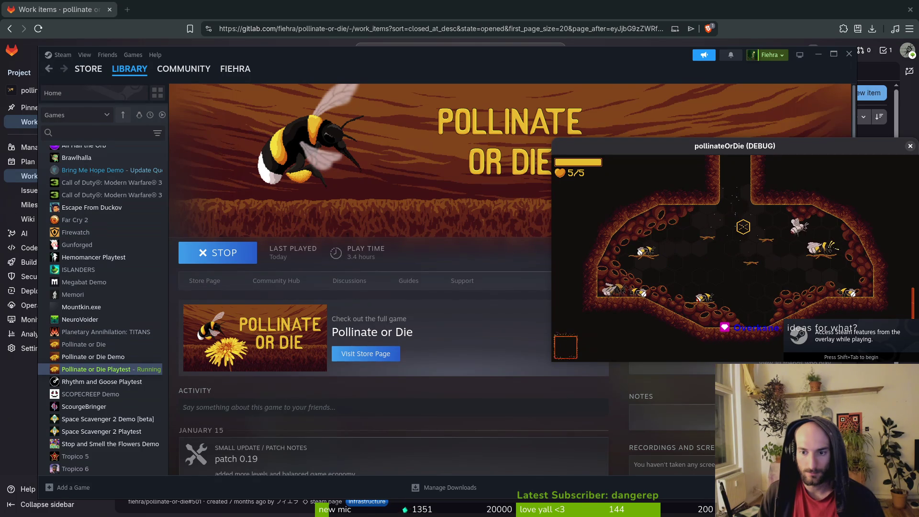
key(Tab)
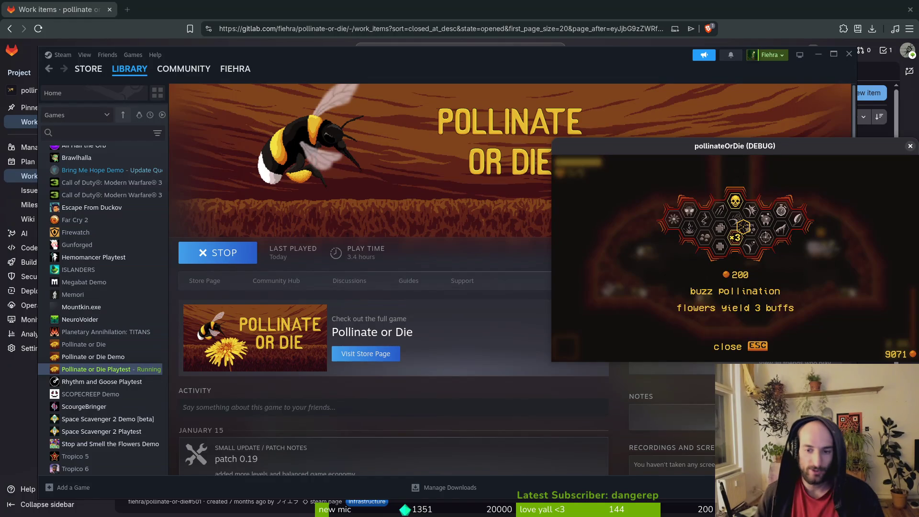
- View the Immunity upgrade description, then close the playtest's debug game window
key(Left)
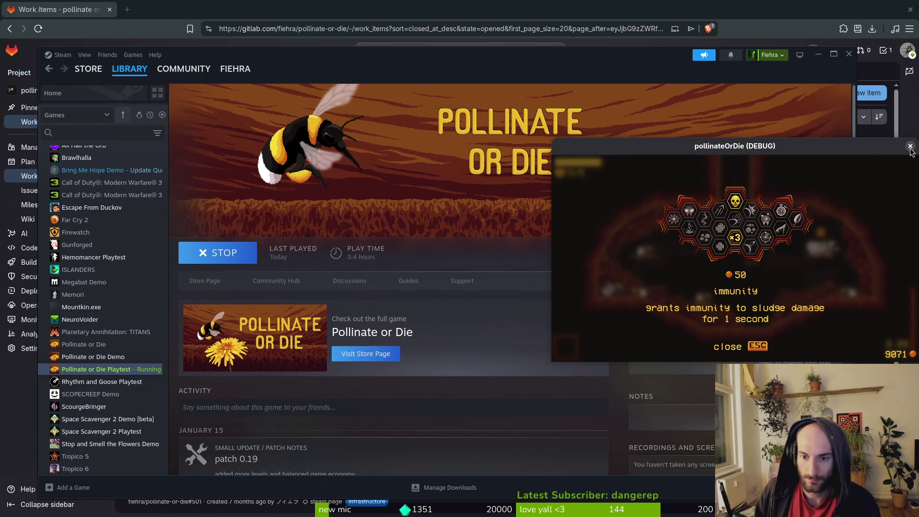
click(910, 146)
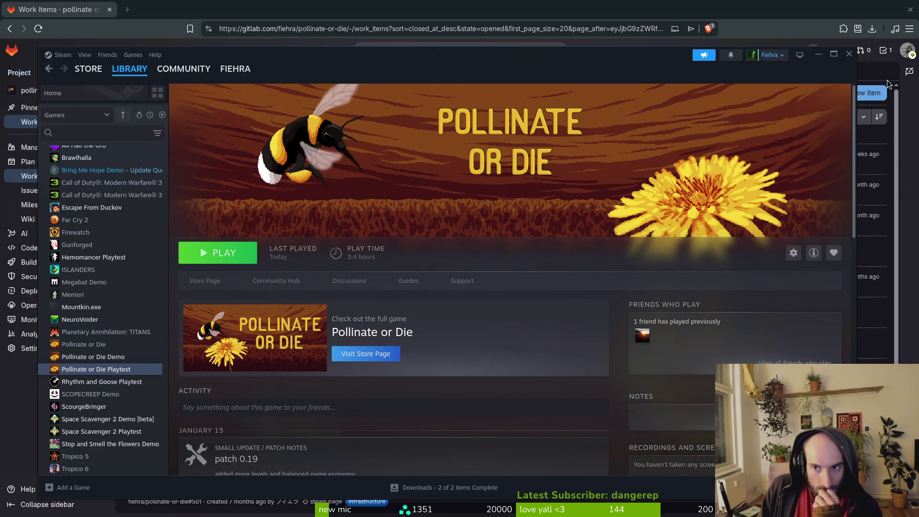
- Close Steam, reopen it from the window overview, and play ScourgeBringer from the Library
click(850, 55)
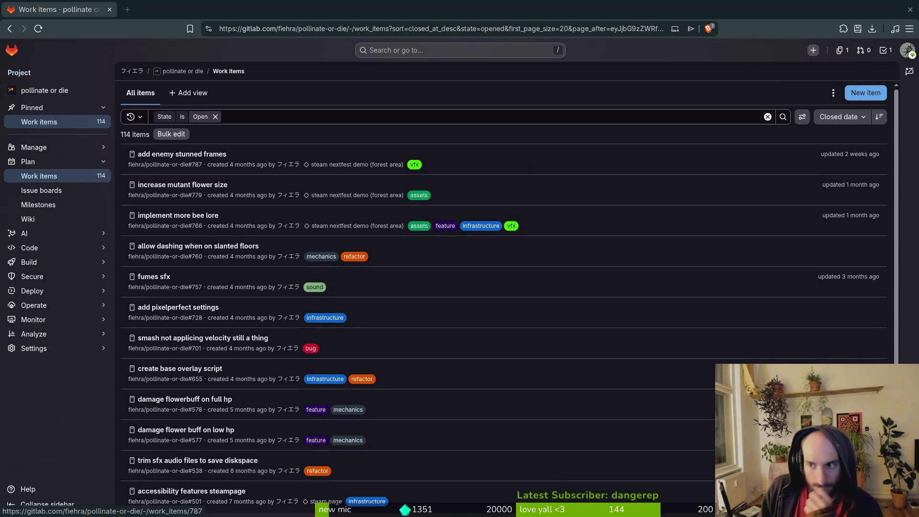
key(super)
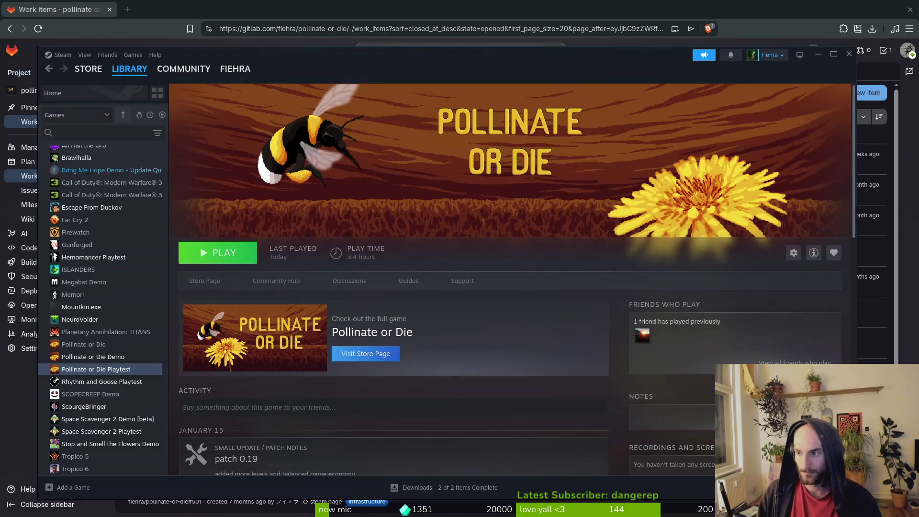
click(84, 407)
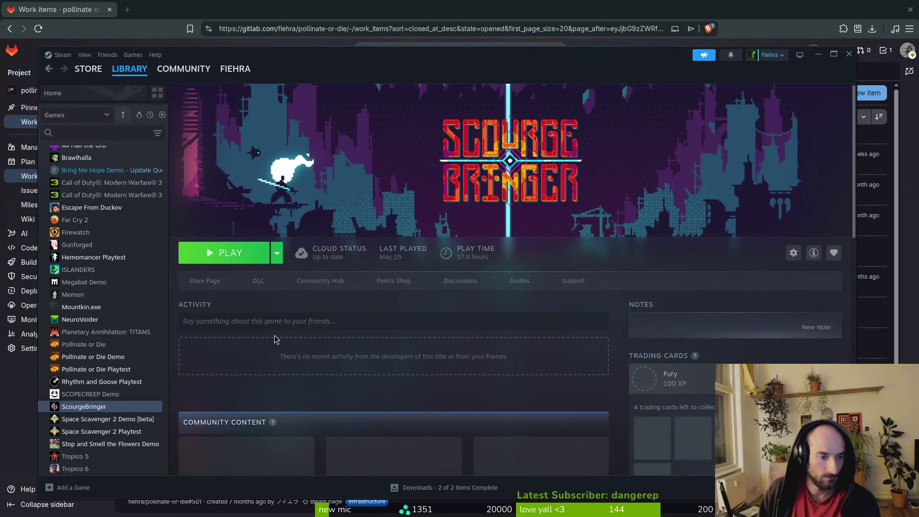
click(240, 252)
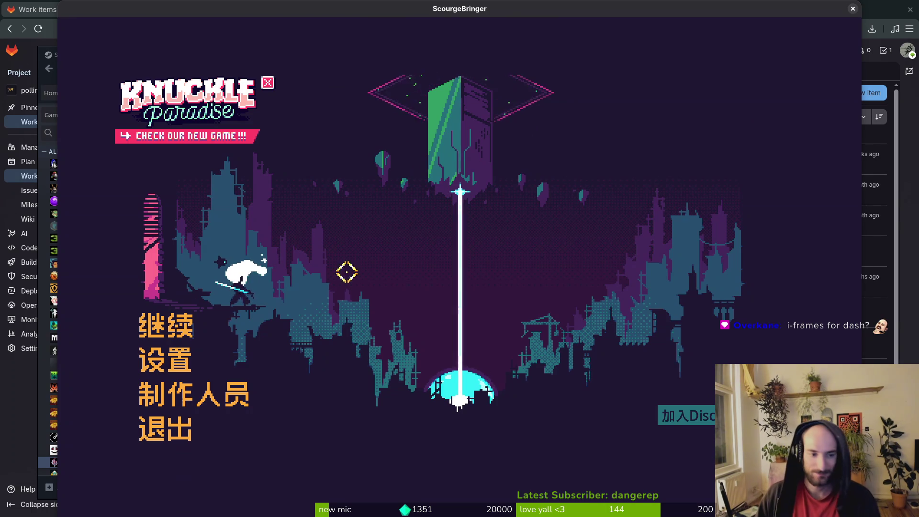
- Look at the credits and settings, then continue the saved game into gameplay
click(172, 390)
click(173, 385)
click(166, 361)
key(Escape)
click(187, 327)
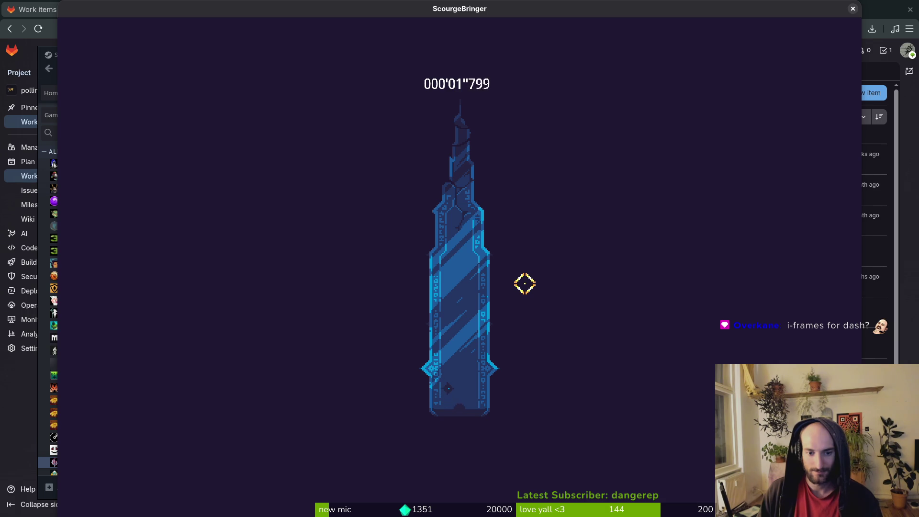
- Pause the run and restart the level, accepting the confirmation
key(Escape)
key(Escape)
key(Escape)
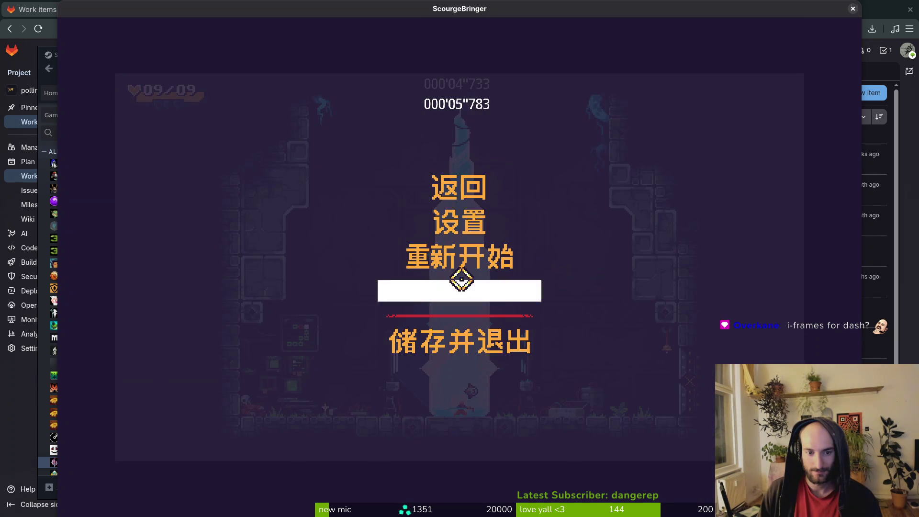
click(461, 260)
key(Escape)
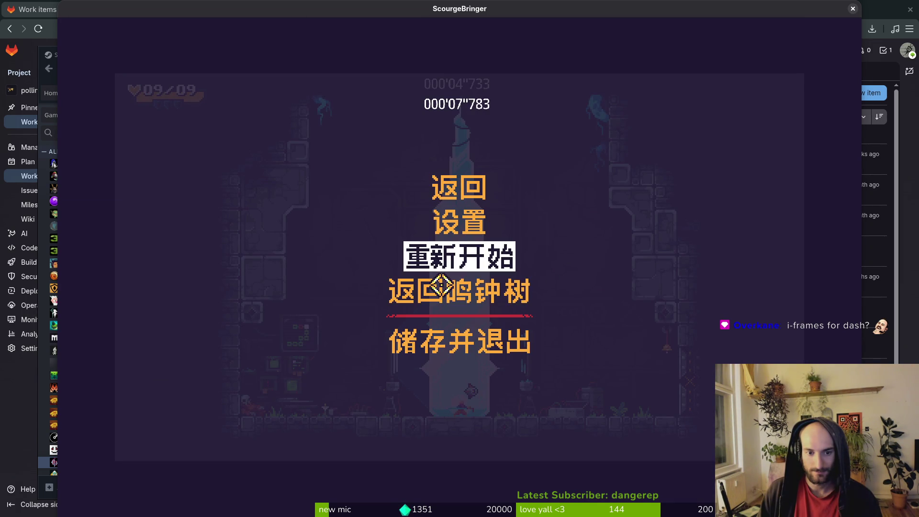
click(441, 259)
click(427, 290)
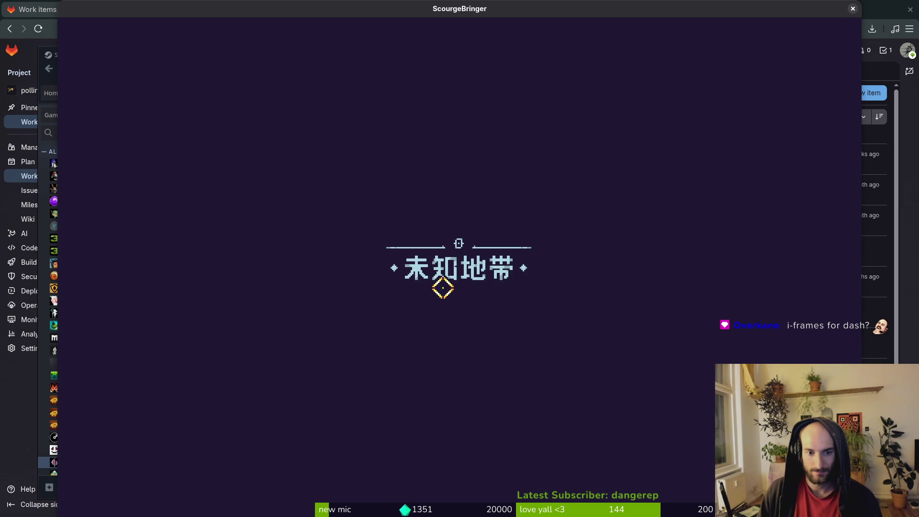
- Return to the bell tree hub (返回鸣钟树) and open the skill tree at the altar
key(Escape)
click(463, 290)
click(430, 287)
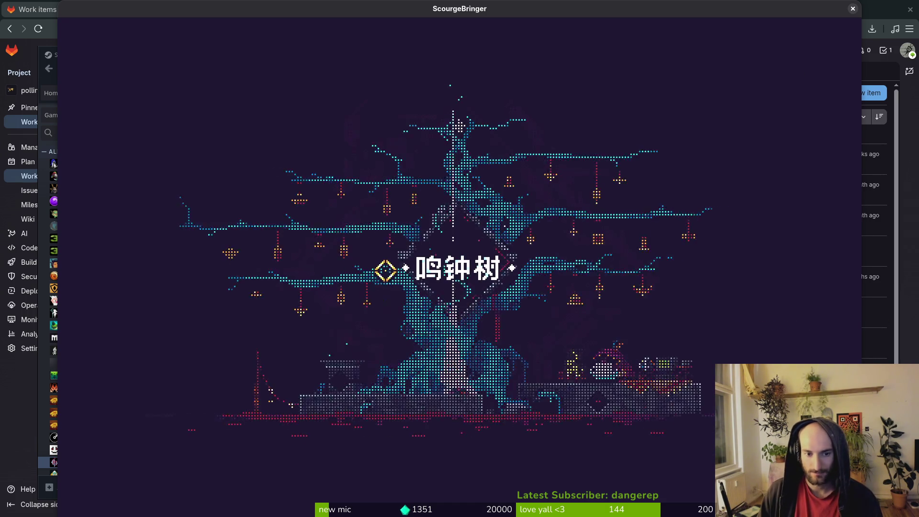
key(e)
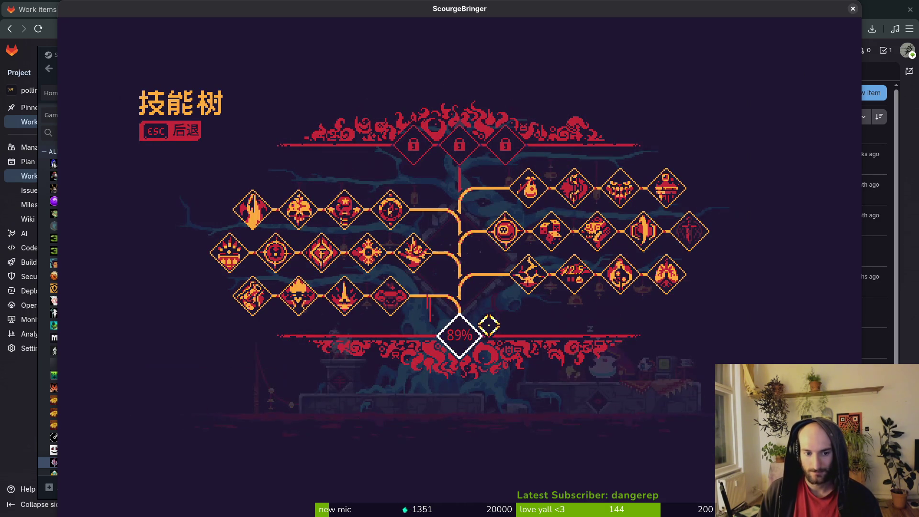
- In Settings, cycle the language from Simplified Chinese to English, then resume to the skill tree
key(Escape)
key(Escape)
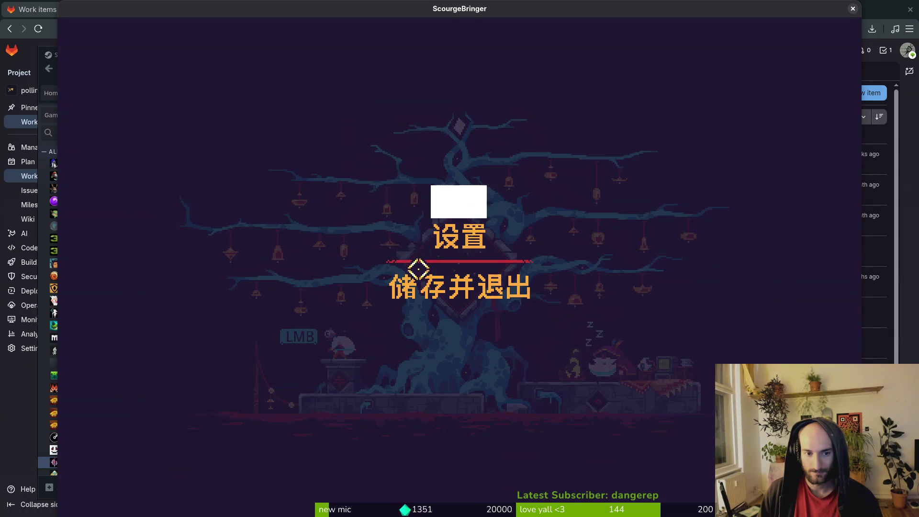
click(453, 231)
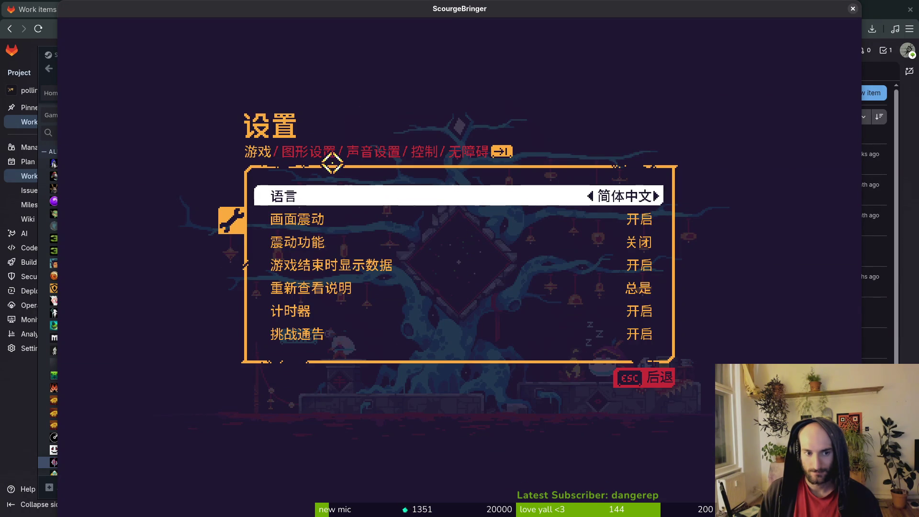
click(581, 196)
click(581, 196)
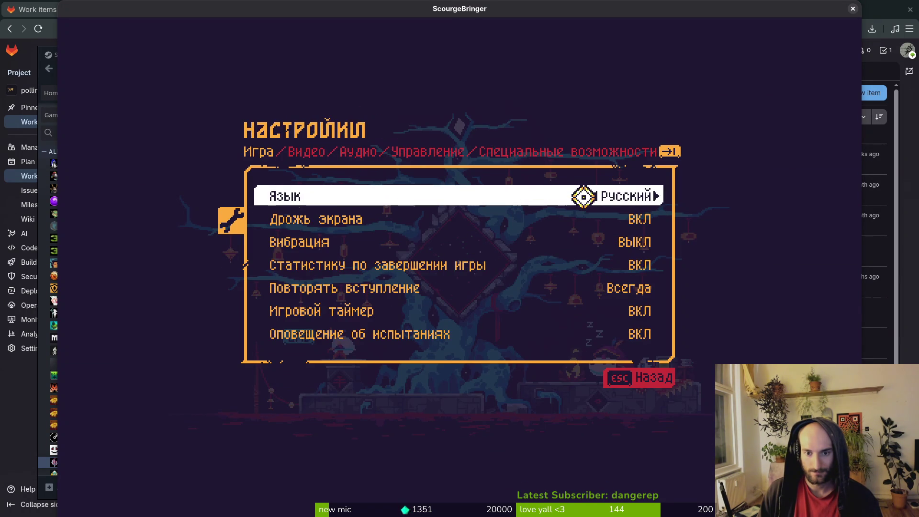
click(581, 197)
click(581, 197)
click(580, 197)
click(581, 197)
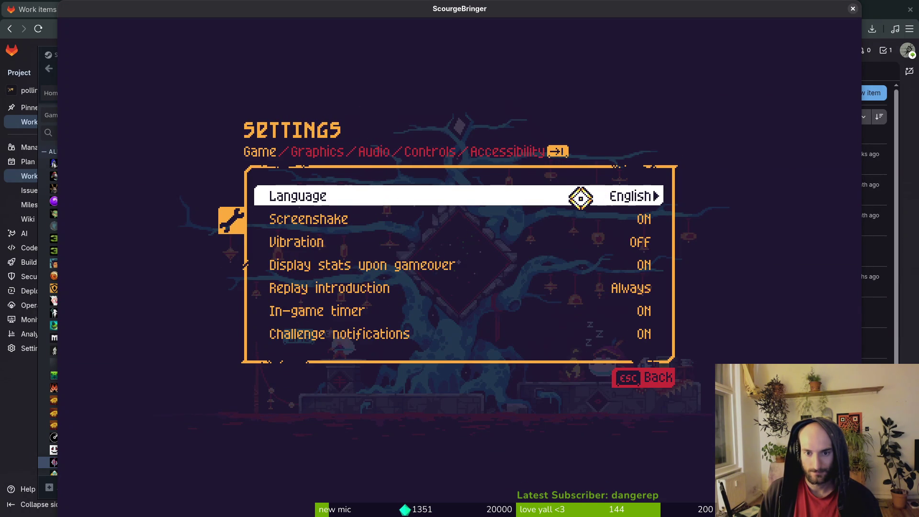
key(Escape)
click(480, 220)
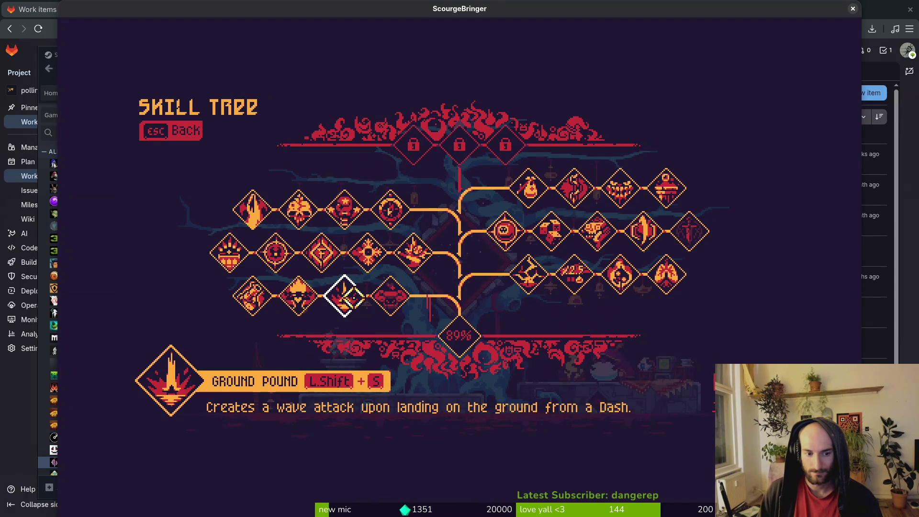
- Read Oak Skin, Resilient, Dirty Barry, Charging Fury, Manual Override and Fury descriptions, then switch to GitLab
key(Right)
key(Left)
key(Left)
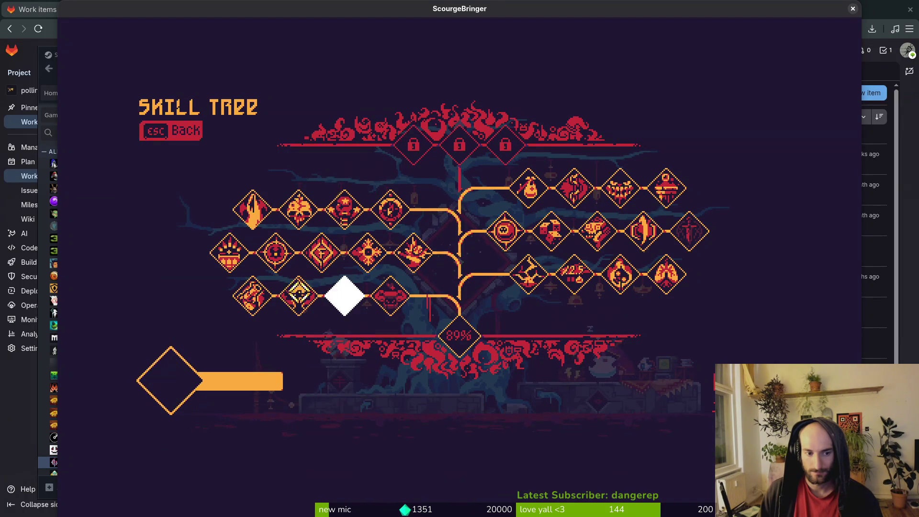
key(Left)
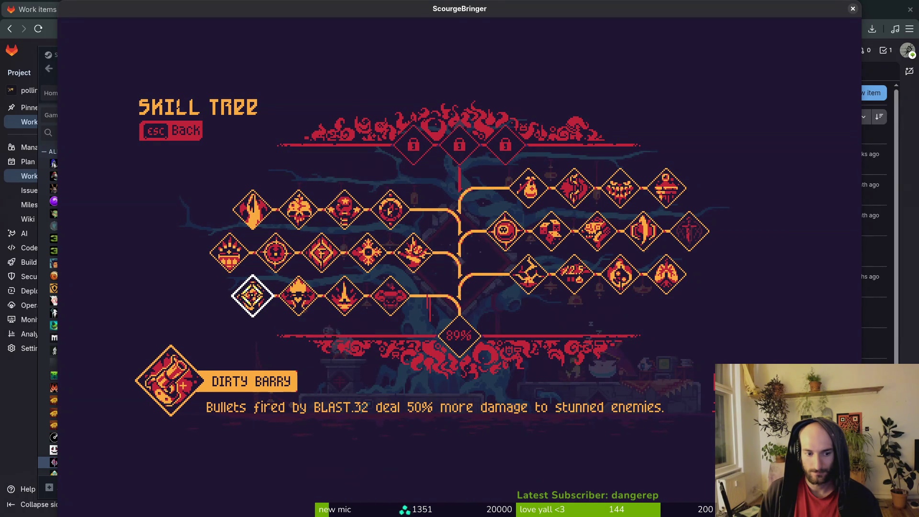
key(Up)
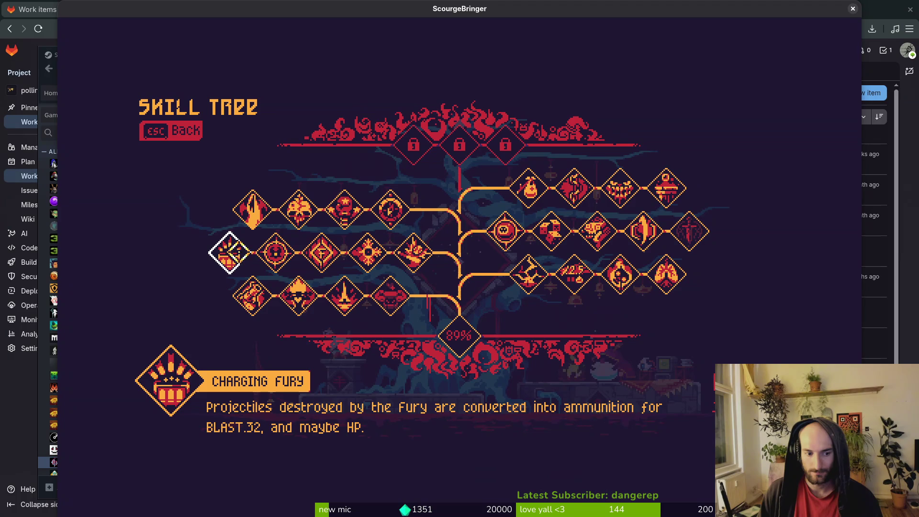
key(Right)
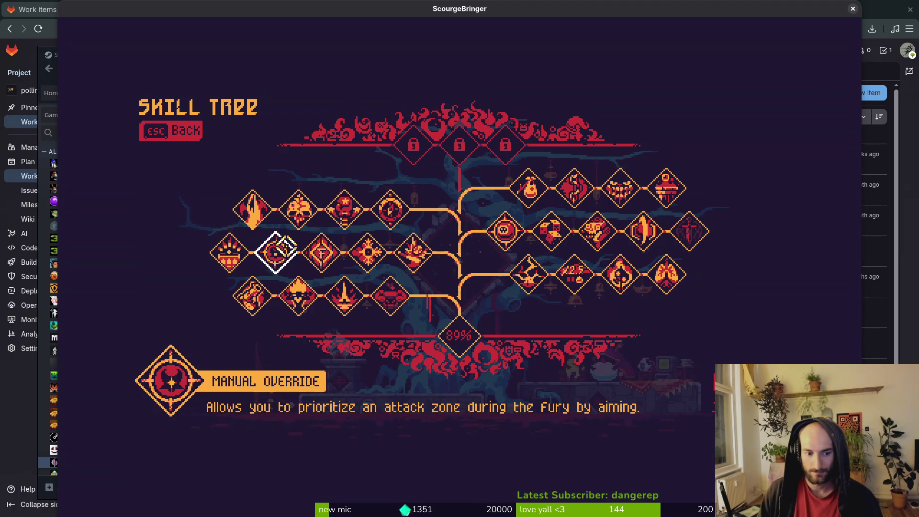
key(Left)
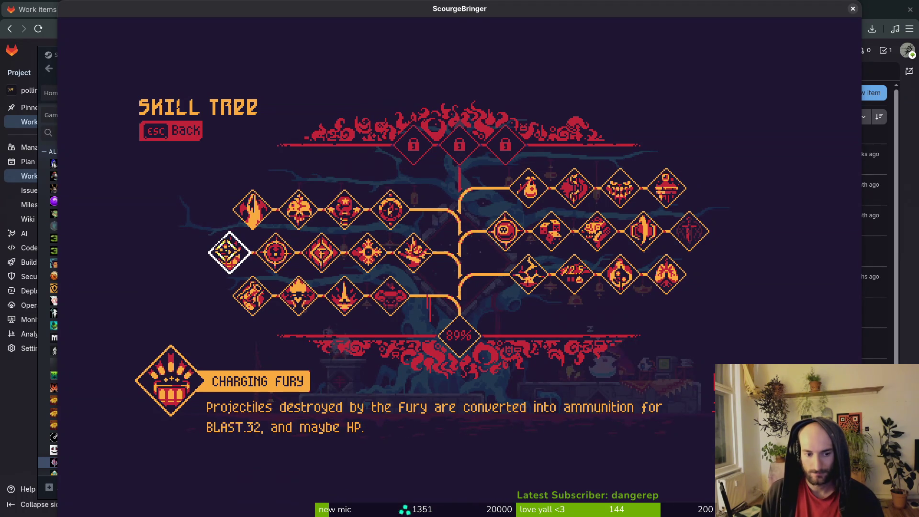
key(Right)
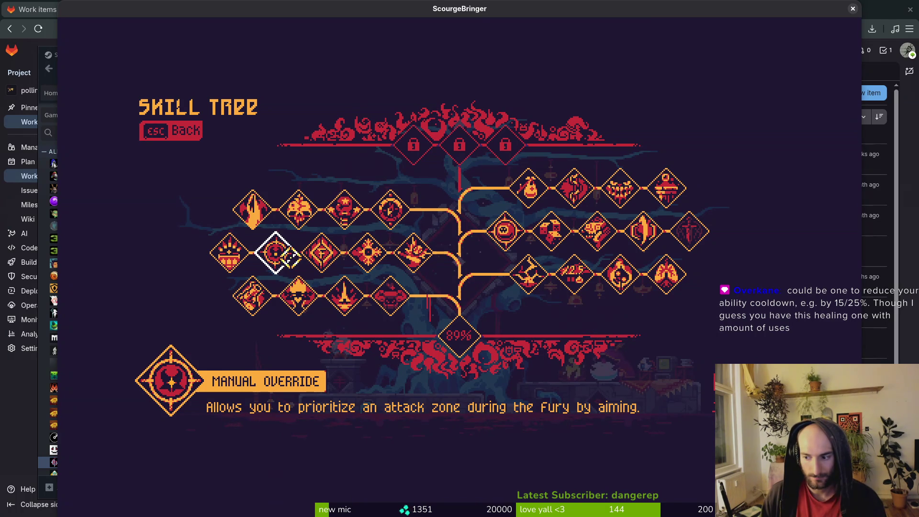
key(Right)
key(Left)
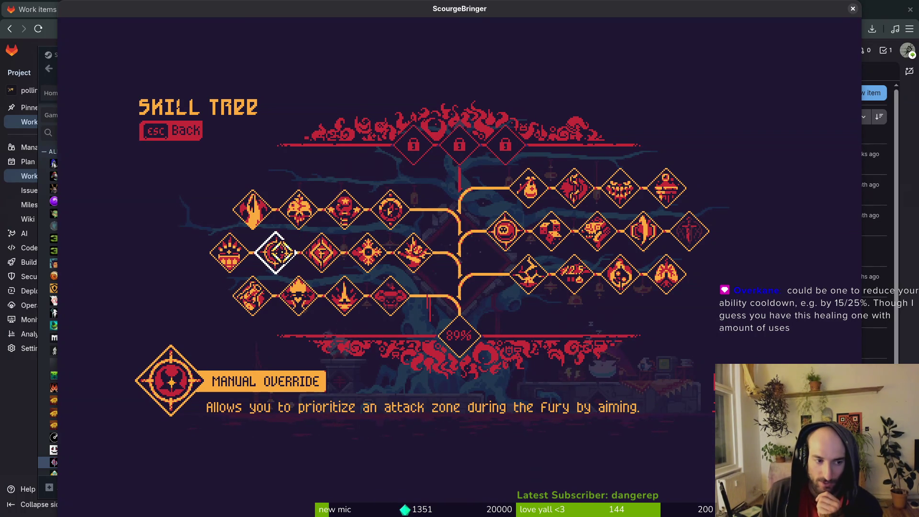
key(Down)
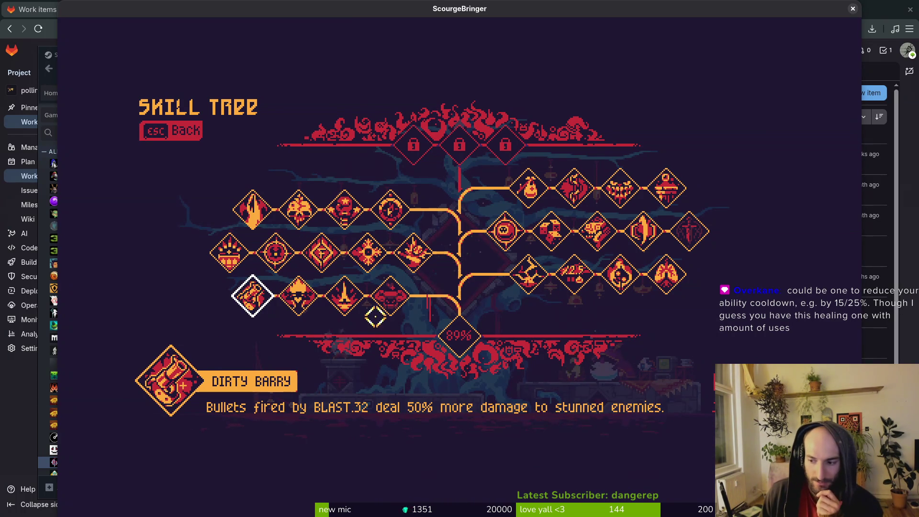
key(alt+Tab)
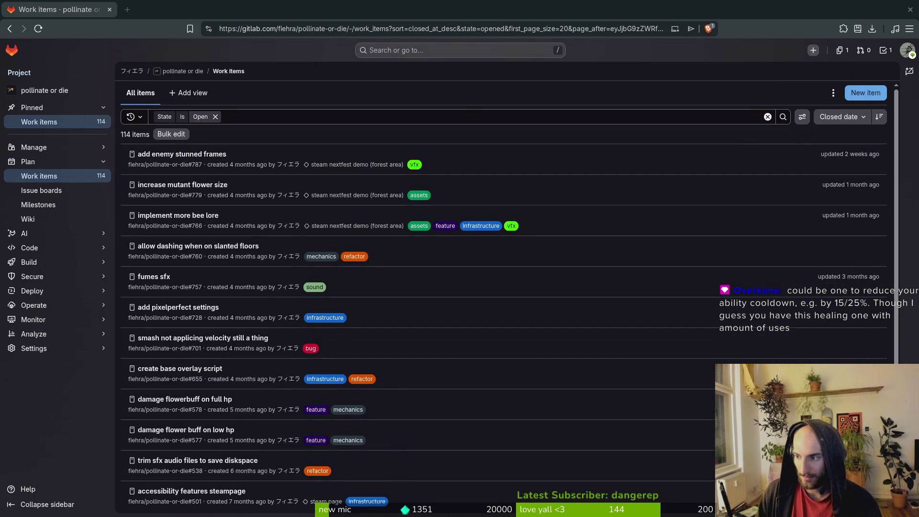
- Bring the Godot Engine window to the front via the window overview
key(alt+Tab)
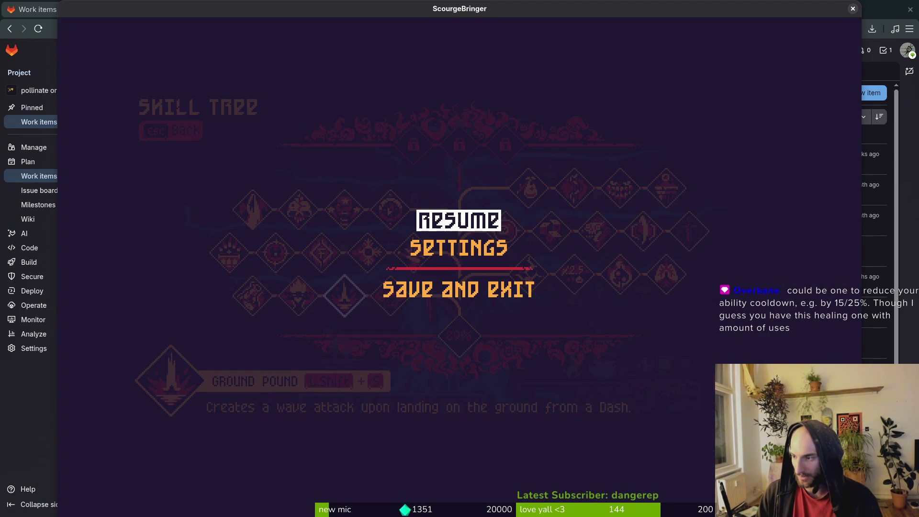
key(super)
key(super)
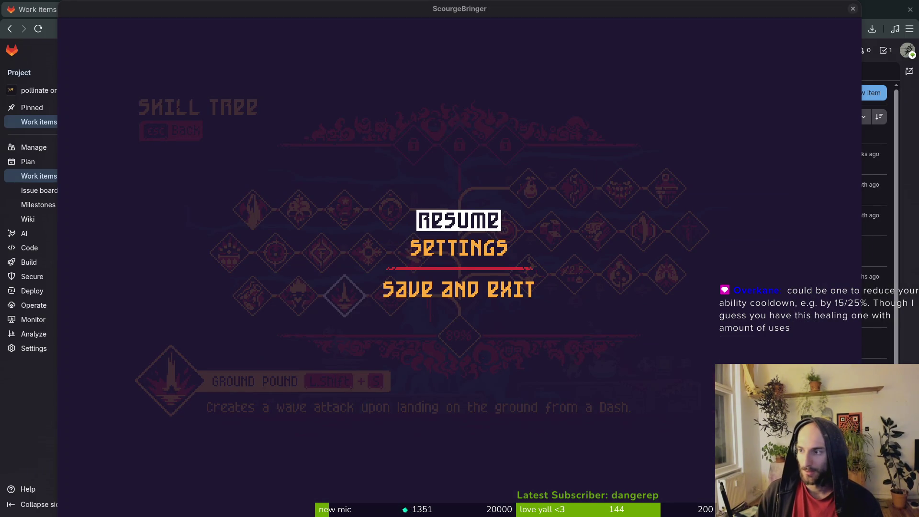
double_click(416, 137)
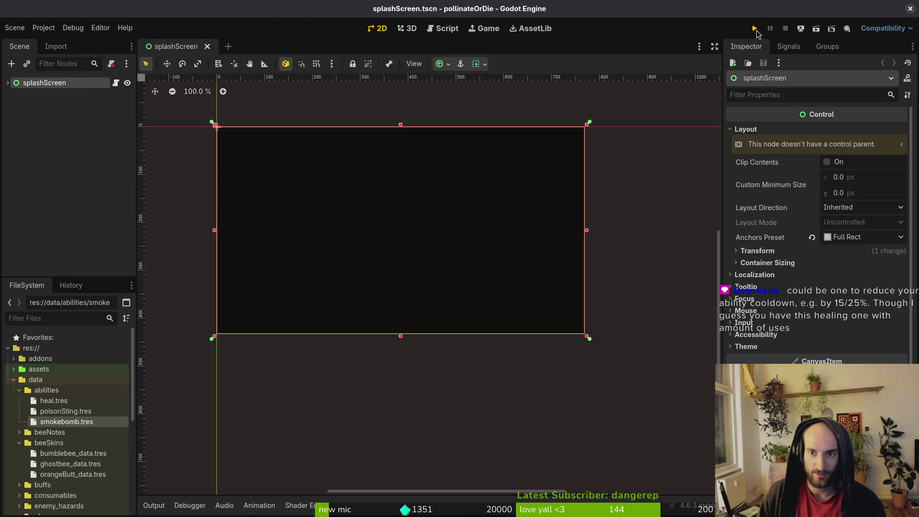
- Run Pollinate or Die, move and dash the bee, open its upgrade tree, then return to ScourgeBringer's skill tree
click(755, 29)
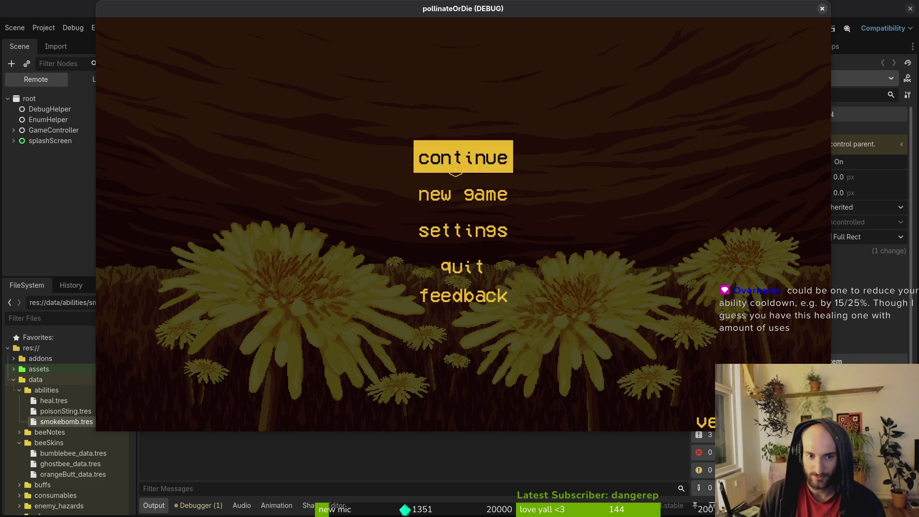
click(455, 169)
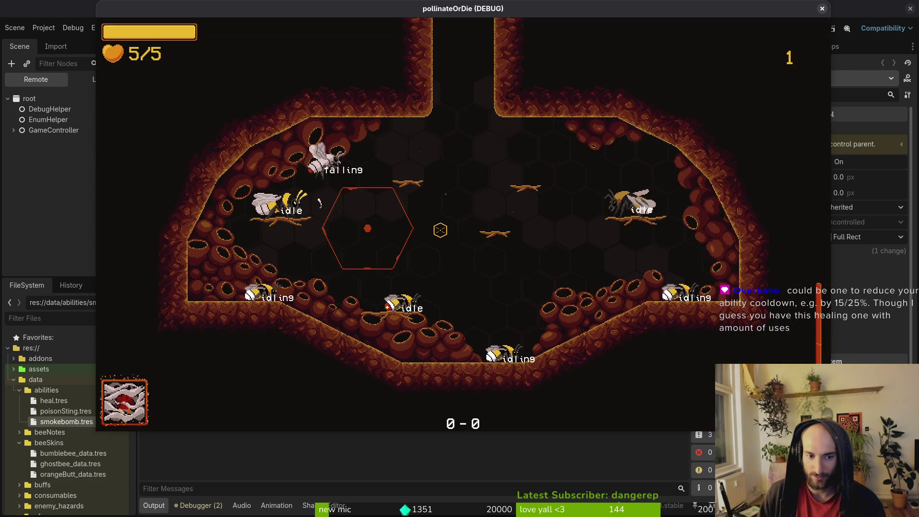
key(d)
key(a)
key(space)
key(Tab)
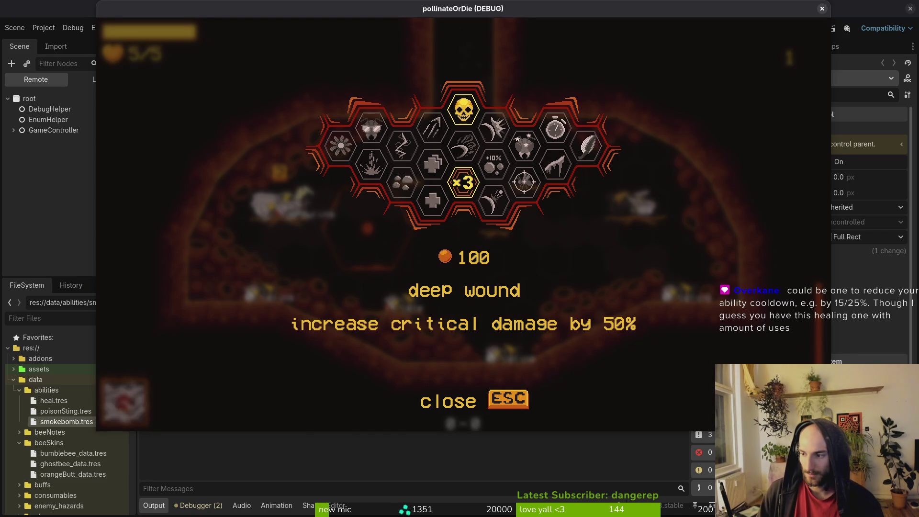
key(alt+Tab)
key(Return)
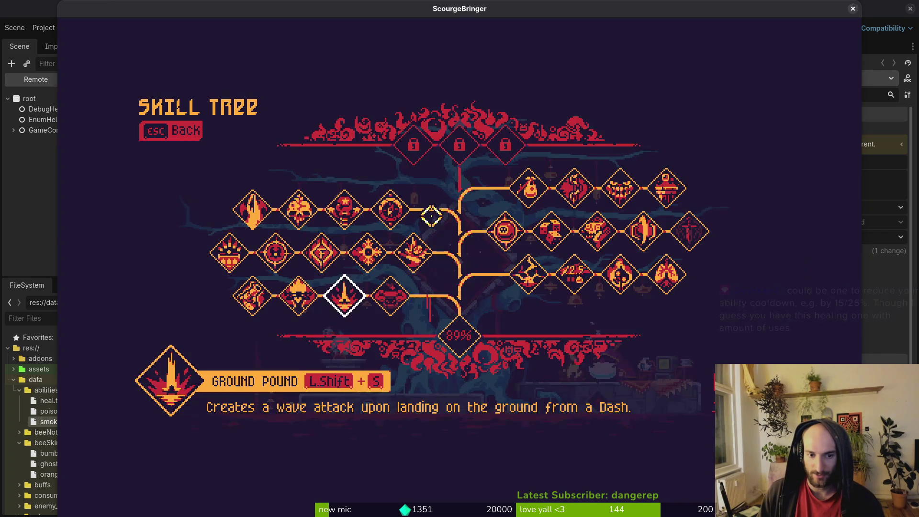
- Read the Combo, Deadly Combo, Deep Breath, Let's Roll and Living Dangerously skills, then switch to Pollinate or Die
key(Right)
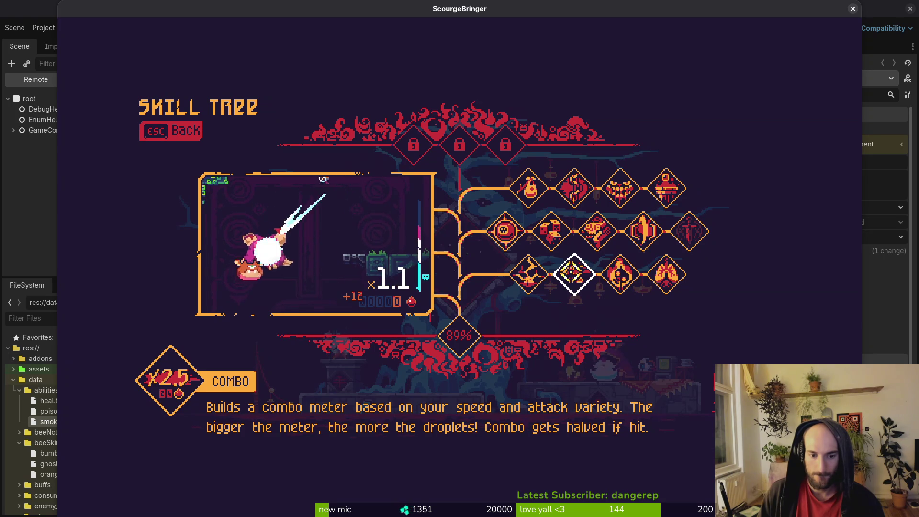
key(Right)
key(Right)
key(Left)
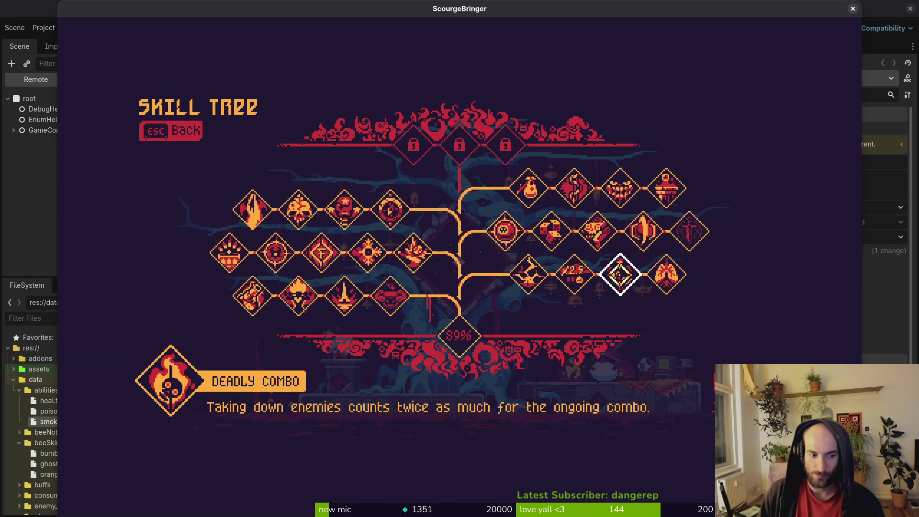
key(Right)
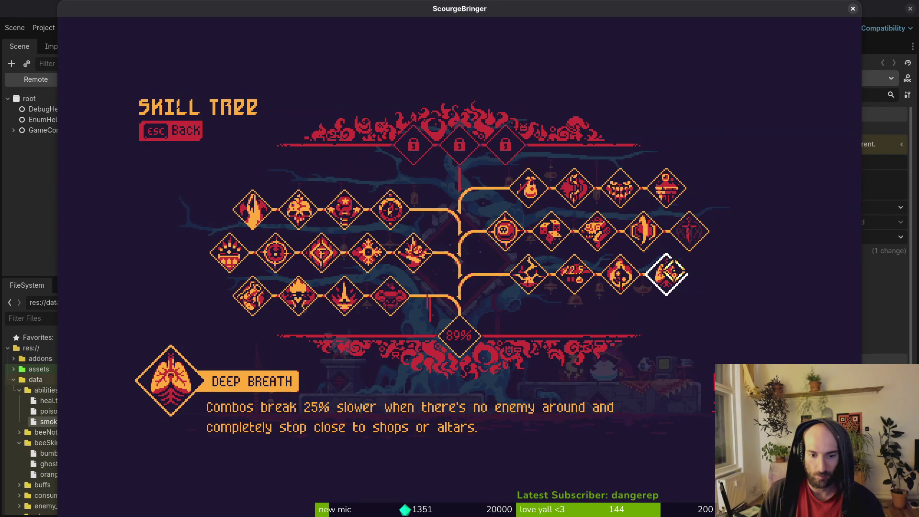
key(Up)
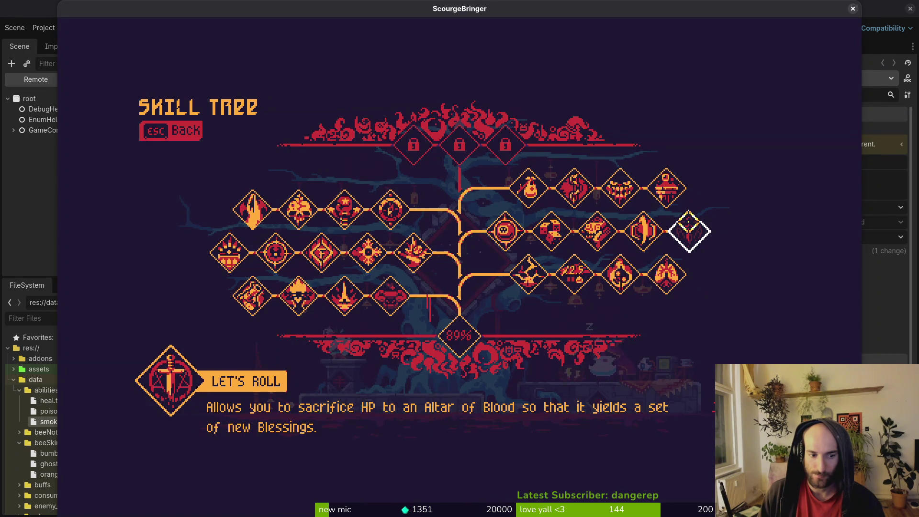
key(Left)
key(Left)
key(Right)
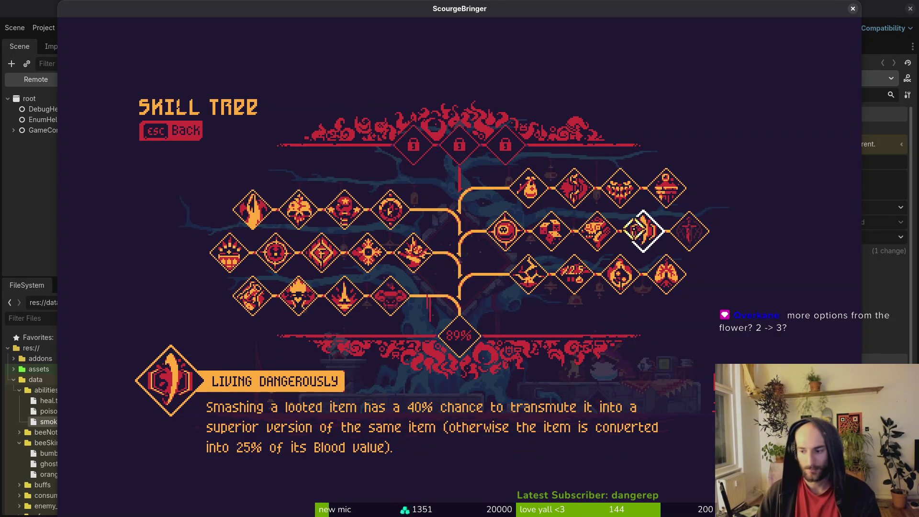
key(alt+Tab)
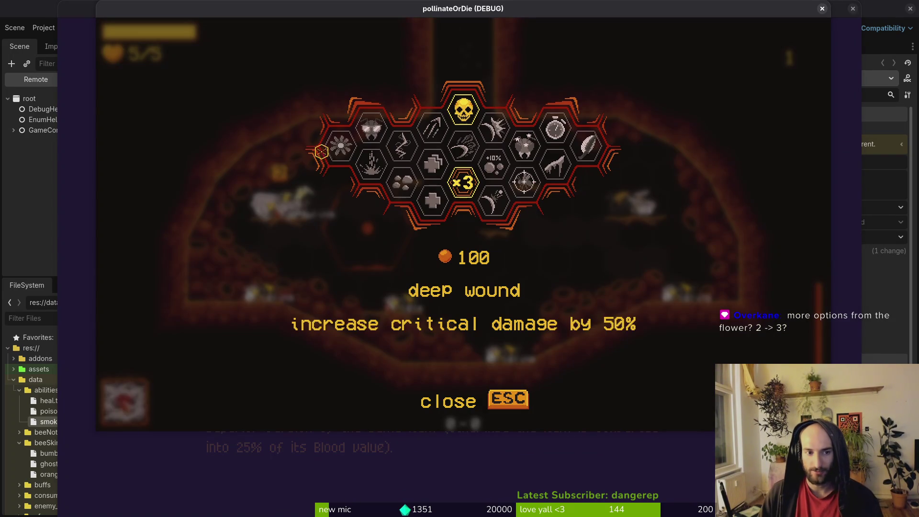
- Compare buzz pollination and UV vision upgrades, then return to ScourgeBringer's skill tree past the pause menu
mouse_move(333, 150)
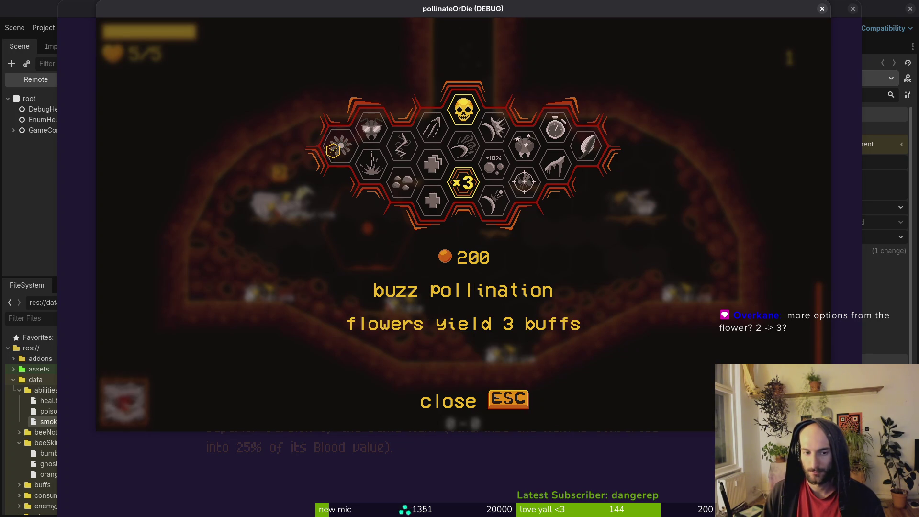
mouse_move(380, 135)
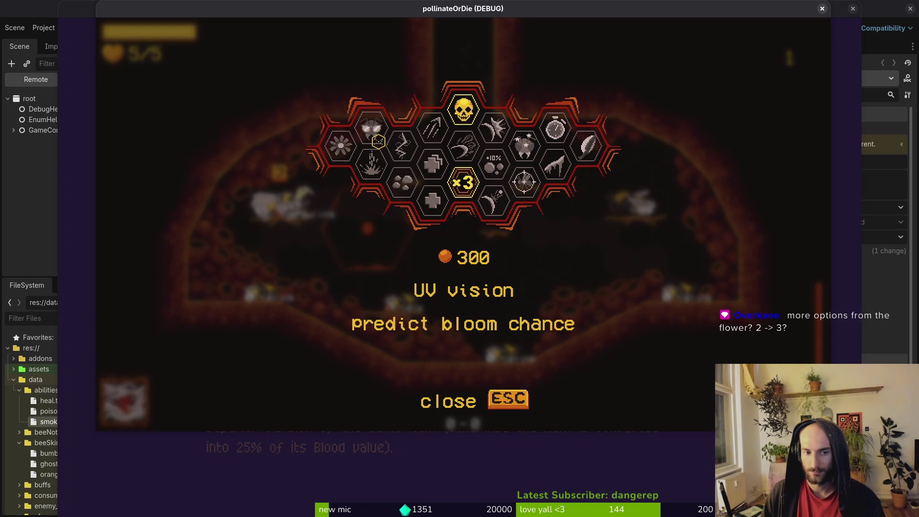
key(alt+Tab)
click(447, 221)
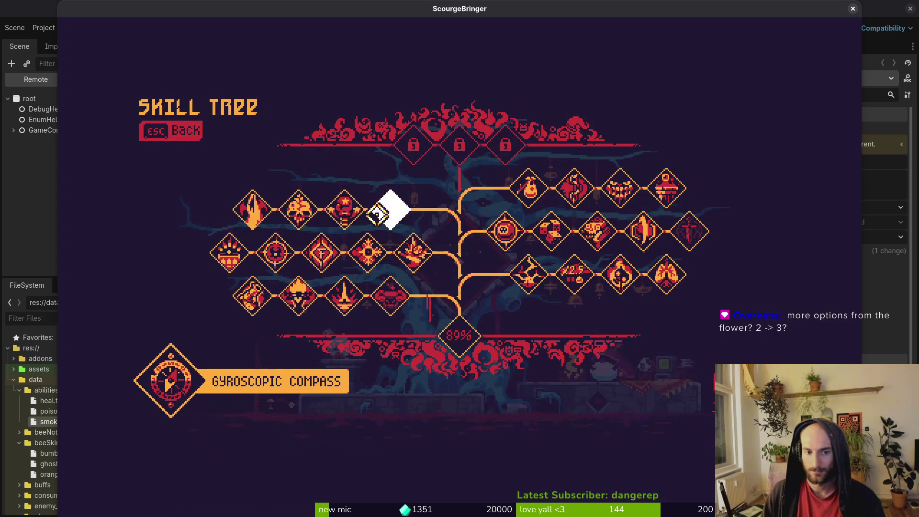
- Look over the Fury, Extreme Torque, Concussion and Dragon Punch skills
mouse_move(351, 216)
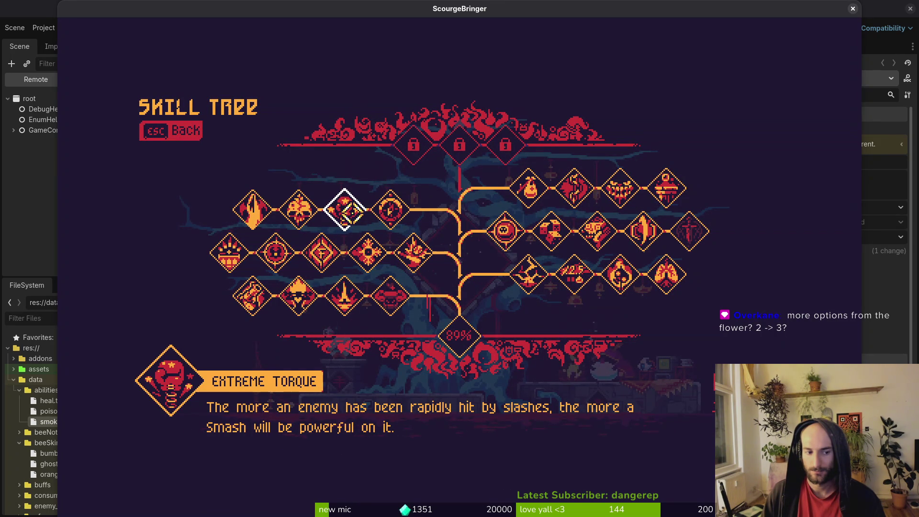
key(Down)
key(Up)
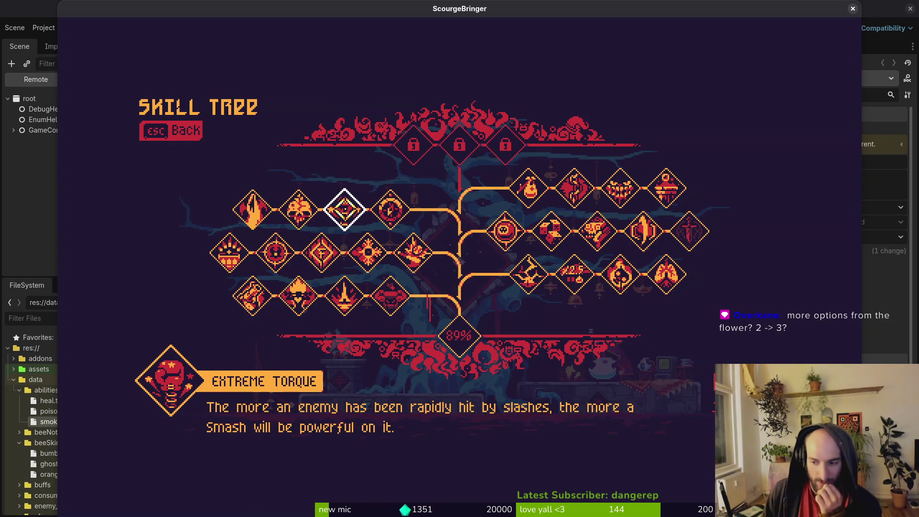
key(Left)
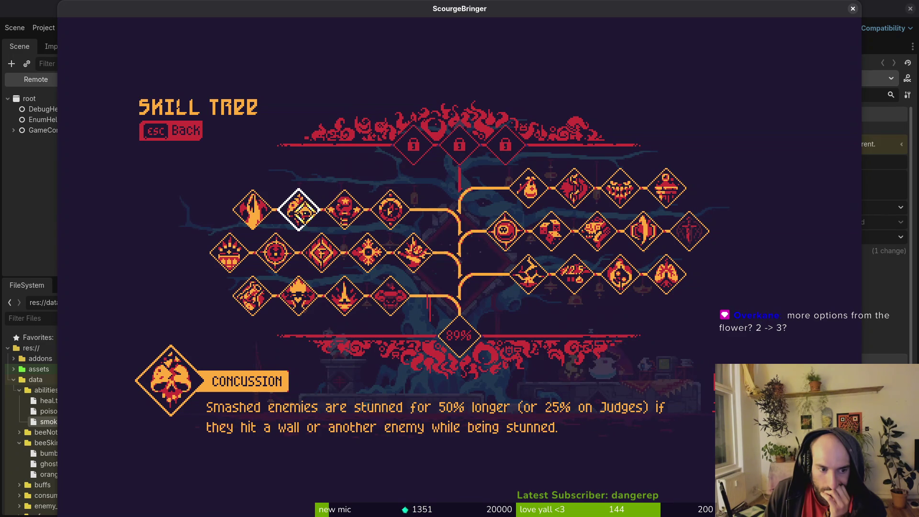
click(252, 209)
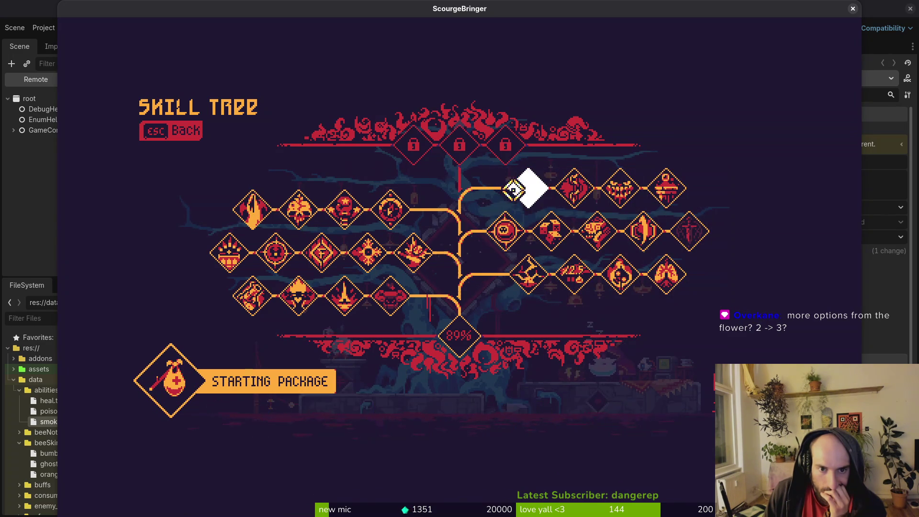
- Read the Starting Package, Dash Linking, Biting Back and Persistent Blessing skills
click(528, 188)
click(573, 188)
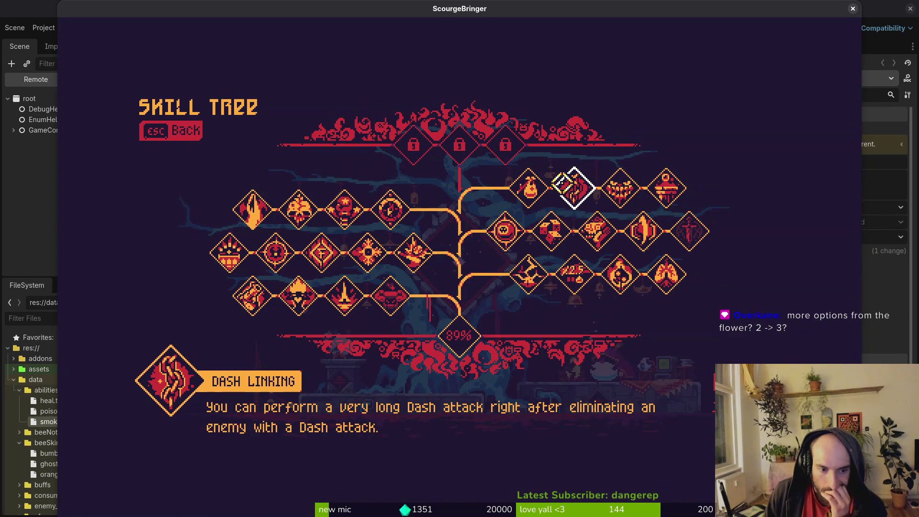
click(619, 188)
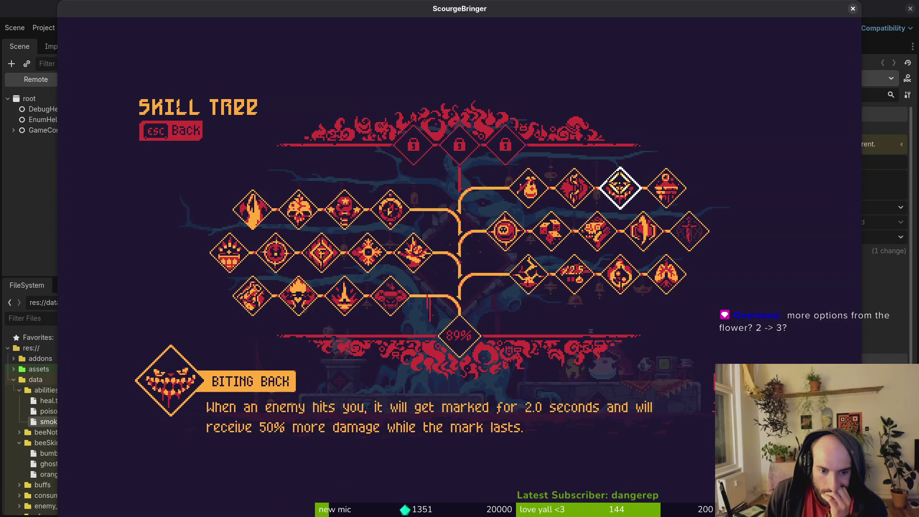
click(675, 188)
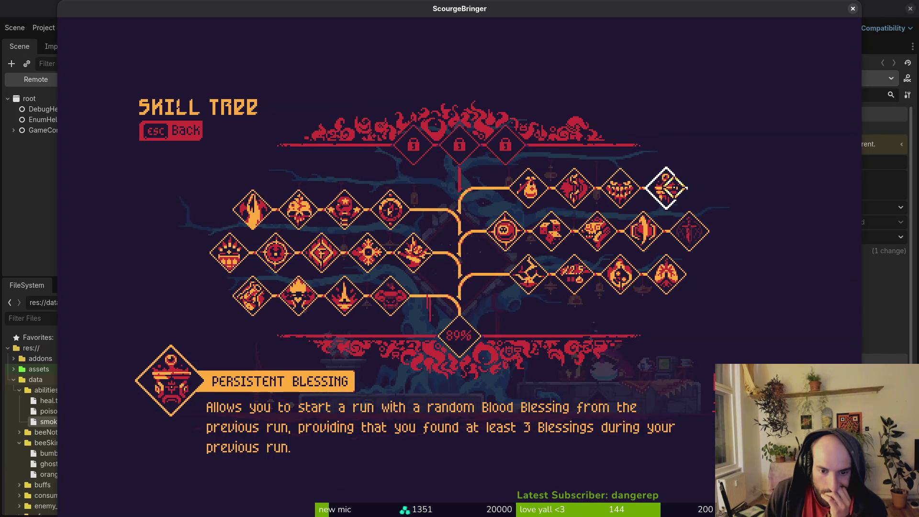
- Browse the Let's Roll, Striking Smash, Bet and Round-Trip Slap skills
key(Down)
key(Left)
key(Left)
key(Left)
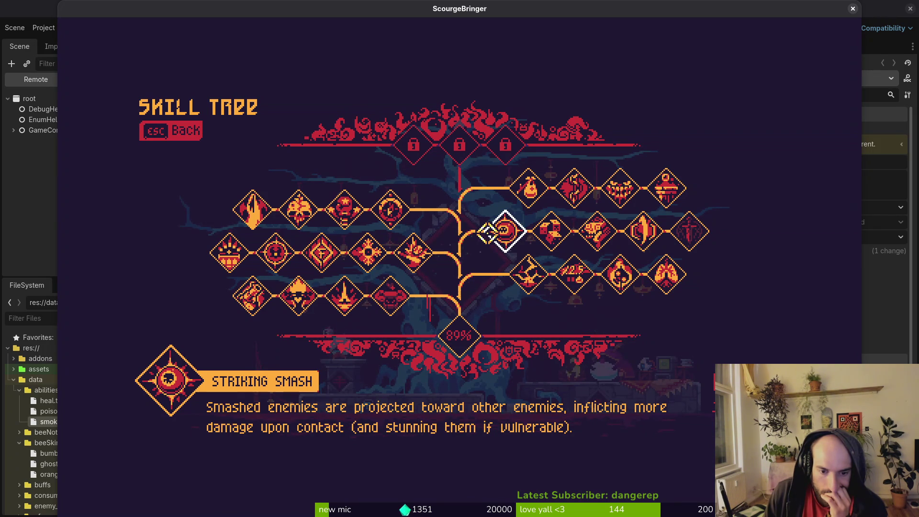
key(Right)
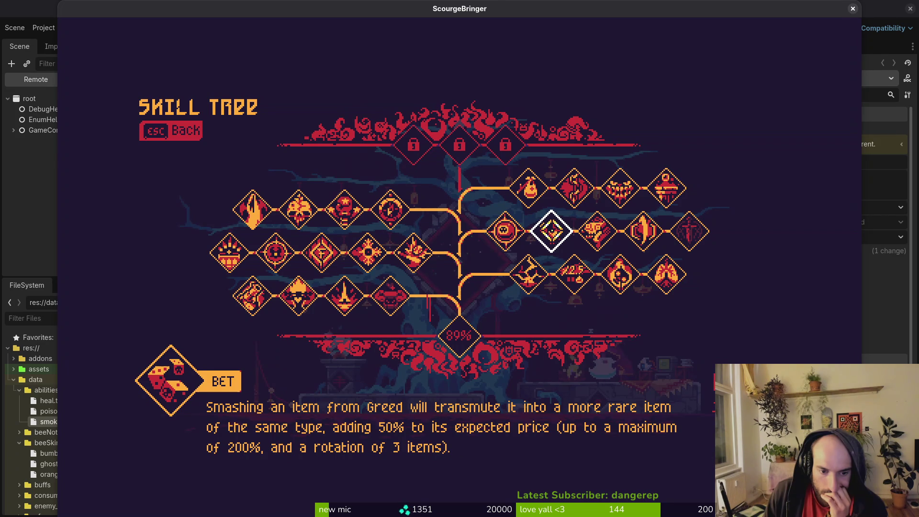
key(Right)
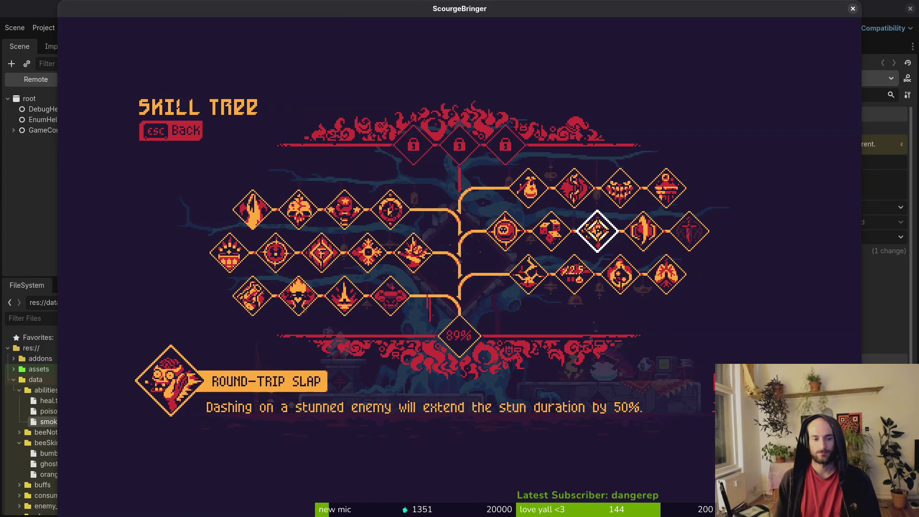
key(Left)
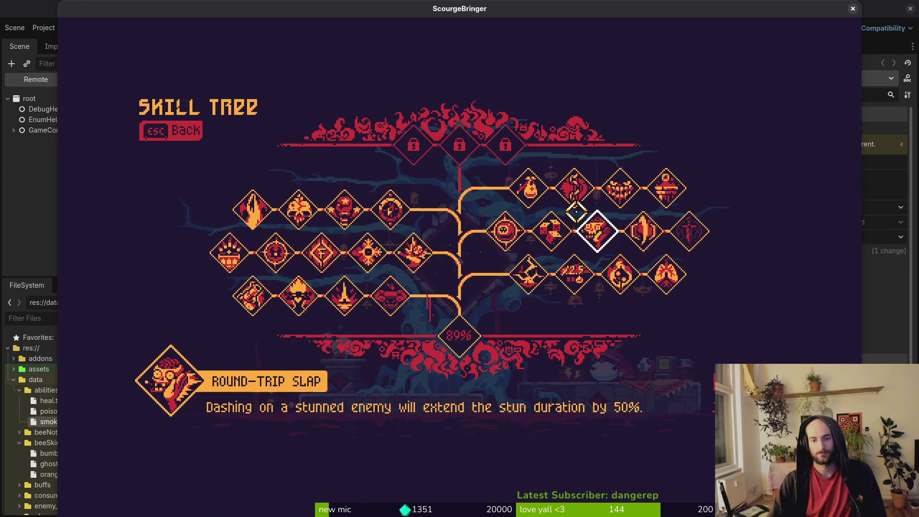
- Close ScourgeBringer and stop the Pollinate or Die test run
mouse_move(632, 242)
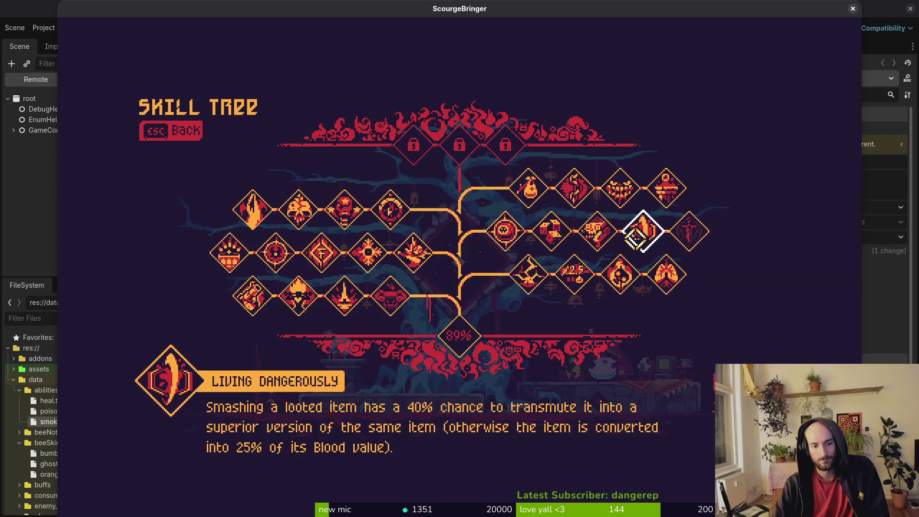
mouse_move(667, 185)
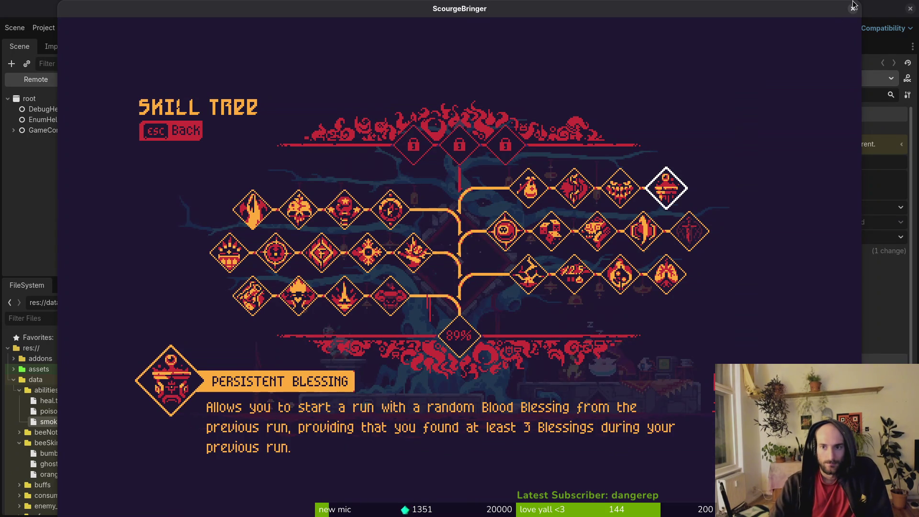
click(853, 11)
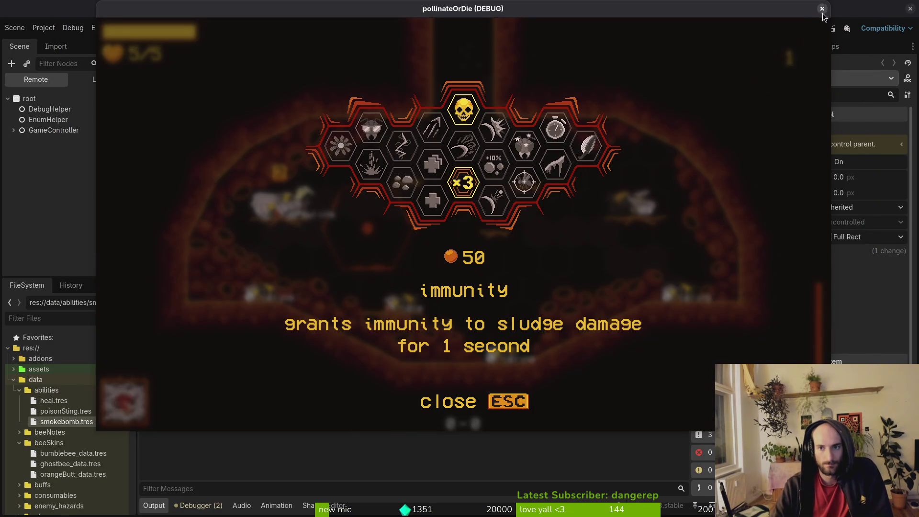
click(817, 9)
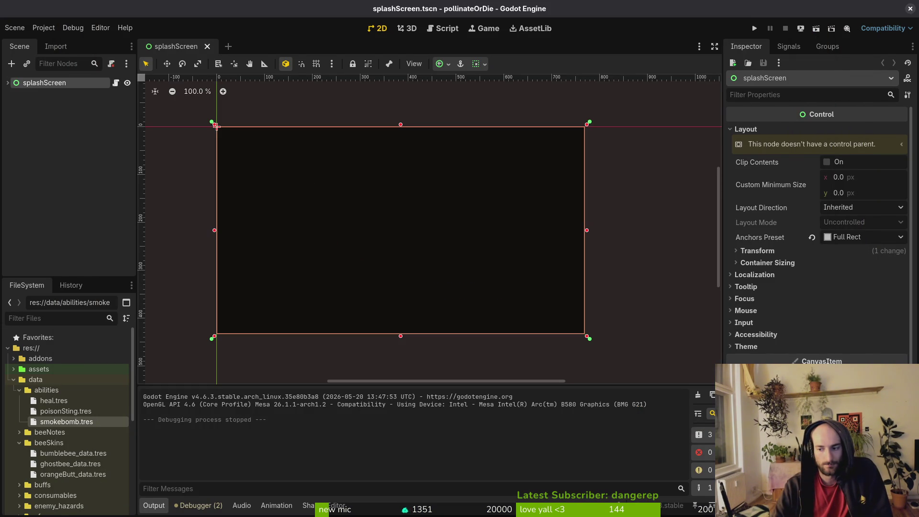
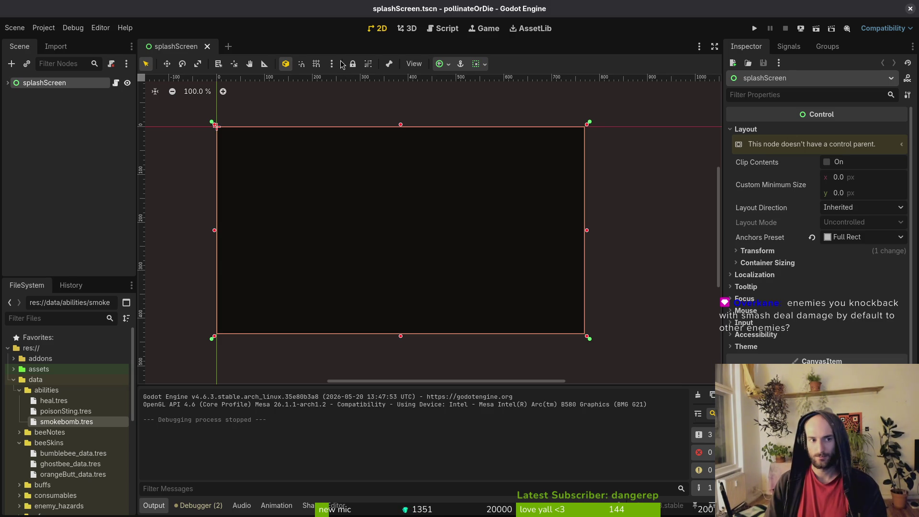
- Open the enemy.tscn scene through a quick resource search
key(shift+alt+o)
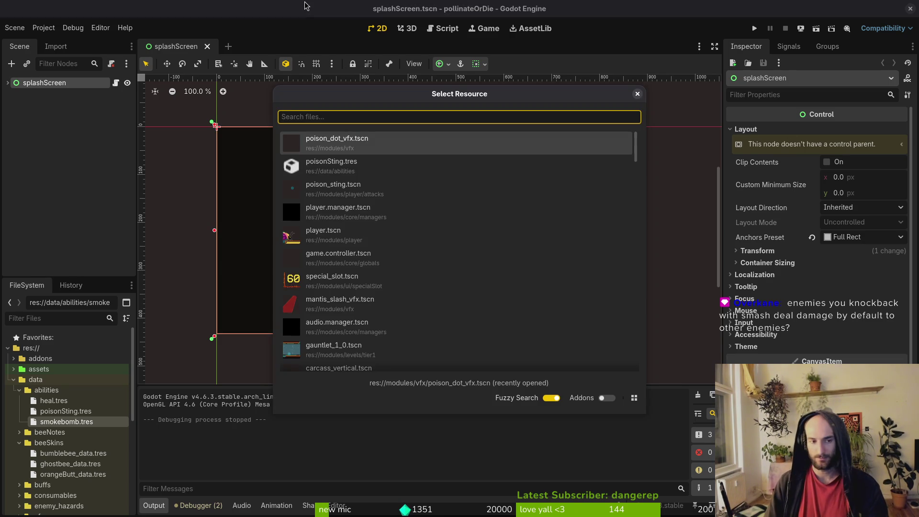
text(enets)
key(Return)
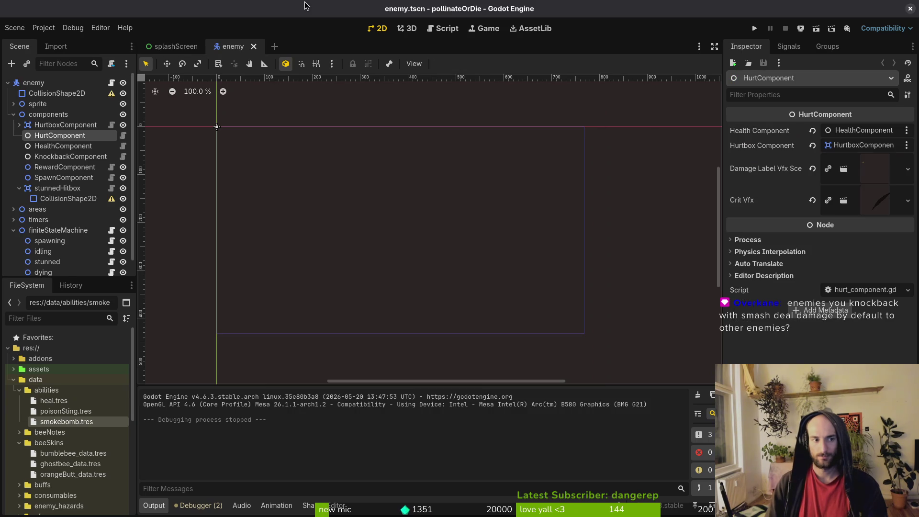
- Collapse the stunnedHitbox and finiteStateMachine branches in the Scene tree and save the scene
click(57, 188)
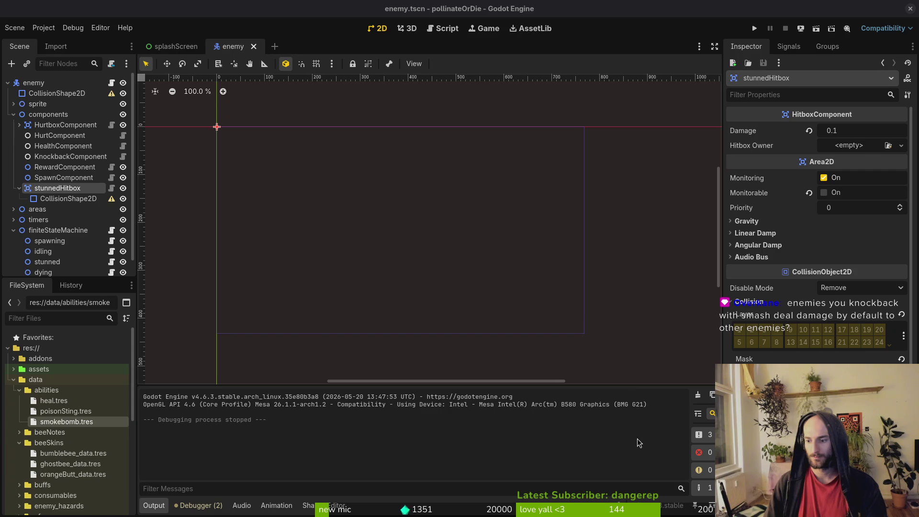
click(19, 188)
click(13, 220)
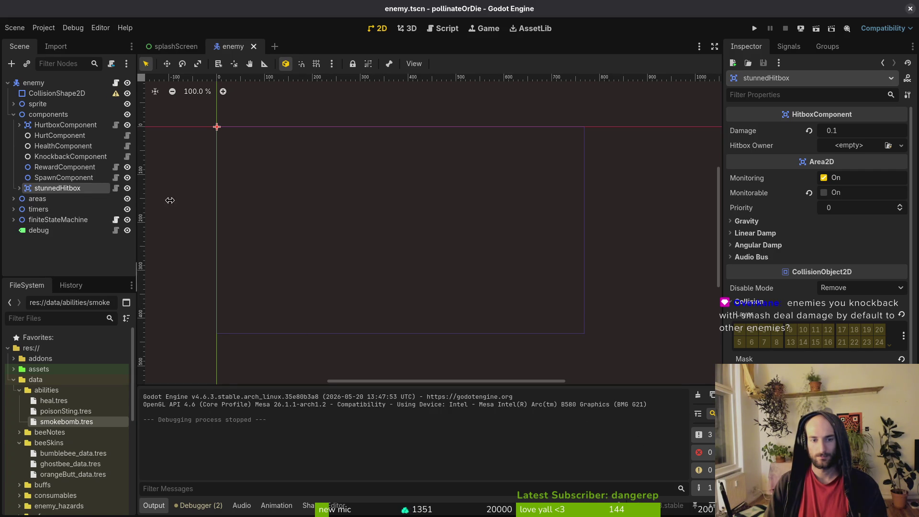
click(400, 300)
key(ctrl+s)
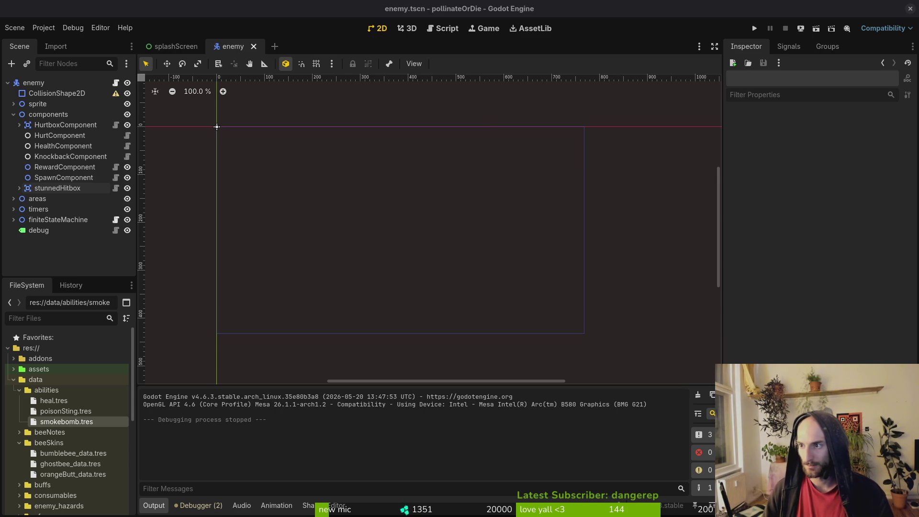
key(alt+Tab)
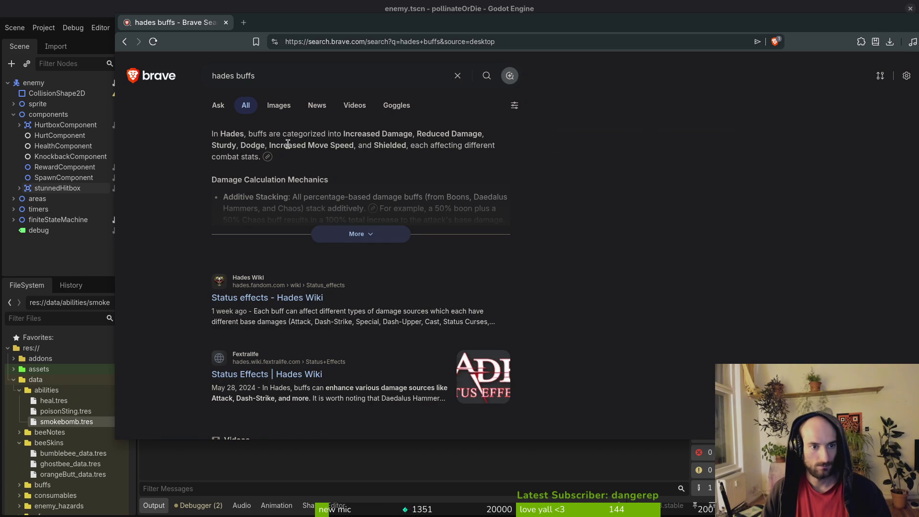
- Expand the full AI answer, then search Brave for 'hades wiki'
click(351, 242)
scroll(320, 280, down, 6)
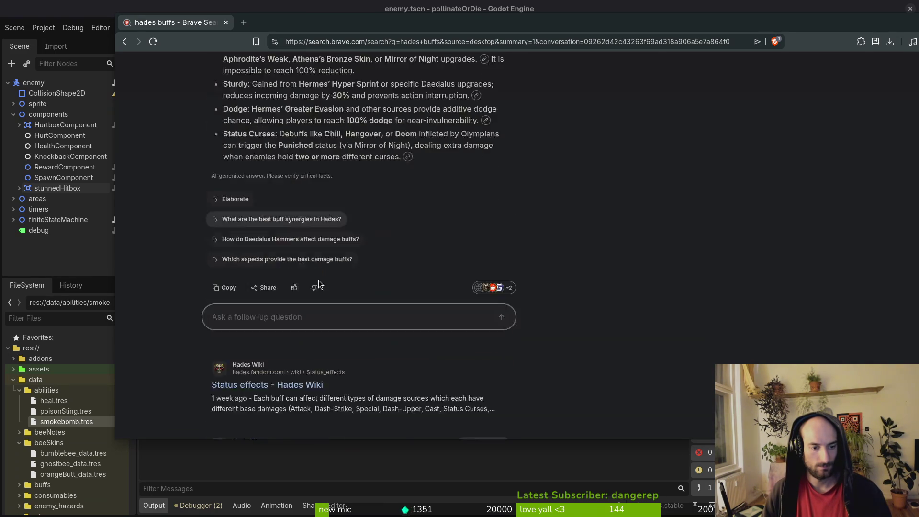
scroll(320, 280, down, 6)
click(323, 44)
text(hades wiki)
key(Return)
- Search for 'elden ring wiki' in a new tab
key(ctrl+t)
text(ewlde)
key(BackSpace)
key(BackSpace)
key(BackSpace)
text(elden ring wiki)
key(Return)
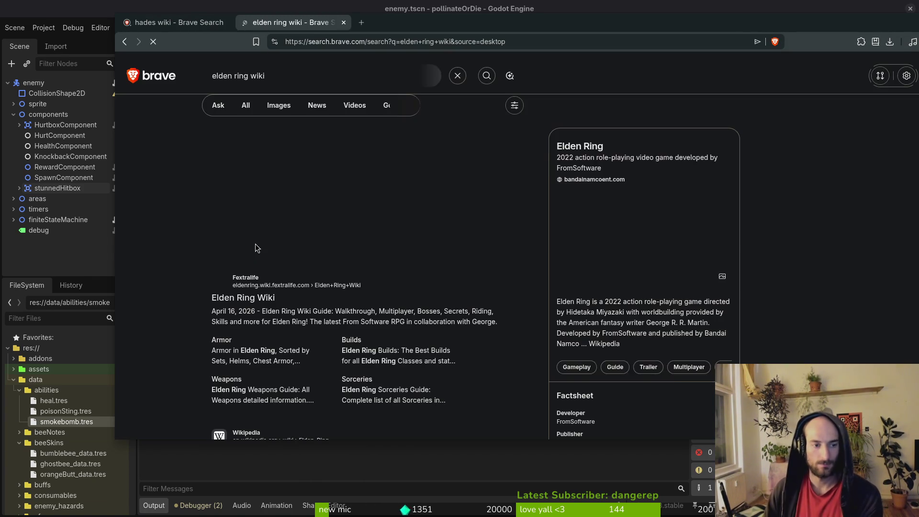
- Open the Fextralife Elden Ring Wiki and its Skills page
click(249, 298)
scroll(367, 308, down, 10)
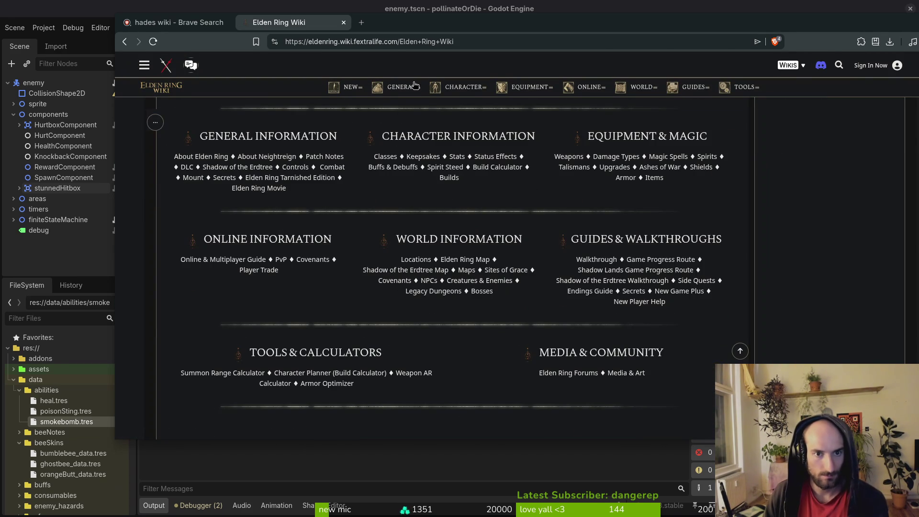
mouse_move(486, 93)
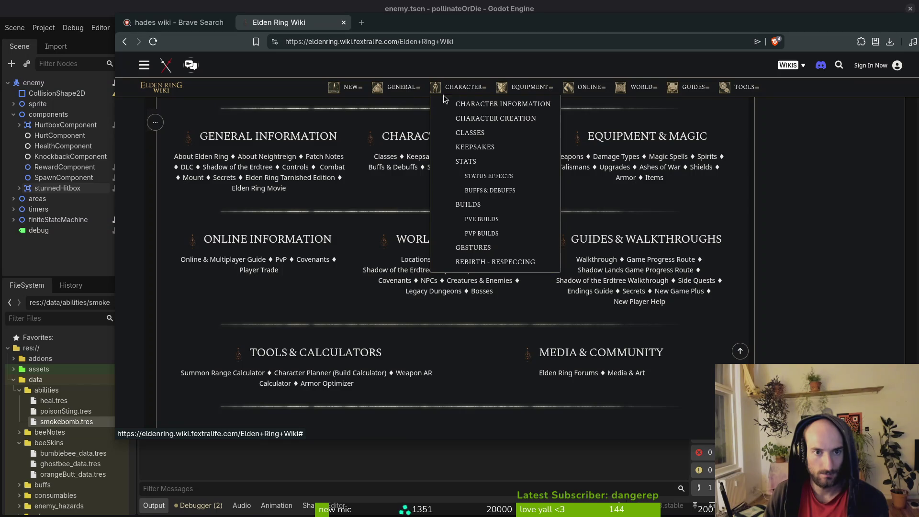
mouse_move(416, 89)
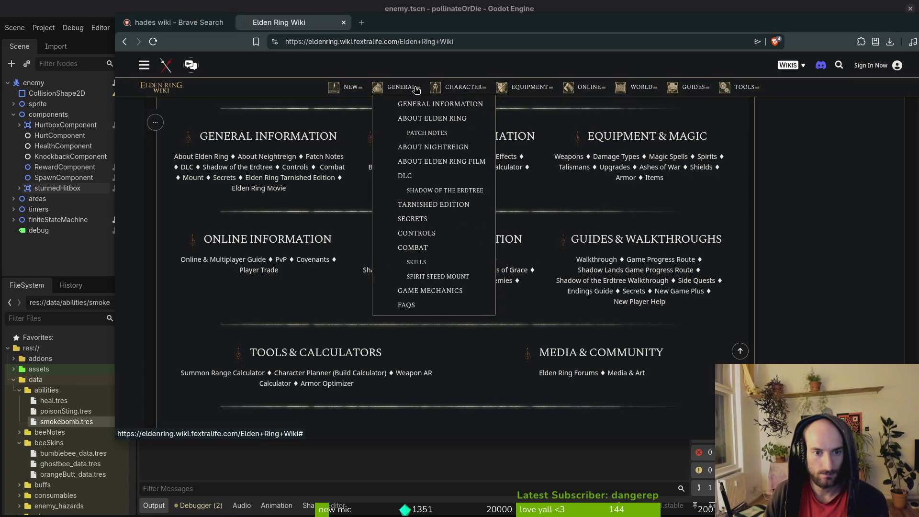
click(418, 265)
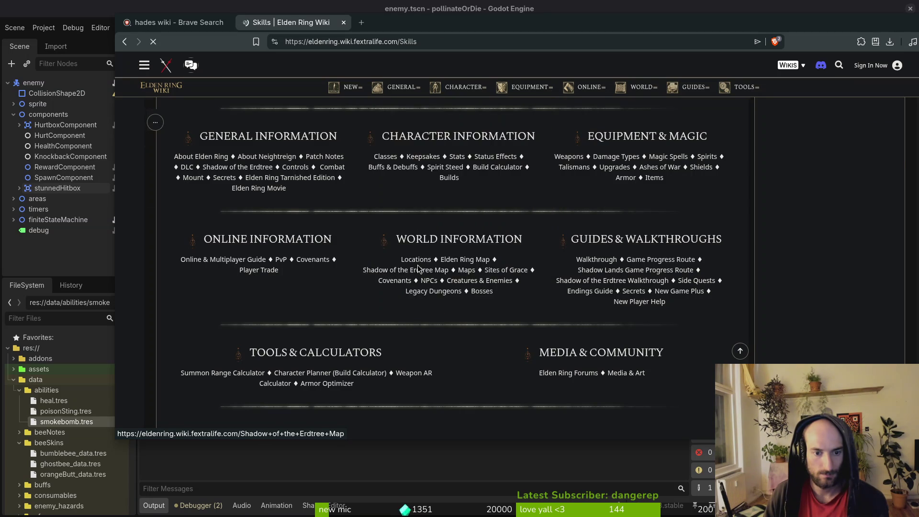
scroll(421, 277, down, 10)
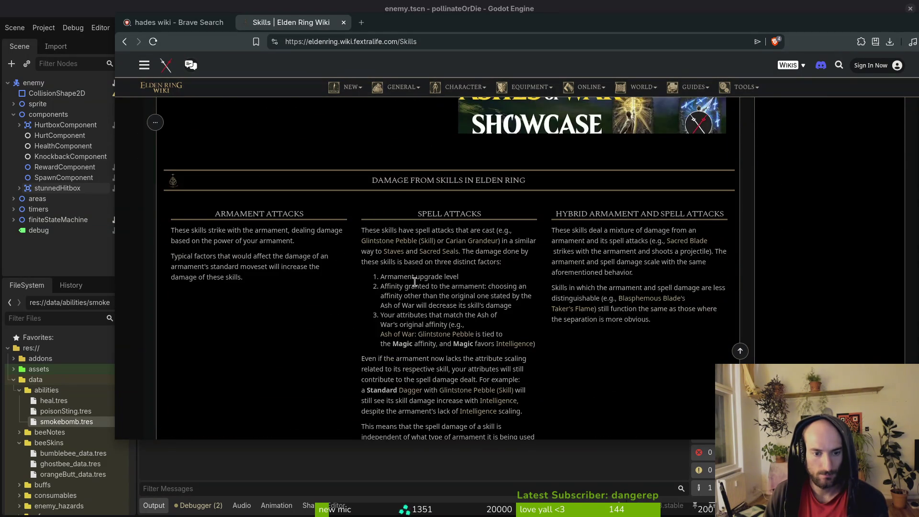
scroll(414, 281, up, 10)
- Browse the wiki's Upgrades page, then open the Talismans page
mouse_move(406, 90)
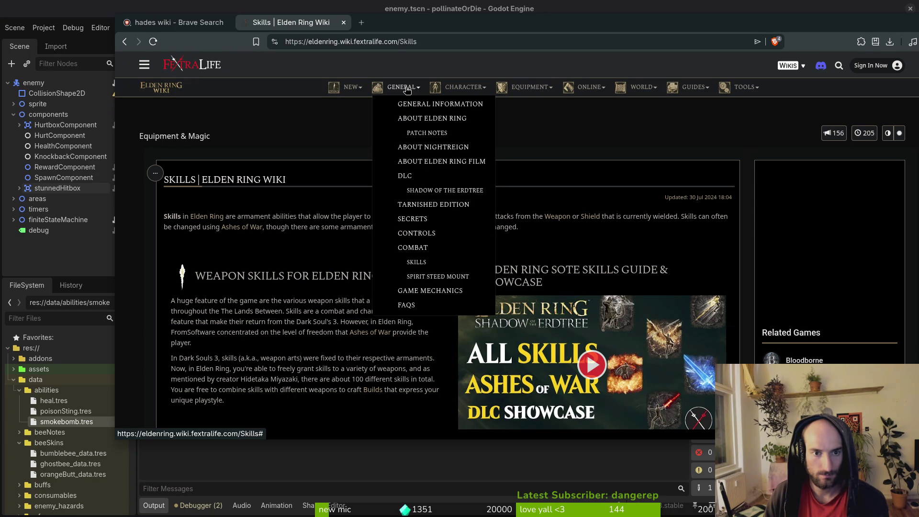
mouse_move(532, 88)
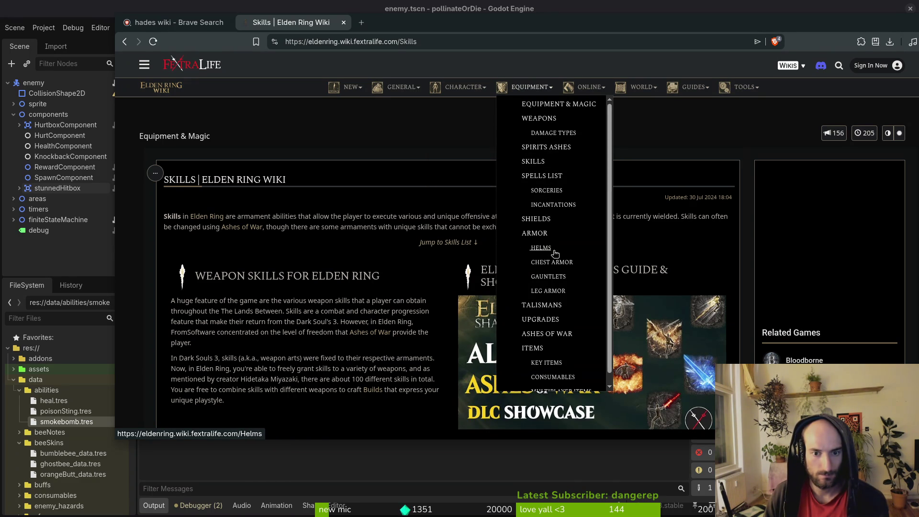
click(546, 320)
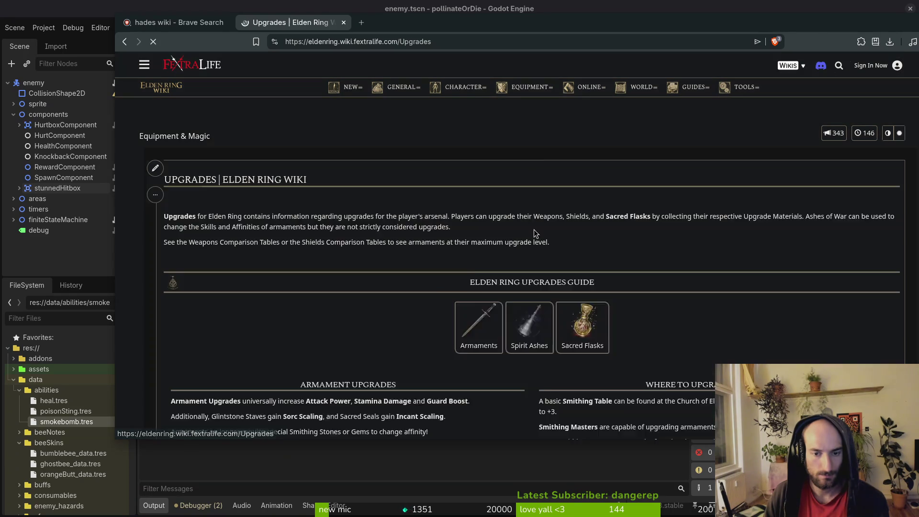
scroll(579, 199, down, 2)
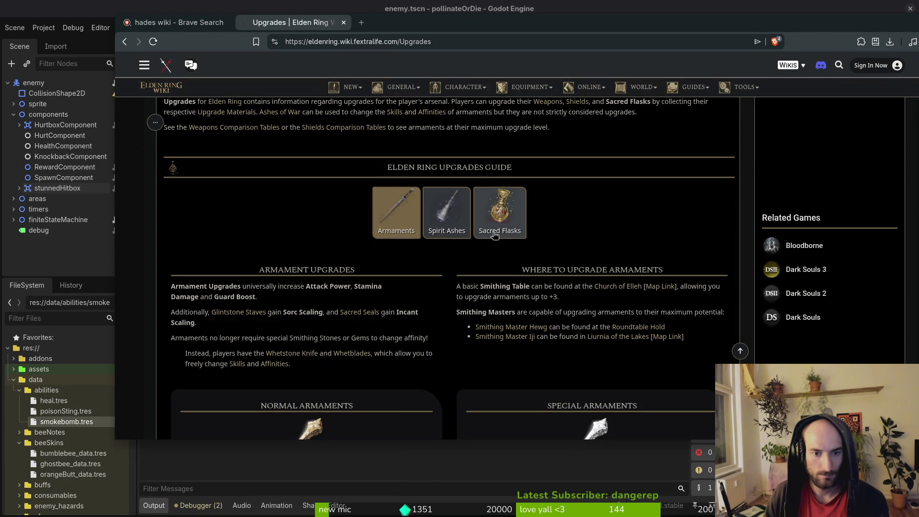
scroll(505, 223, down, 5)
scroll(526, 205, up, 8)
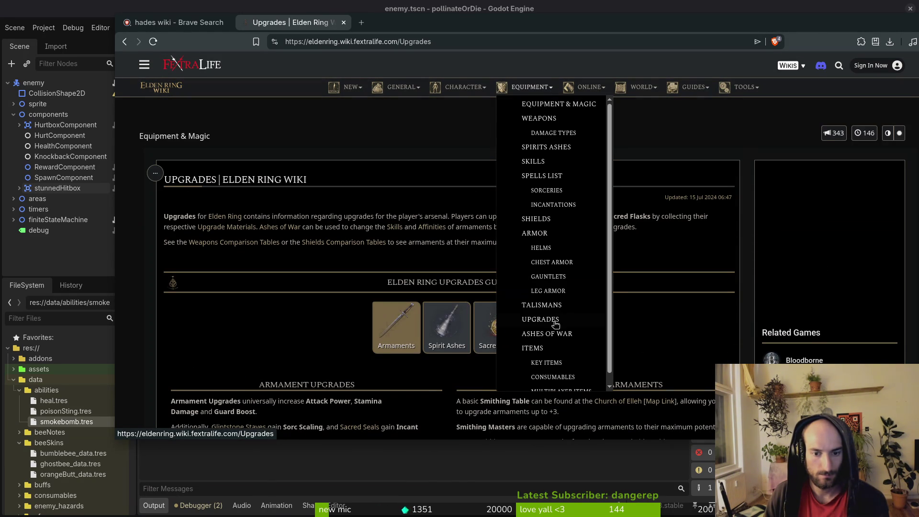
click(541, 305)
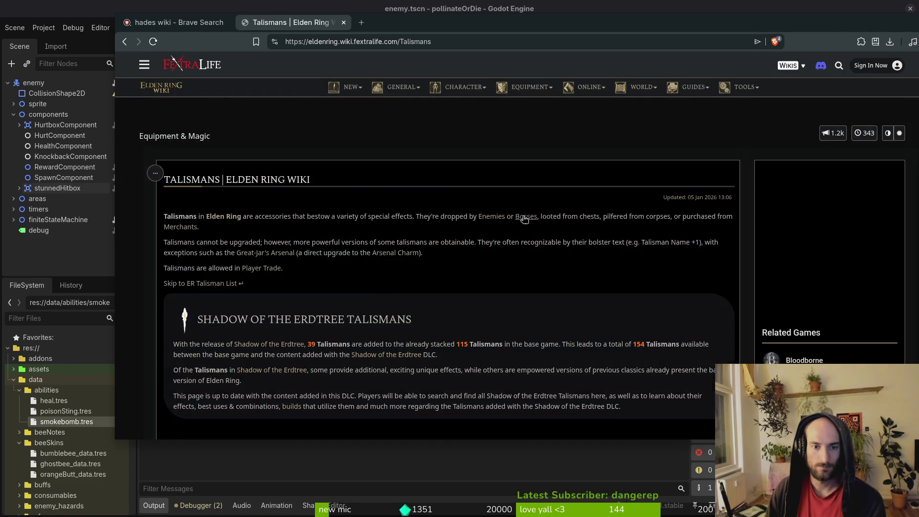
- Maximize the browser and scroll the Talismans gallery down to Erdtree's Favor and Radagon's Scarseal
scroll(551, 240, down, 6)
double_click(587, 30)
scroll(556, 254, down, 6)
scroll(467, 353, down, 3)
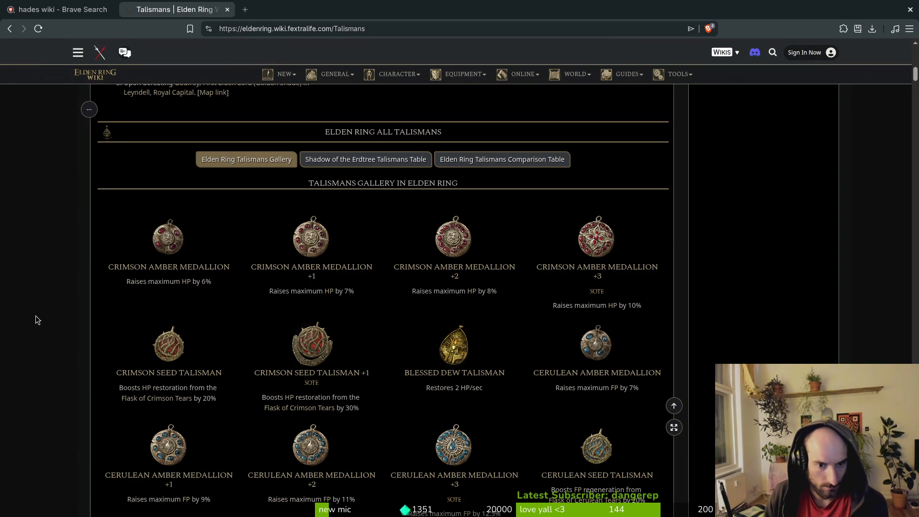
scroll(67, 311, down, 2)
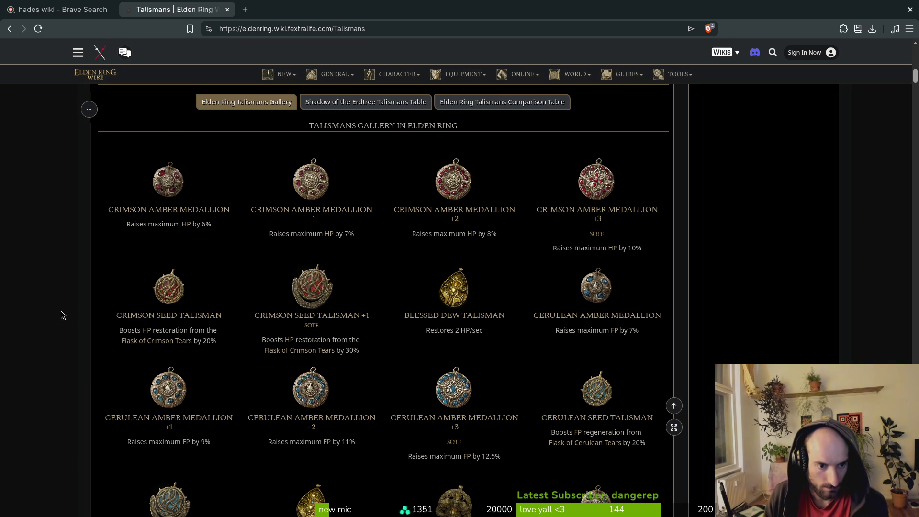
scroll(61, 312, down, 2)
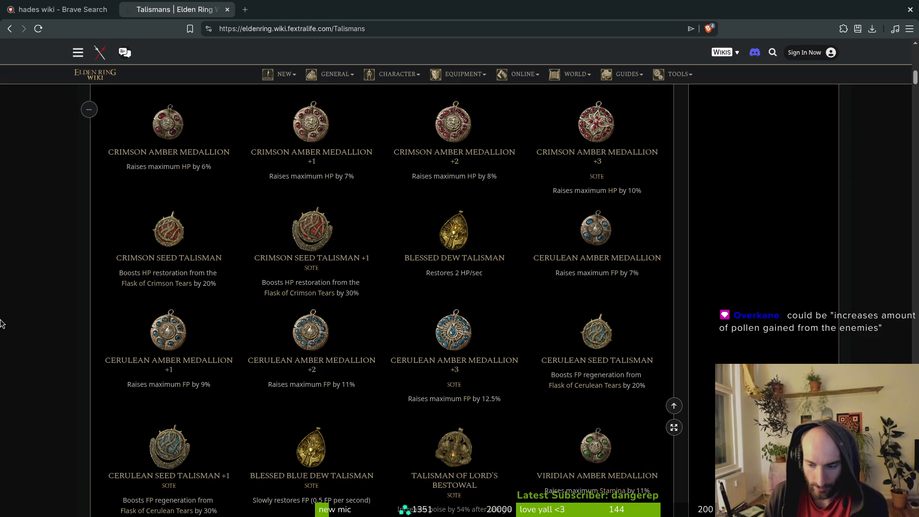
scroll(18, 324, down, 2)
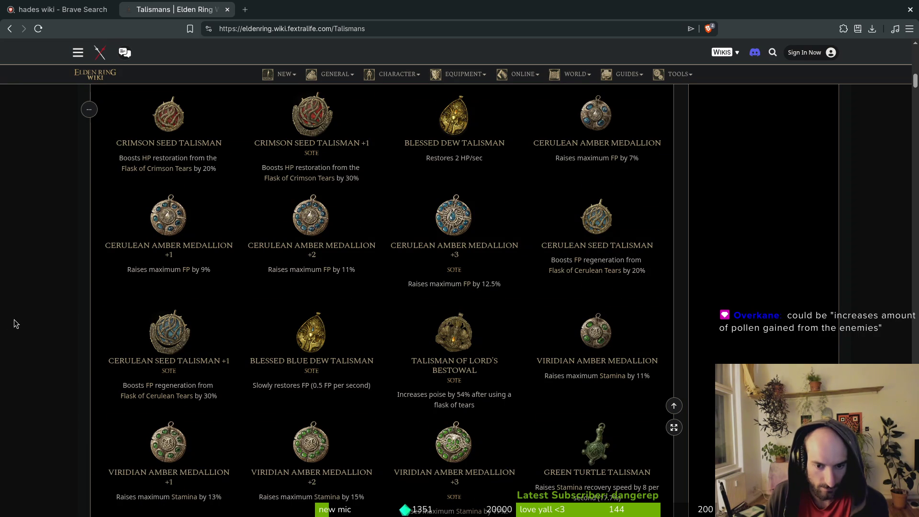
scroll(18, 317, down, 2)
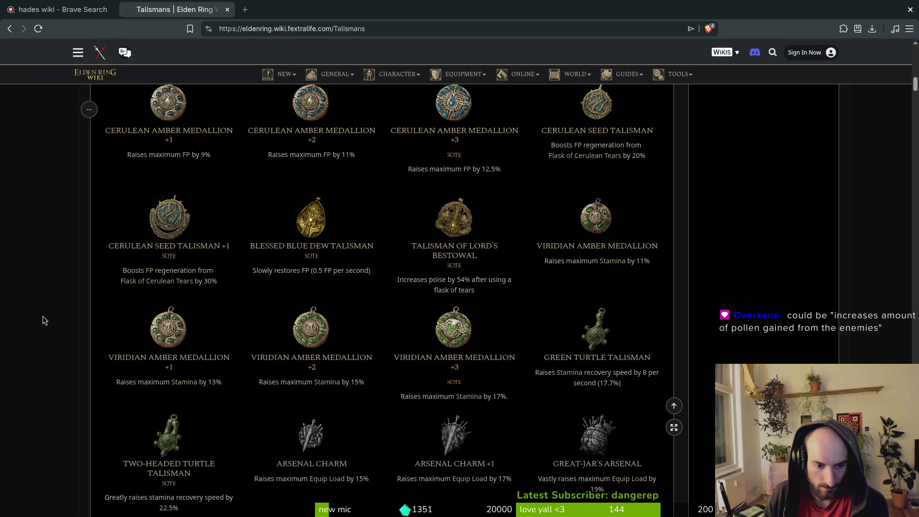
scroll(44, 321, down, 1)
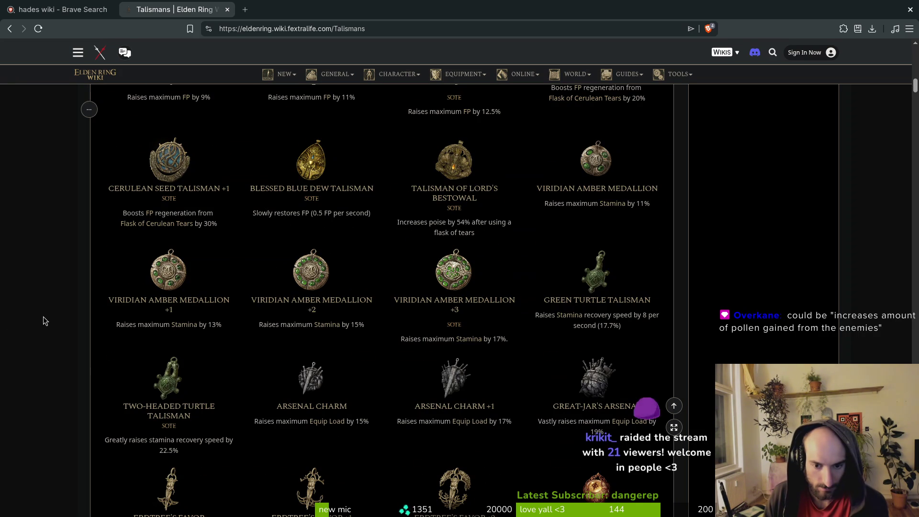
scroll(44, 317, down, 1)
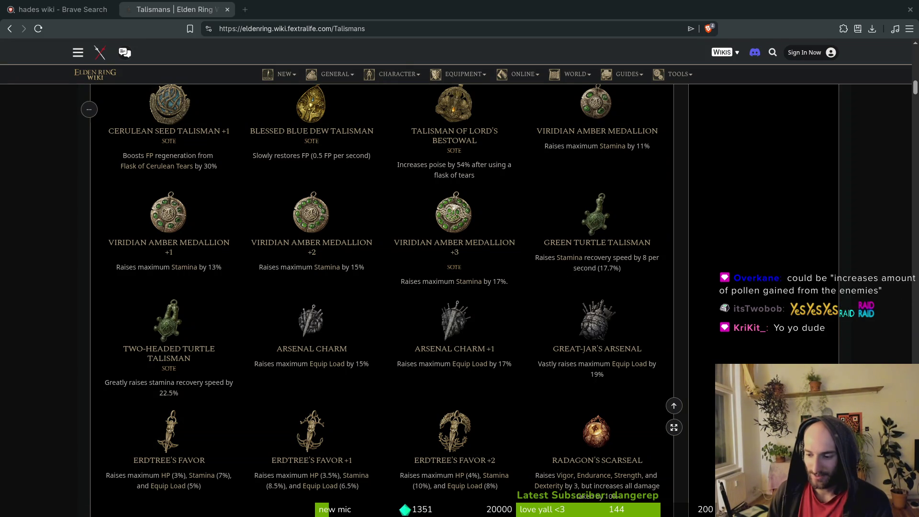
scroll(405, 406, down, 1)
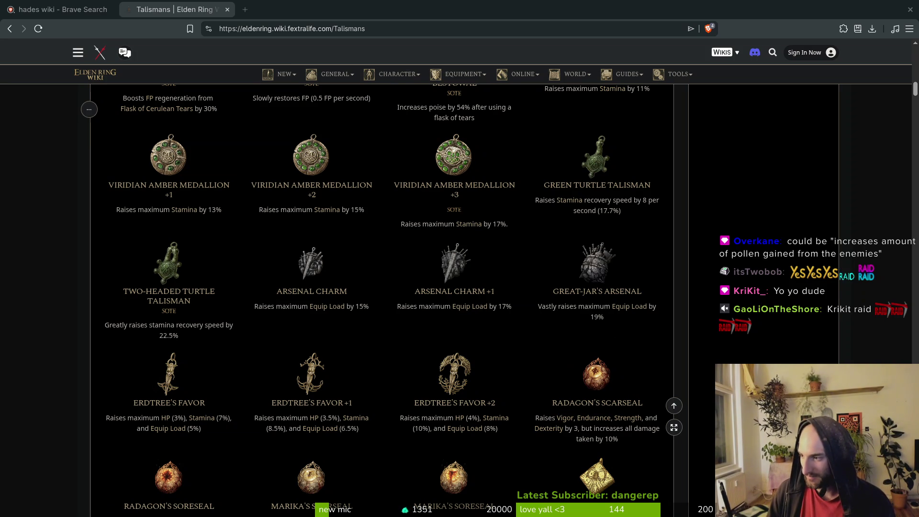
key(alt+Tab)
- Run the game, continue into a level, and bring up the in-game upgrade menu
click(761, 28)
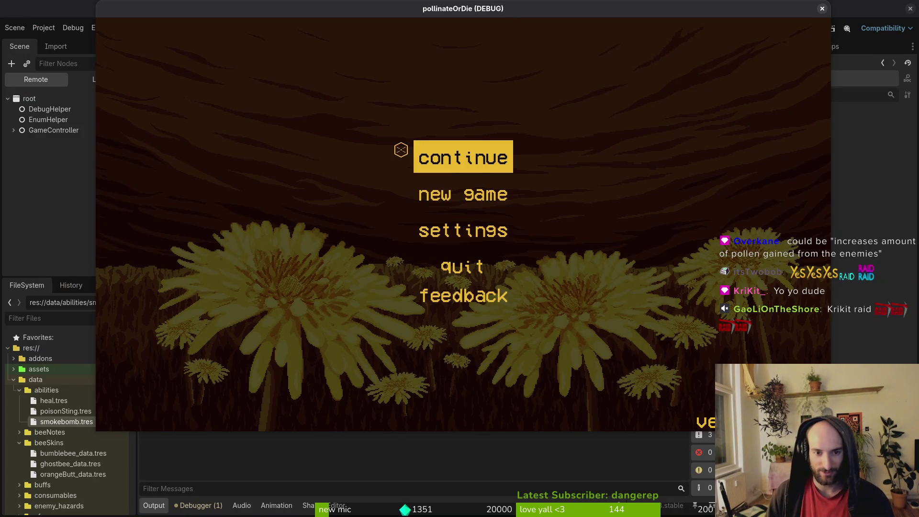
key(Return)
key(space)
key(space)
key(Tab)
- Step through the upgrade descriptions, including shockwave, UV vision, dasher, smasher, recoil and reflect
key(Left)
key(Left)
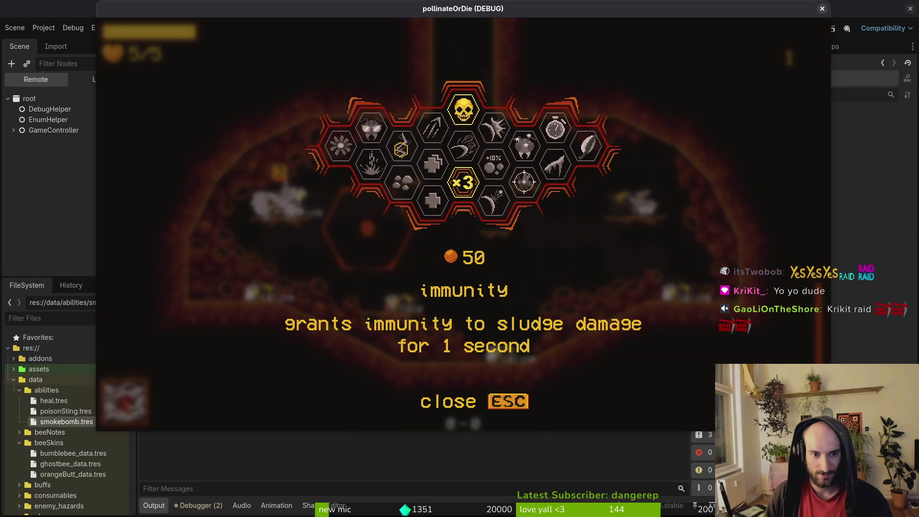
key(Left)
key(Left)
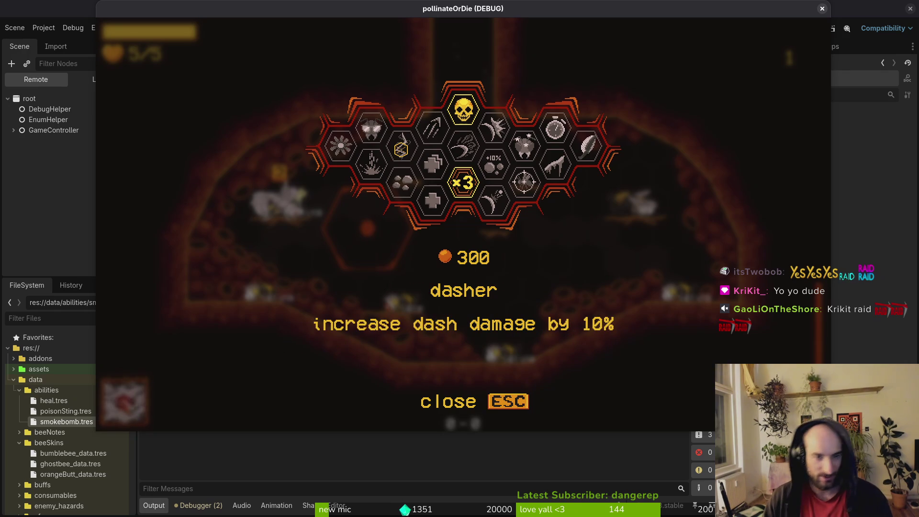
key(Left)
key(Down)
key(Right)
key(Left)
key(Right)
key(Right)
key(Left)
key(Down)
key(Up)
key(Right)
key(Left)
key(Right)
key(Left)
key(Left)
key(Up)
key(Right)
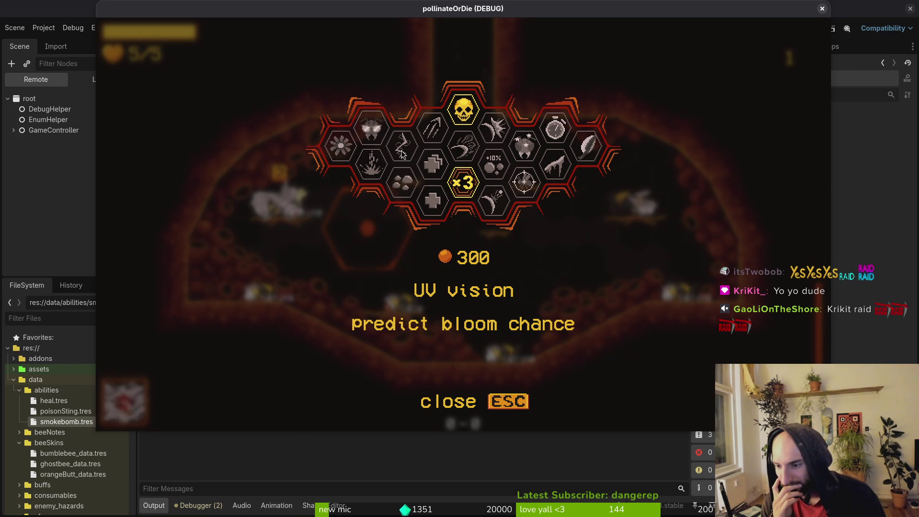
- Restart the game in a debug run from the editor, then close the game window
key(alt+Tab)
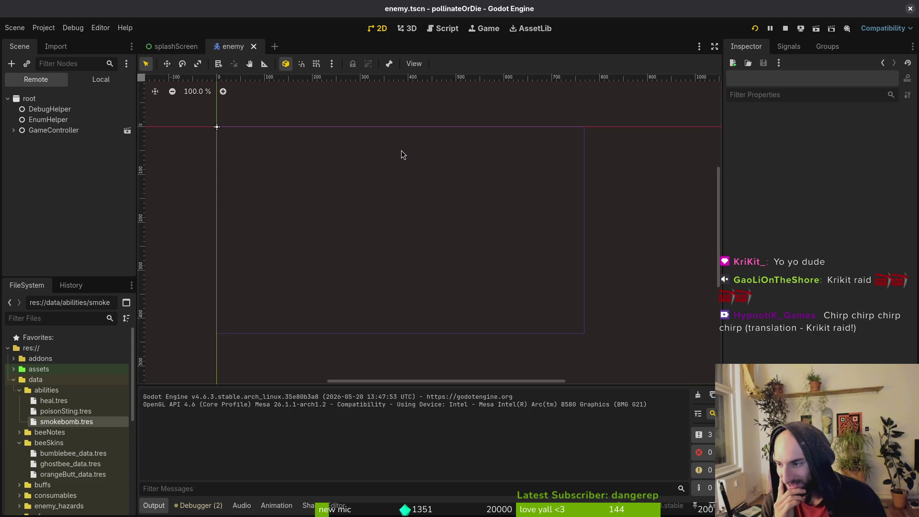
key(alt+Tab)
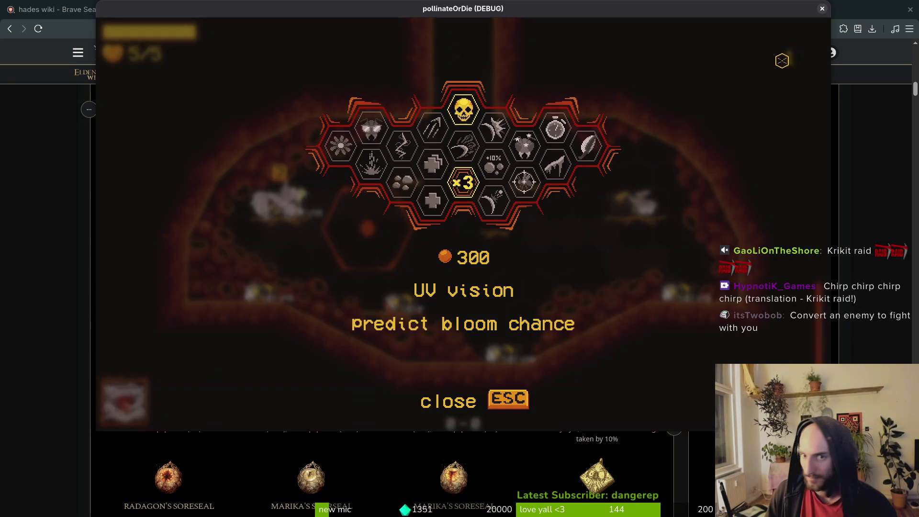
click(822, 9)
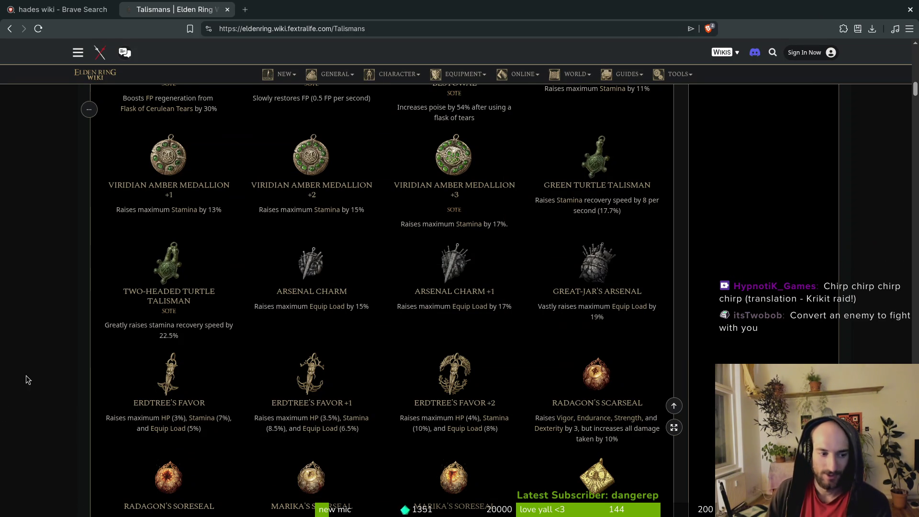
- Scroll the Talismans gallery from Erdtree's Favor down past Godfrey Icon and Shard of Alexander to Blue Dancer Charm
scroll(66, 354, down, 3)
scroll(72, 354, down, 3)
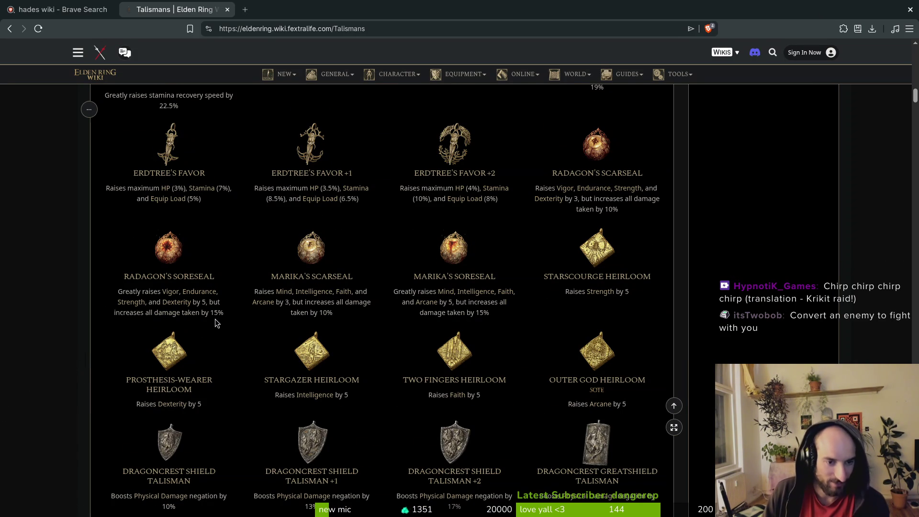
scroll(217, 326, down, 2)
mouse_move(197, 371)
scroll(88, 339, down, 2)
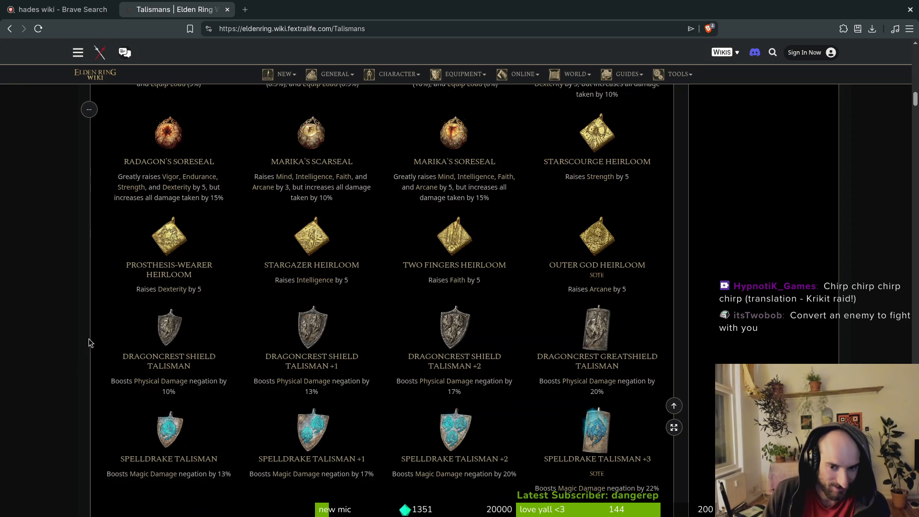
scroll(89, 338, down, 2)
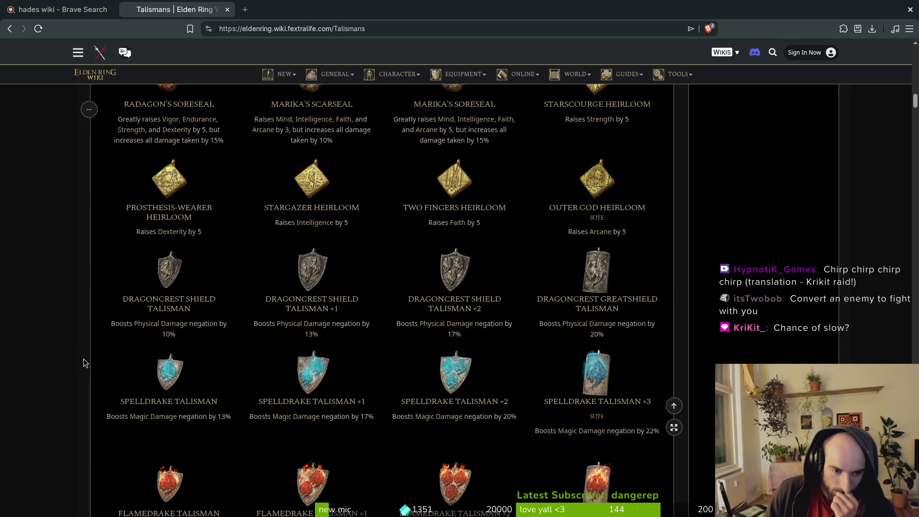
scroll(98, 355, down, 1)
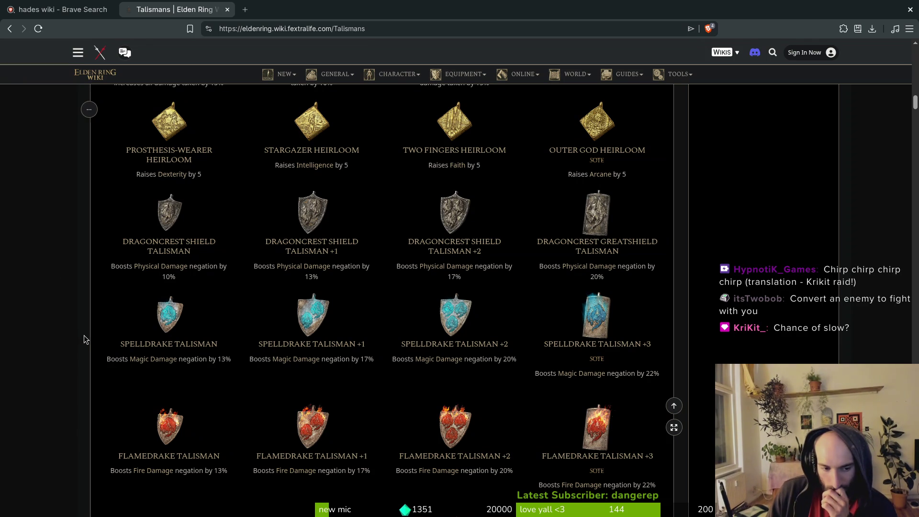
scroll(90, 313, down, 1)
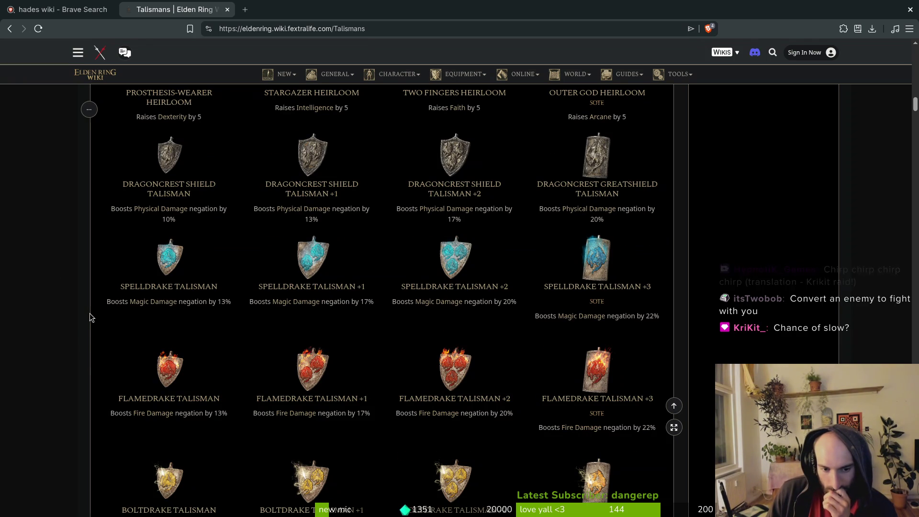
scroll(91, 314, down, 1)
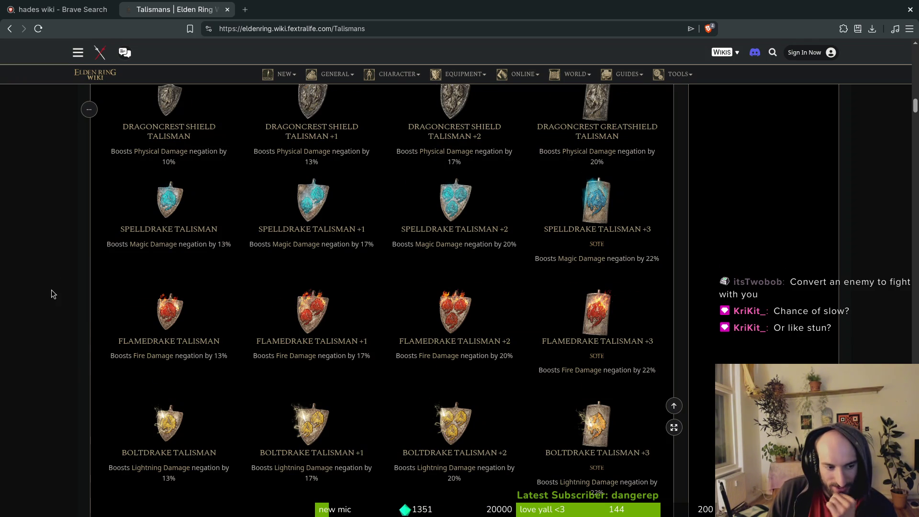
scroll(535, 436, down, 1)
scroll(461, 386, down, 5)
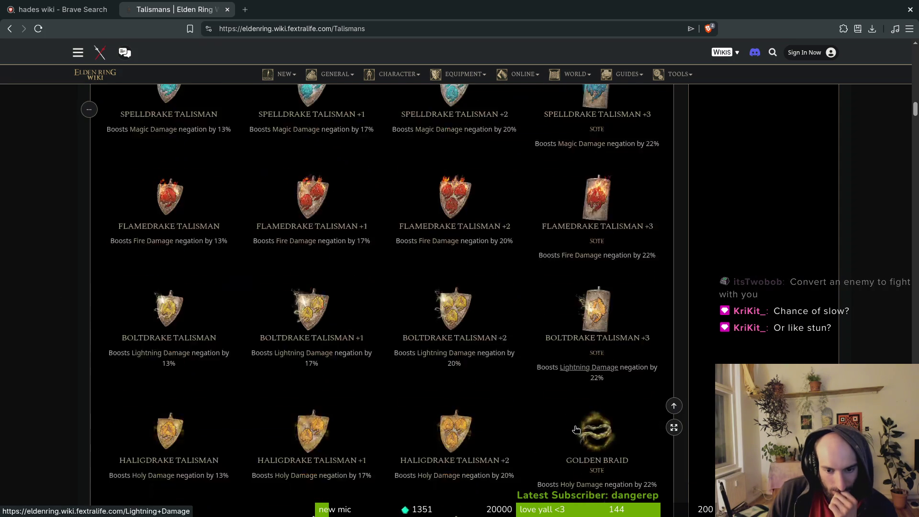
scroll(553, 432, down, 6)
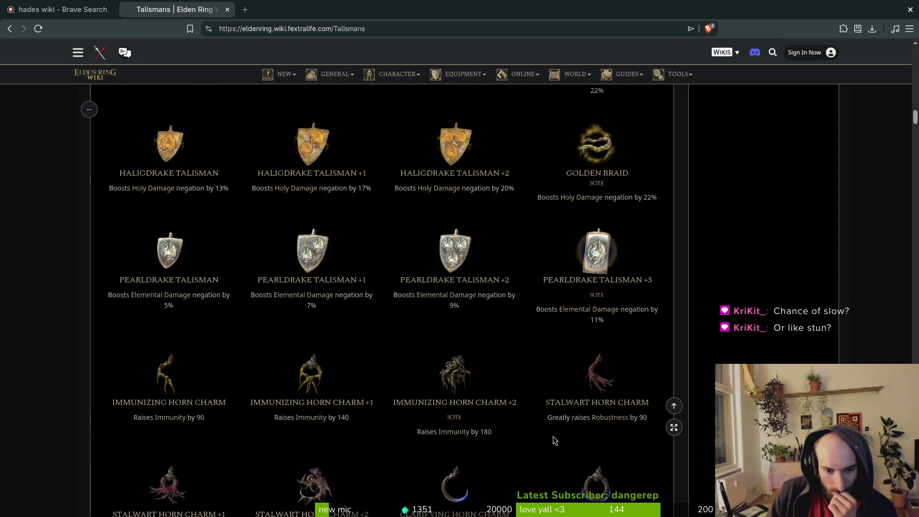
scroll(533, 447, down, 3)
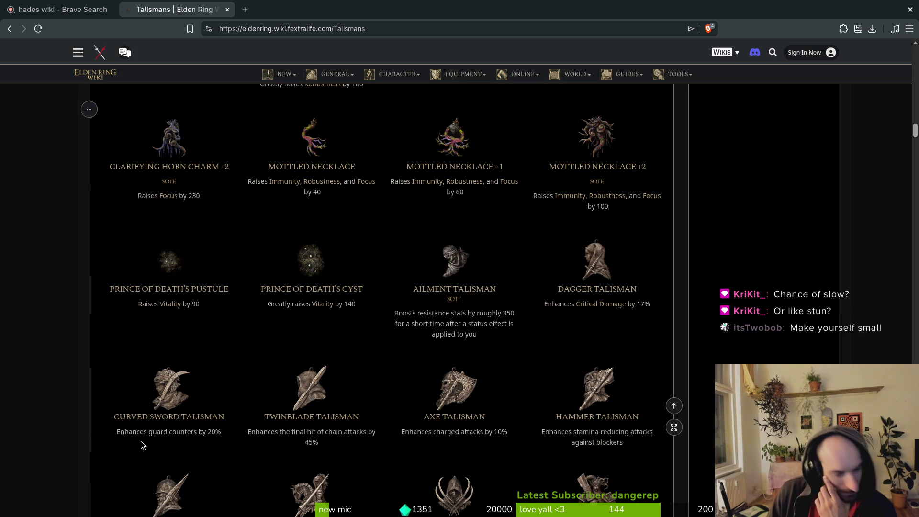
mouse_move(295, 398)
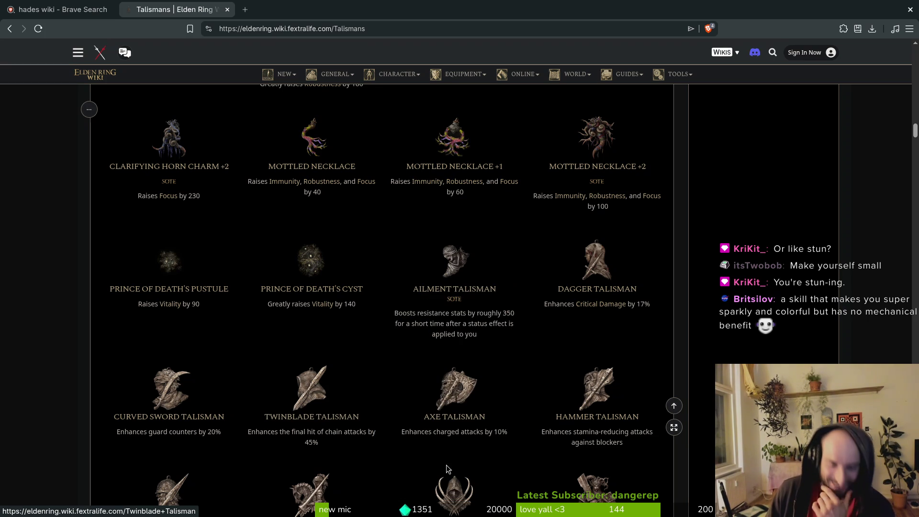
scroll(662, 342, down, 1)
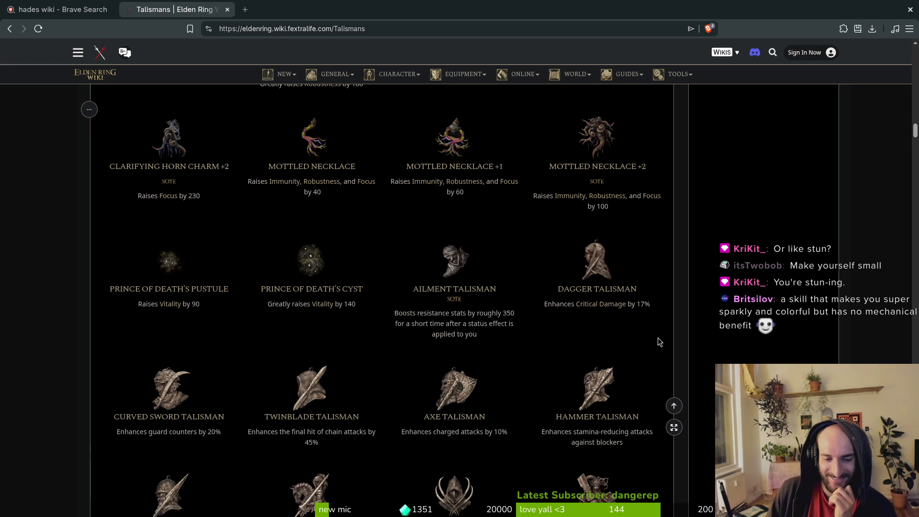
scroll(659, 338, down, 1)
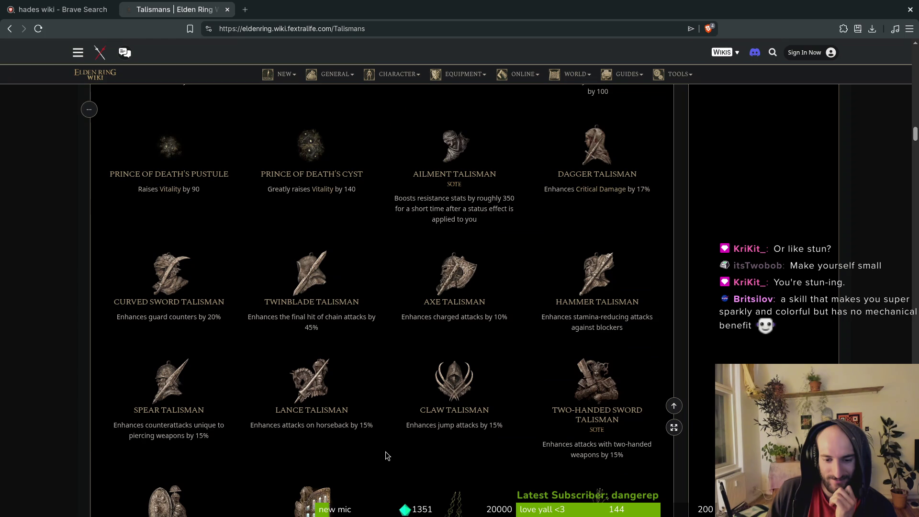
scroll(386, 455, down, 3)
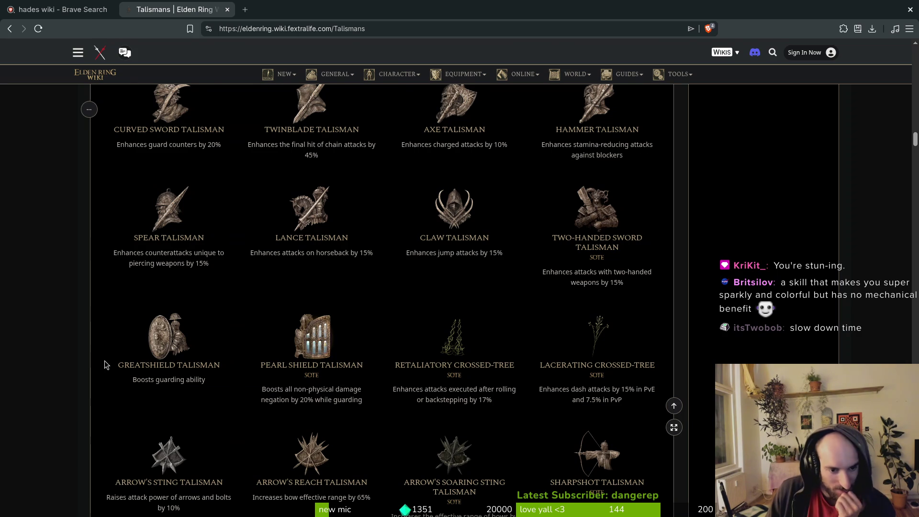
scroll(104, 362, down, 2)
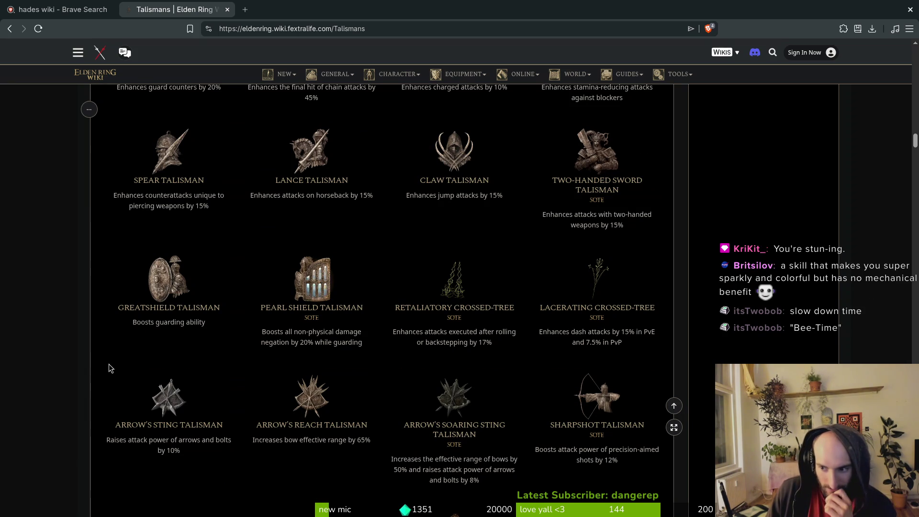
mouse_move(445, 281)
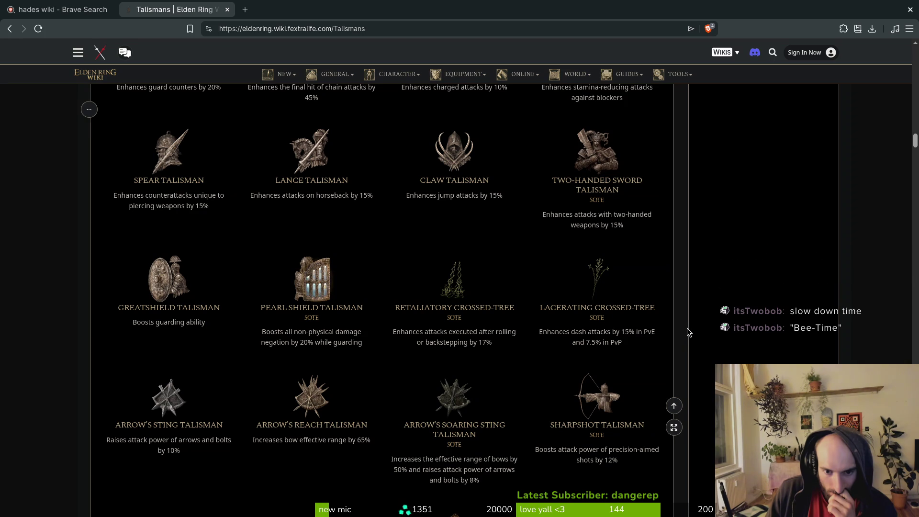
scroll(687, 329, down, 2)
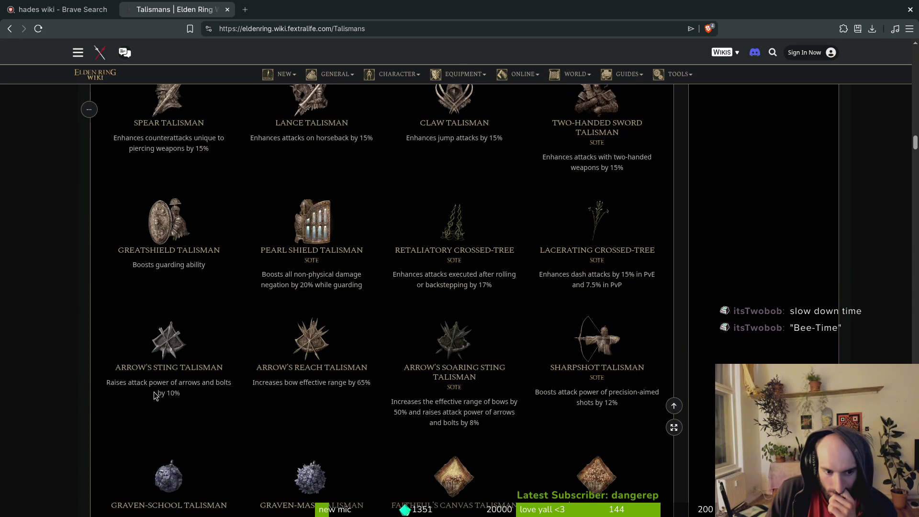
scroll(166, 392, down, 4)
scroll(60, 419, down, 4)
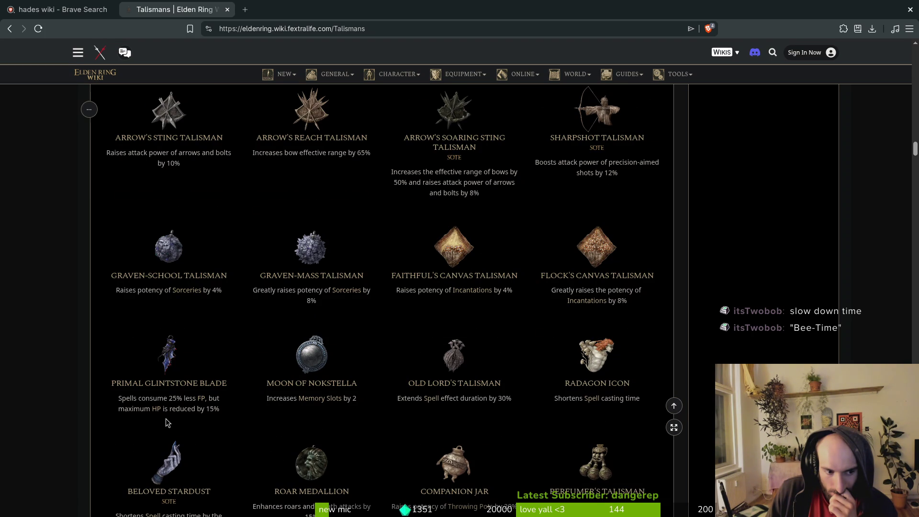
scroll(165, 418, down, 2)
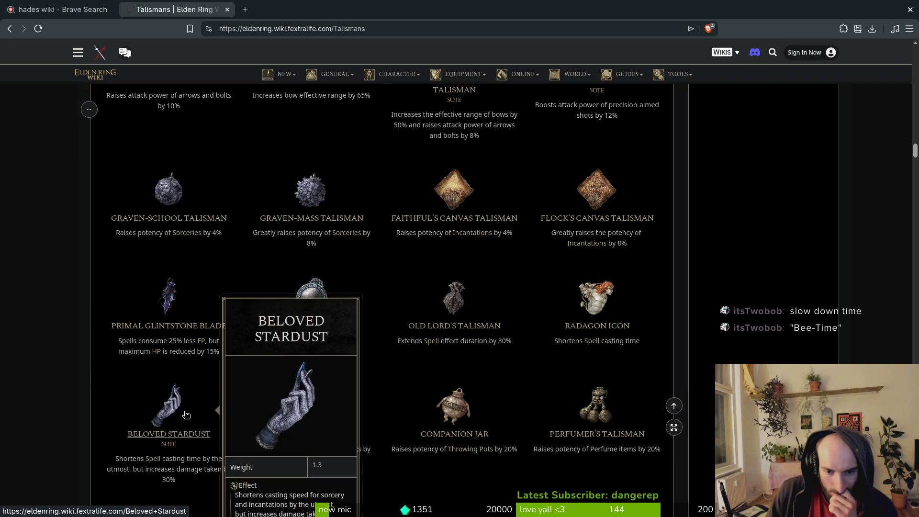
scroll(531, 454, down, 1)
scroll(359, 448, down, 3)
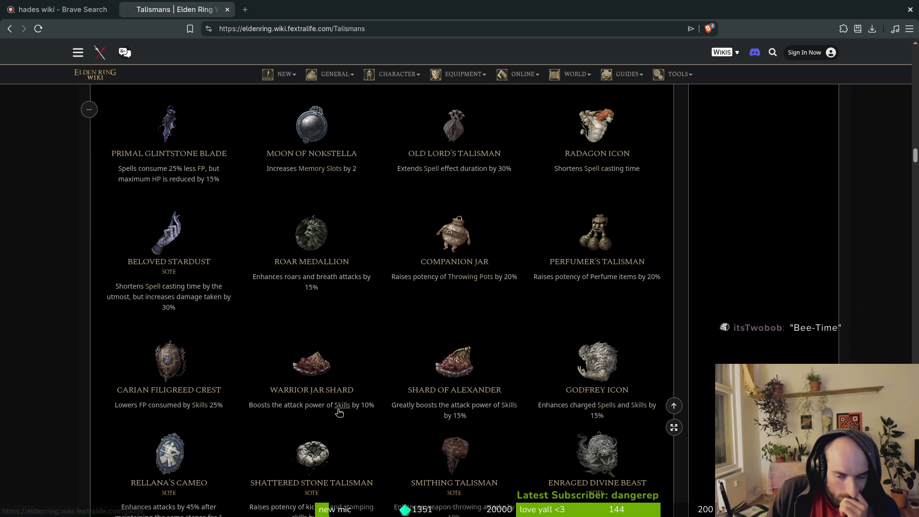
scroll(557, 452, down, 2)
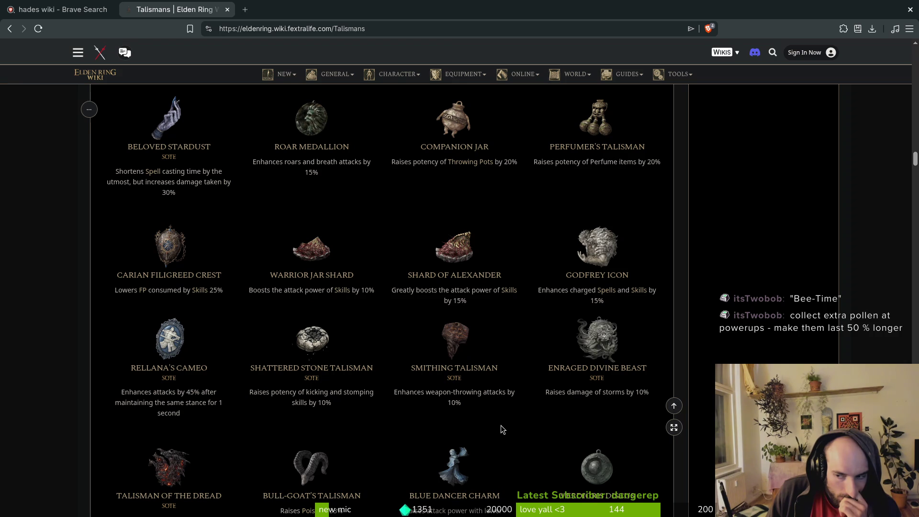
mouse_move(485, 450)
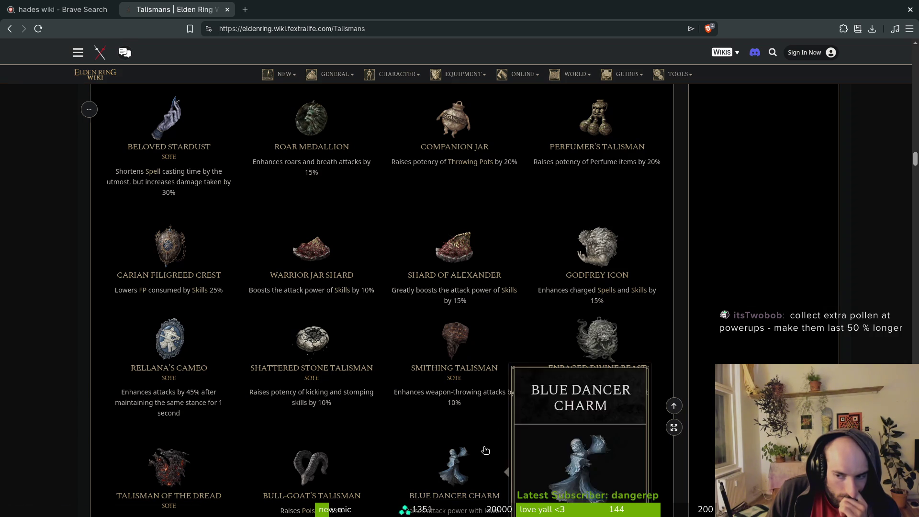
scroll(508, 426, down, 1)
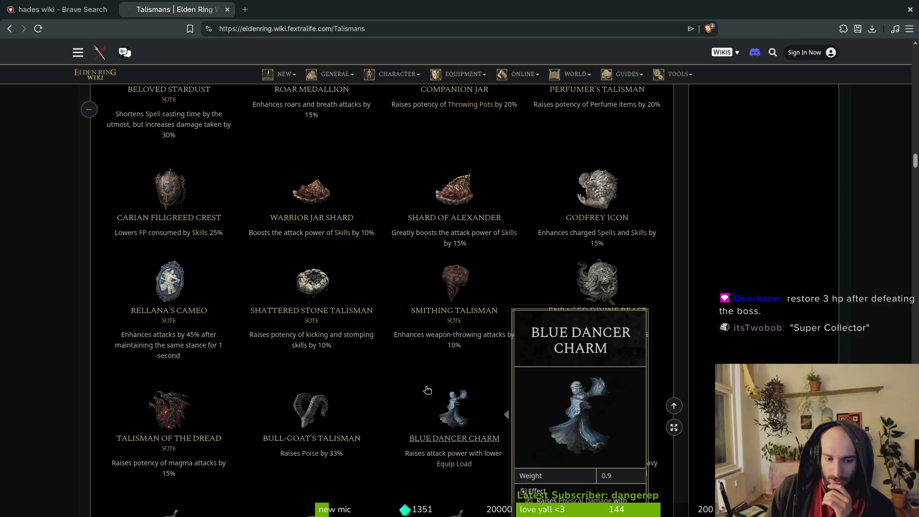
scroll(335, 406, down, 3)
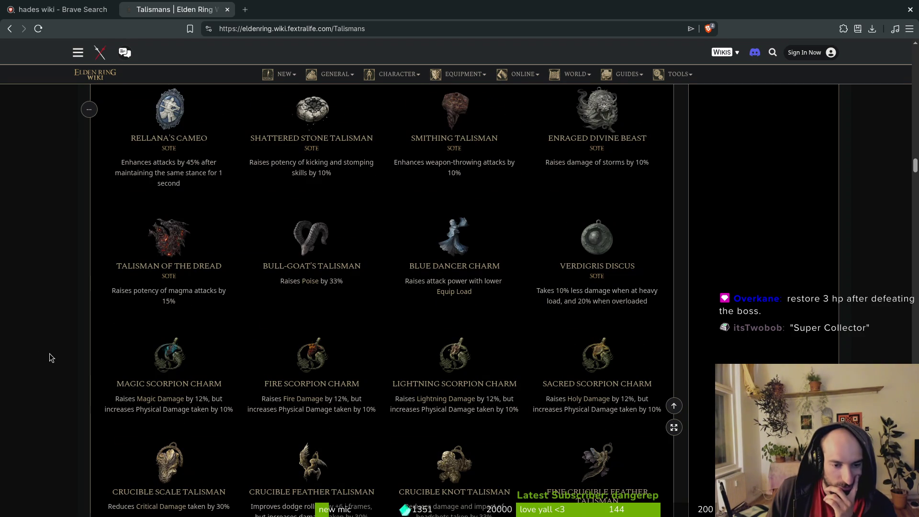
scroll(58, 354, down, 1)
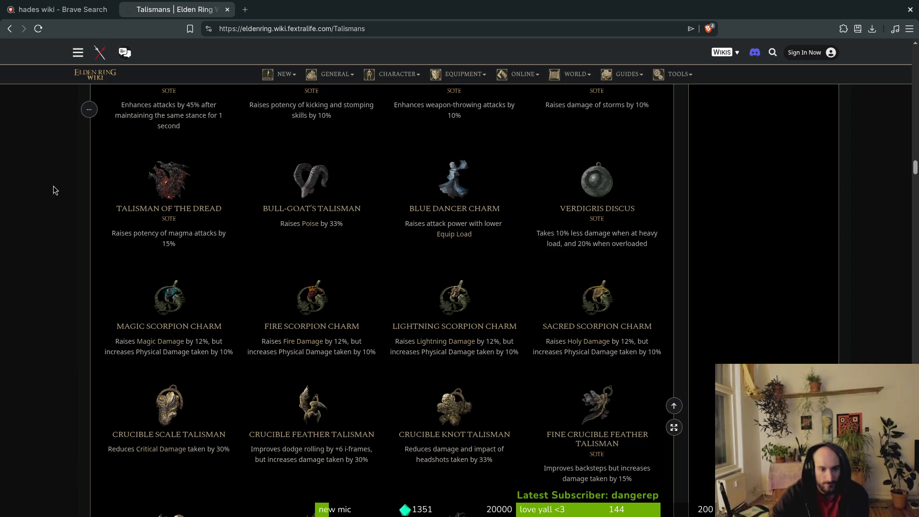
mouse_move(418, 513)
scroll(116, 315, up, 5)
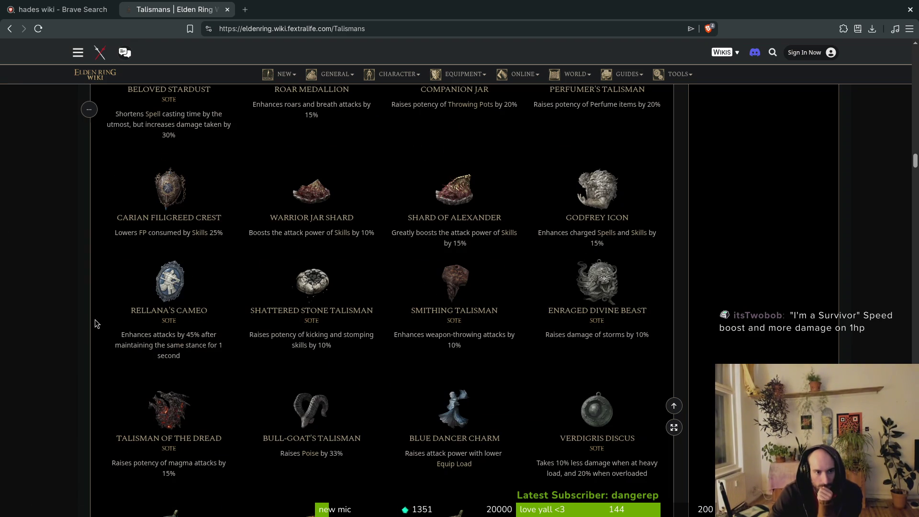
scroll(91, 324, down, 4)
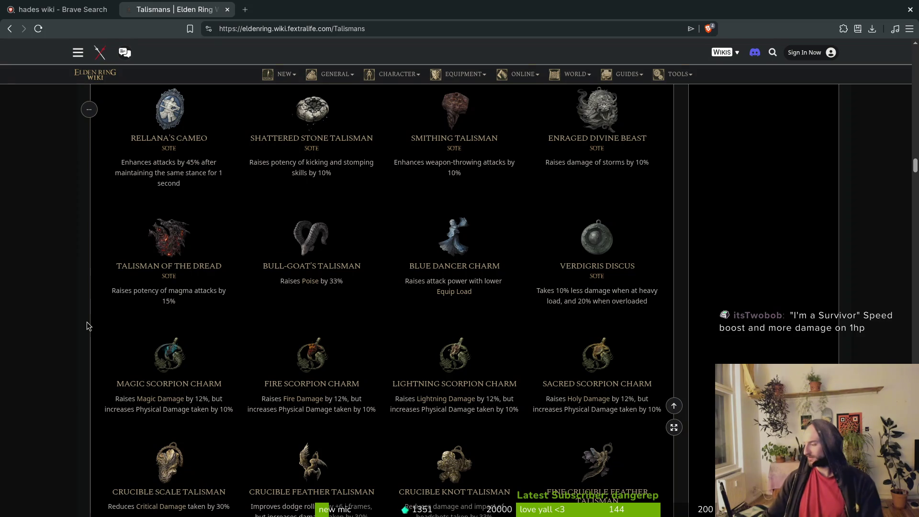
key(super)
key(Escape)
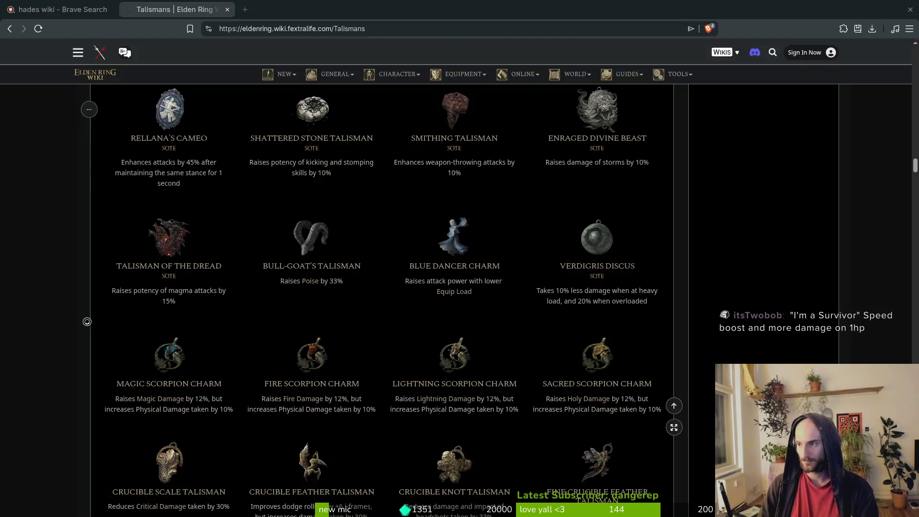
- Open README.md of the gamedev/pollinate-or-die project in the terminal editor
key(ctrl+alt+t)
text(cd gamedev/pollinate-or-die/)
key(Return)
text(n)
key(Return)
key(space)
key(f)
key(f)
text(read)
key(Return)
- Keep the dash with iframes line in the skilltree rewards list and add an empty '- ' bullet
key(ctrl+d)
key(ctrl+d)
key(ctrl+d)
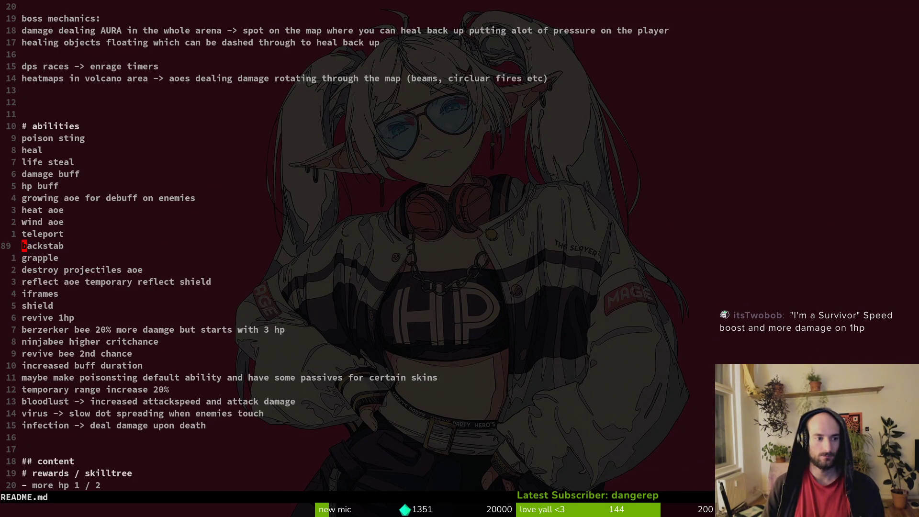
key(ctrl+d)
key(j)
key(j)
key(j)
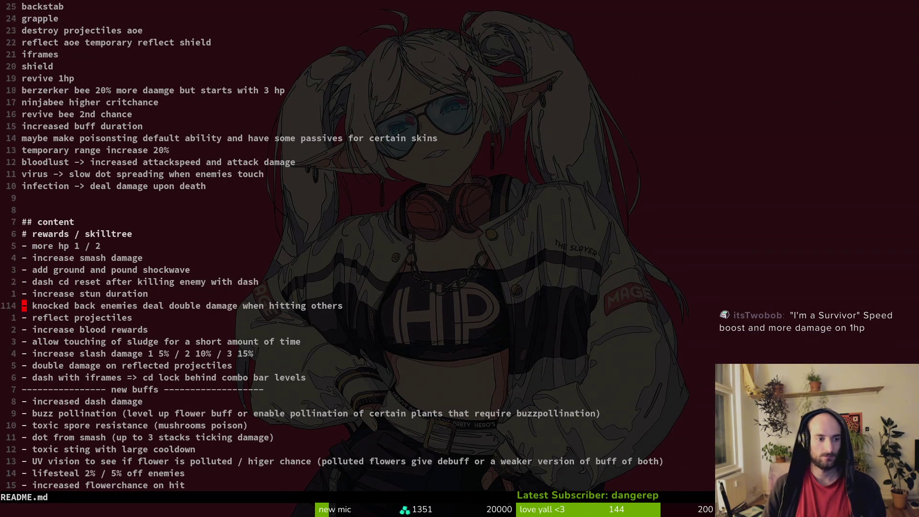
key(j)
key(j)
key(j)
key(k)
key(o)
key(Escape)
key(k)
key(d)
key(d)
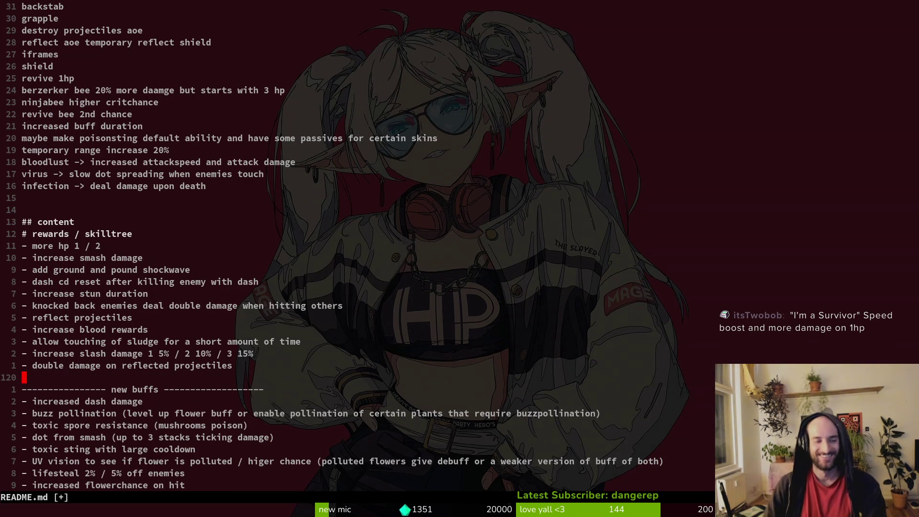
key(u)
key(d)
key(d)
text(:w)
key(Return)
key(O)
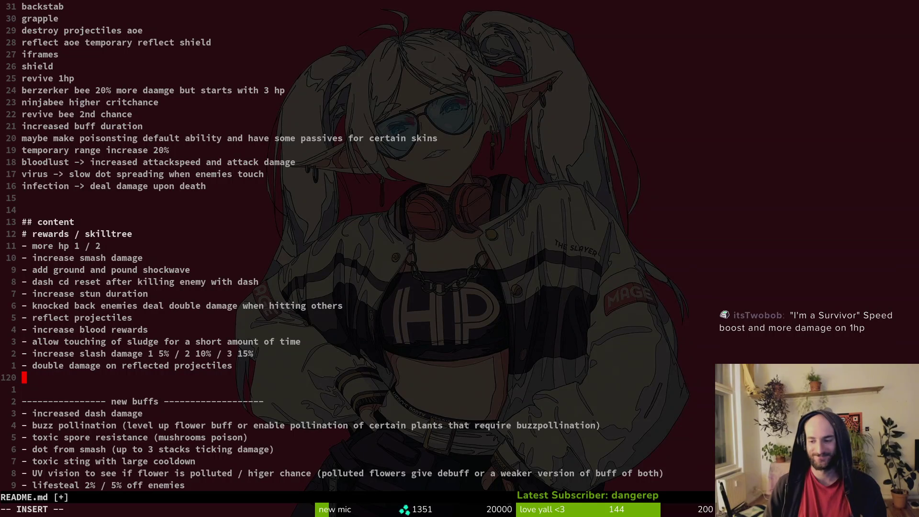
text(-)
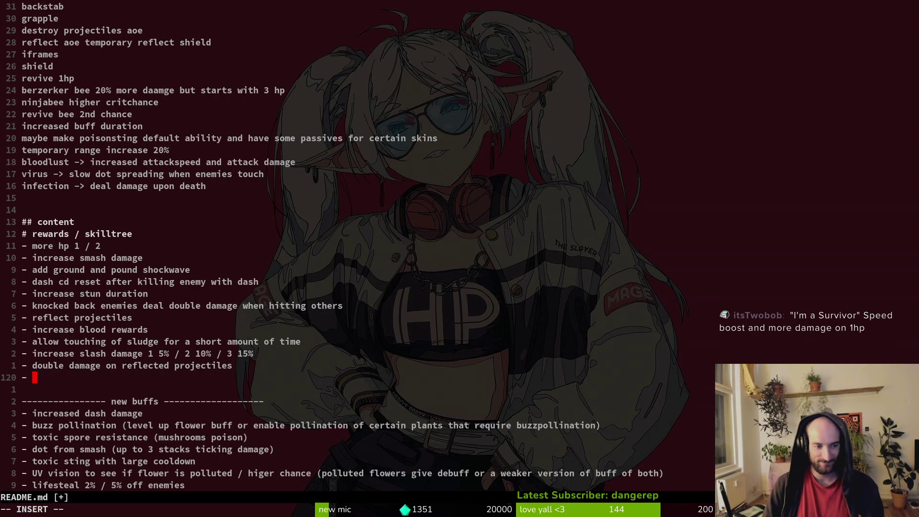
- Cut the 'toxic sting with large cooldown' line from the new buffs list and save
key(Escape)
key(k)
key(shift+v)
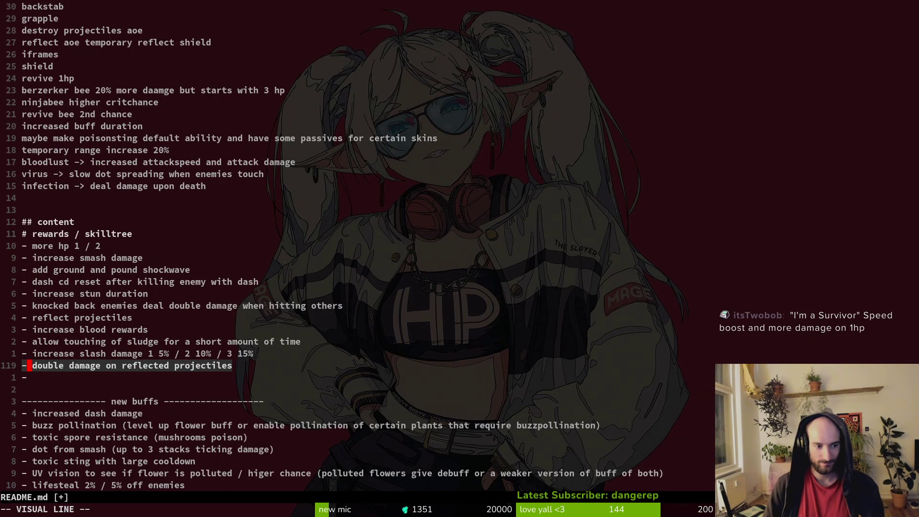
key(Escape)
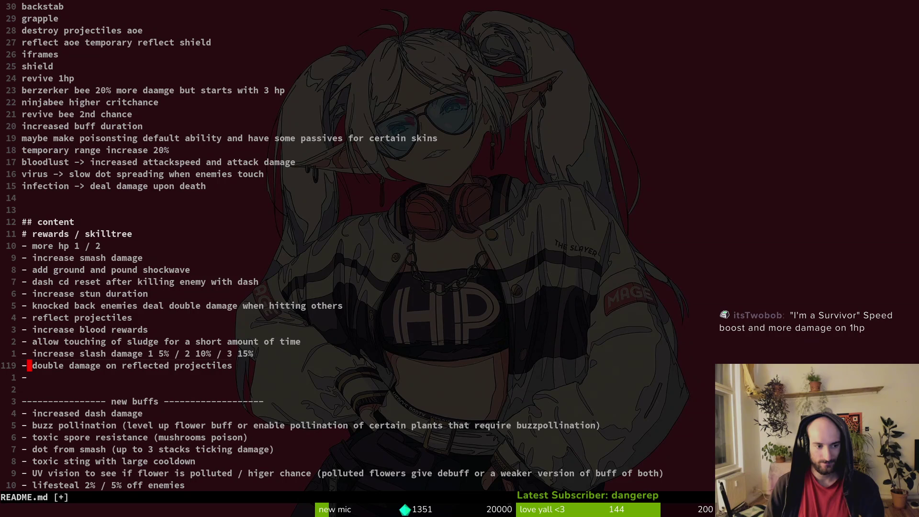
key(shift+v)
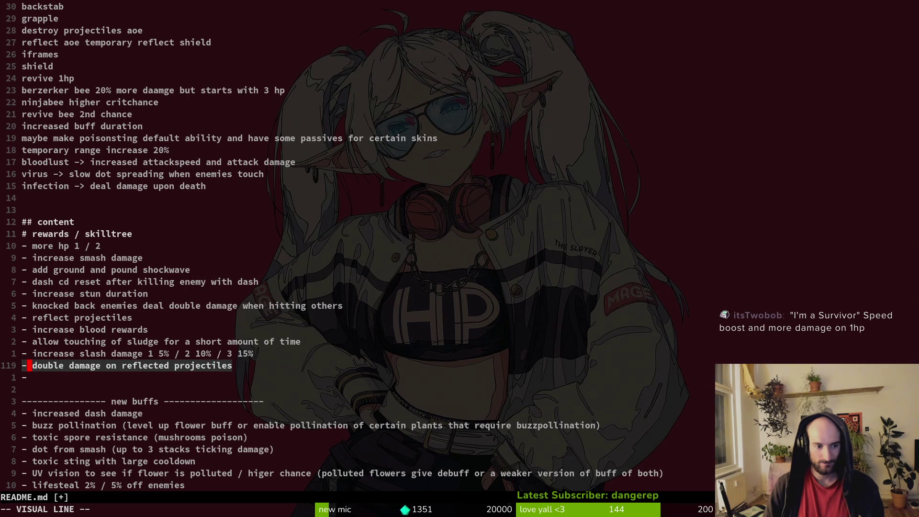
key(Escape)
key(j)
key(j)
key(j)
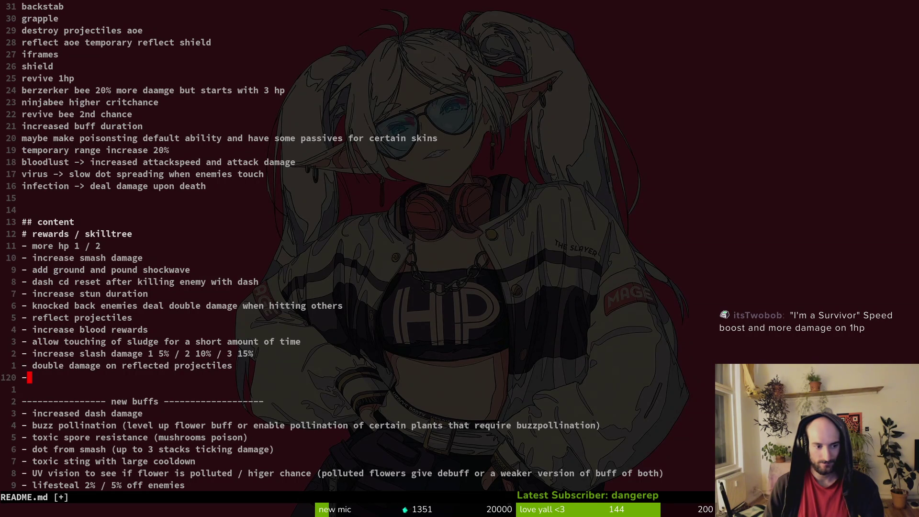
key(k)
key(k)
key(k)
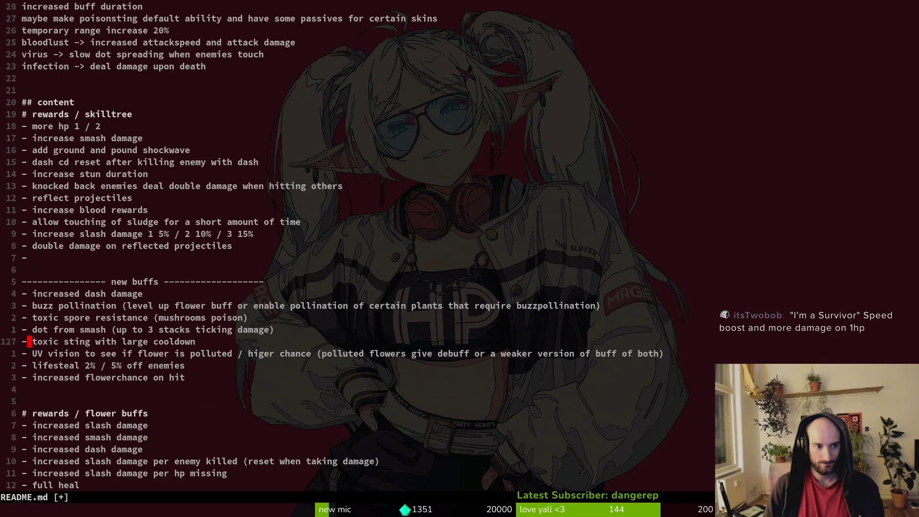
key(j)
key(j)
key(j)
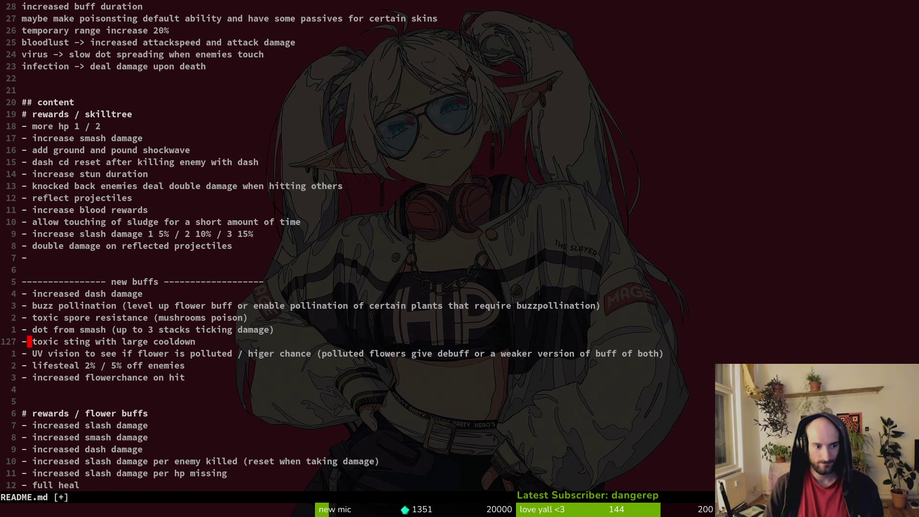
key(shift+v)
text(d:w)
key(Return)
- Move the toxic sting line up to sit below the infection ability line
key(2)
key(0)
key(k)
key(z)
key(z)
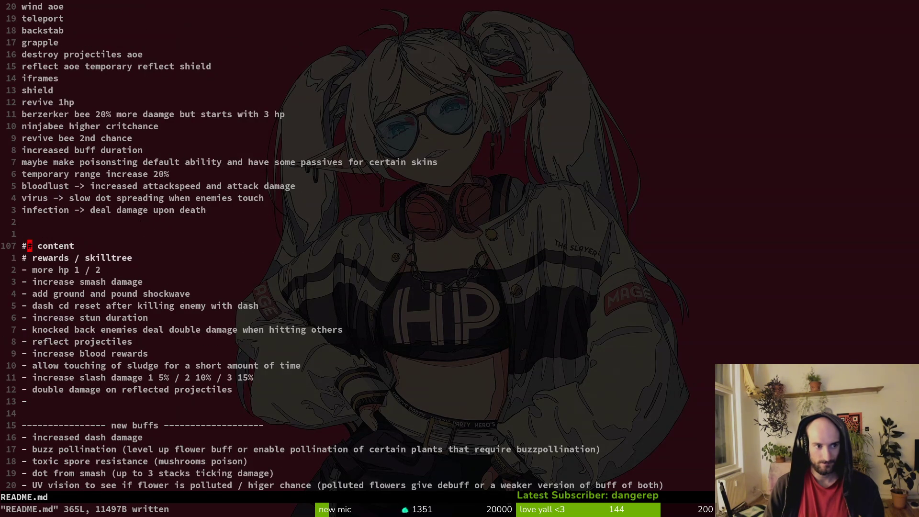
key(k)
key(k)
key(k)
key(p)
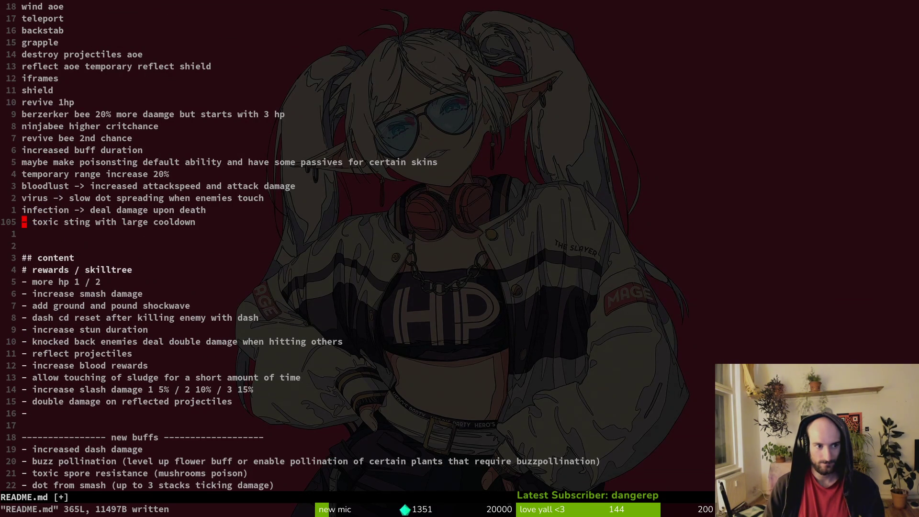
key(z)
key(b)
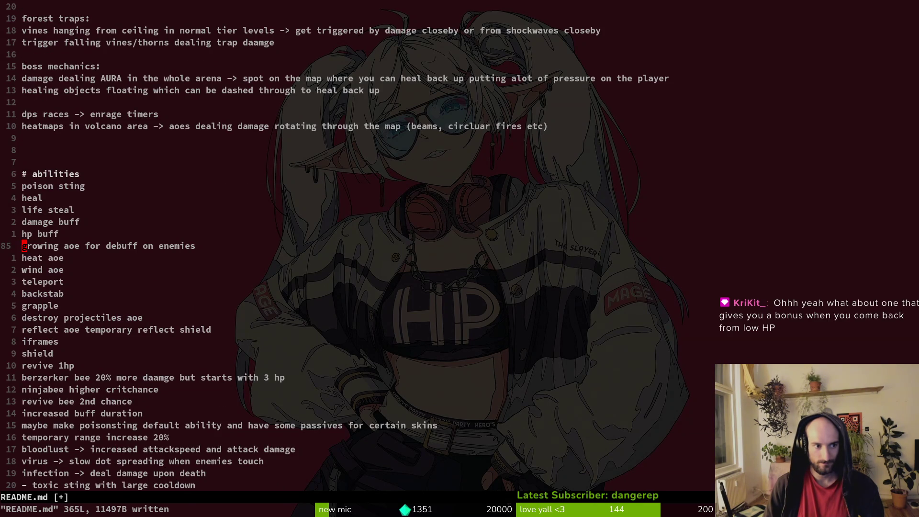
key(z)
key(z)
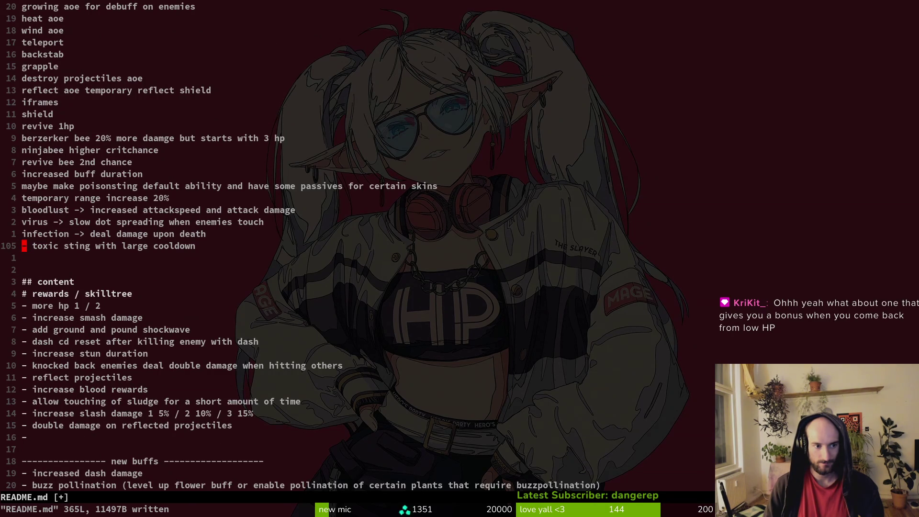
- Replace the 'double damage on reflected projectiles' reward with 'more damage on 1hp' and save README.md
key(ctrl+d)
key(ctrl+d)
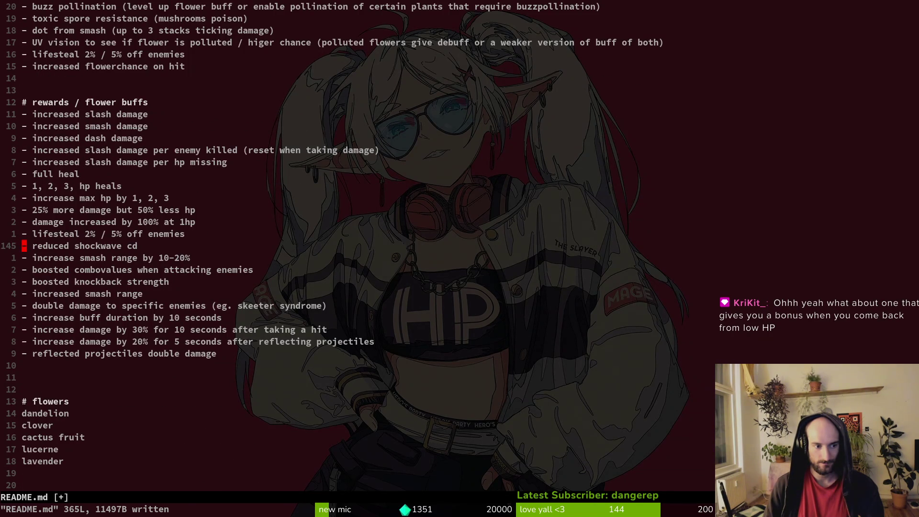
key(j)
key(j)
key(j)
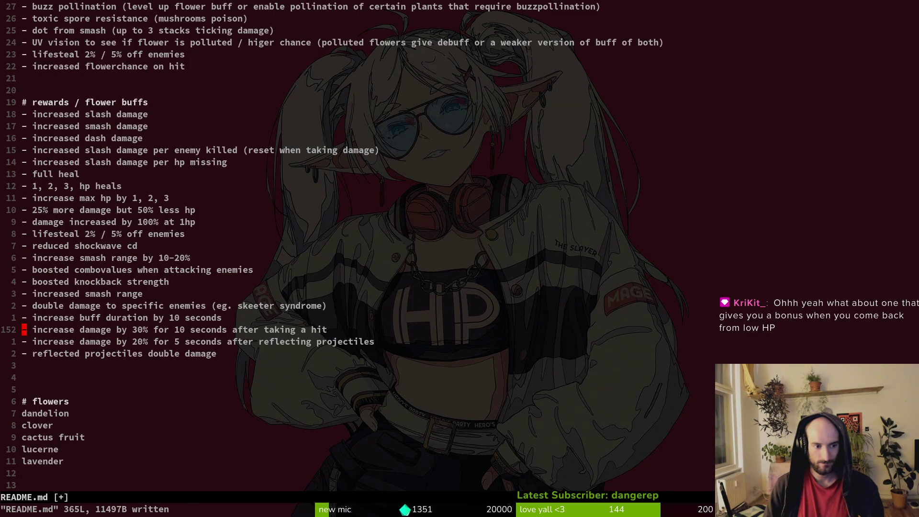
key(ctrl+u)
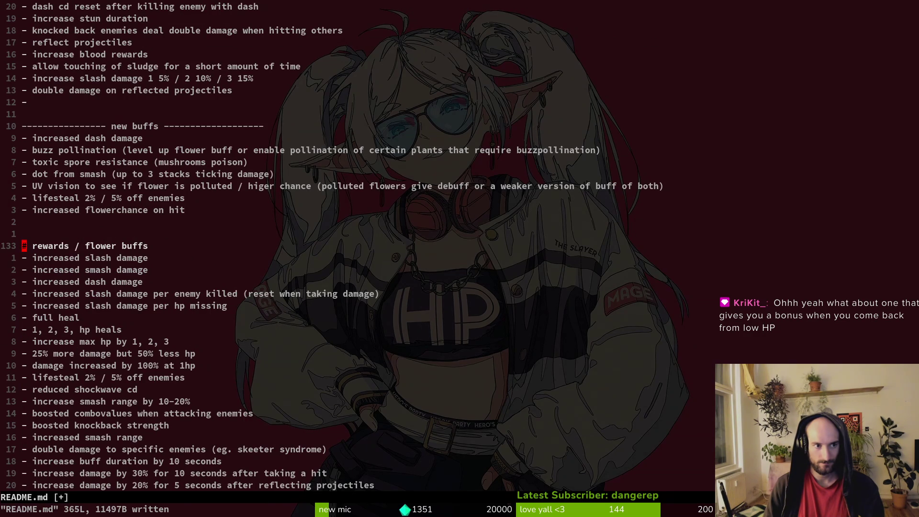
key(ctrl+d)
key(ctrl+u)
key(k)
key(k)
key(k)
key(k)
key(d)
key(d)
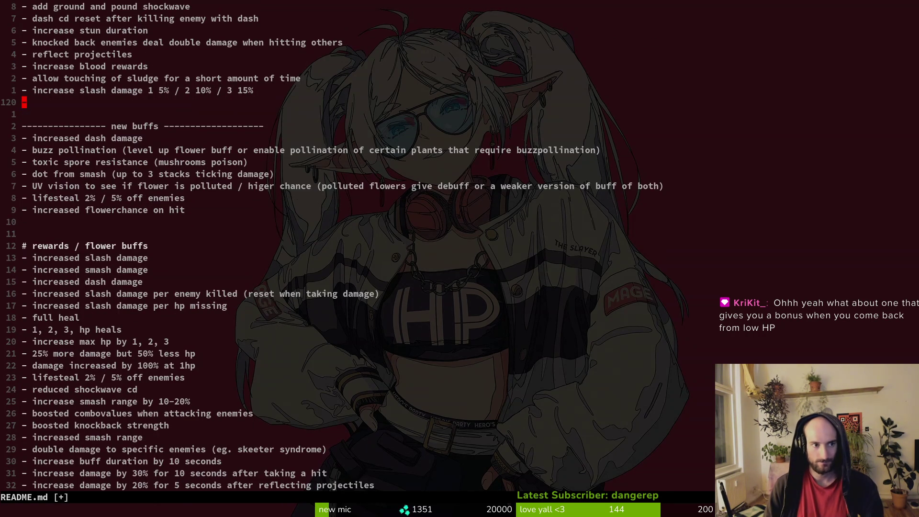
text(Ahig)
key(BackSpace)
key(BackSpace)
key(BackSpace)
text(more d)
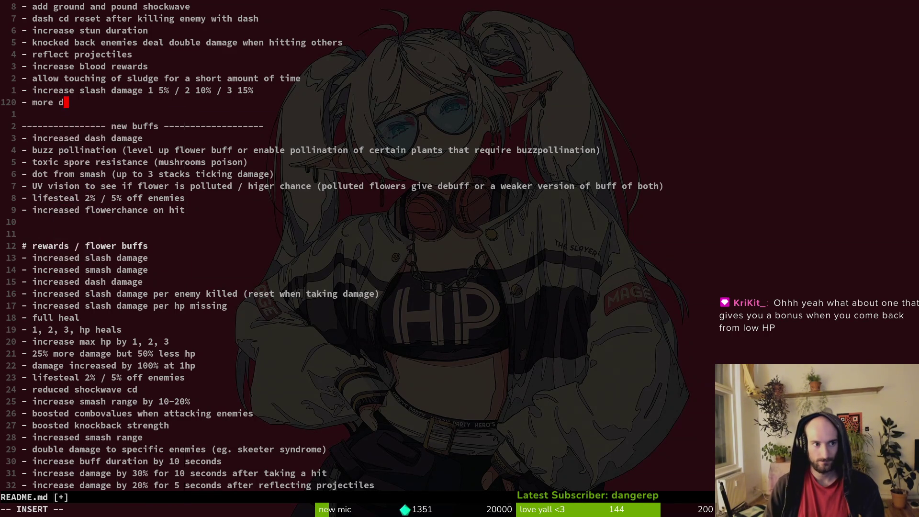
text(amage on 1hp)
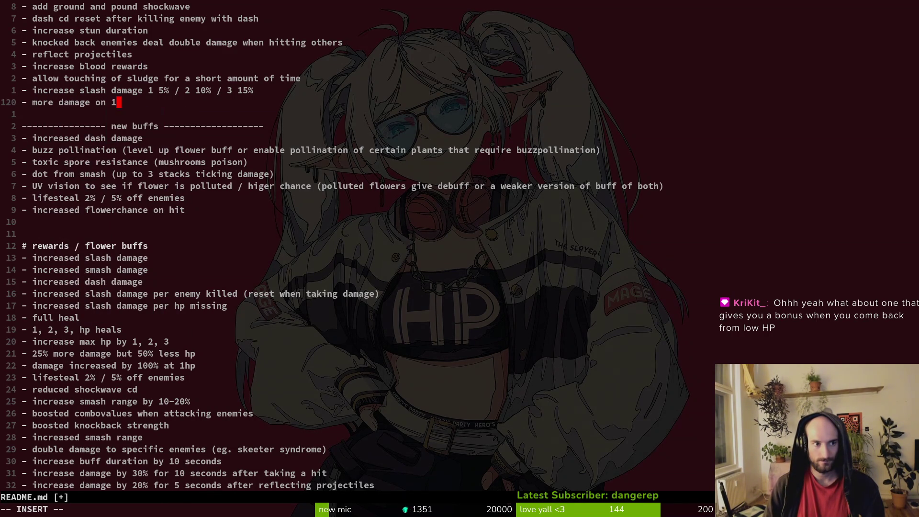
key(Escape)
text(:w)
key(Return)
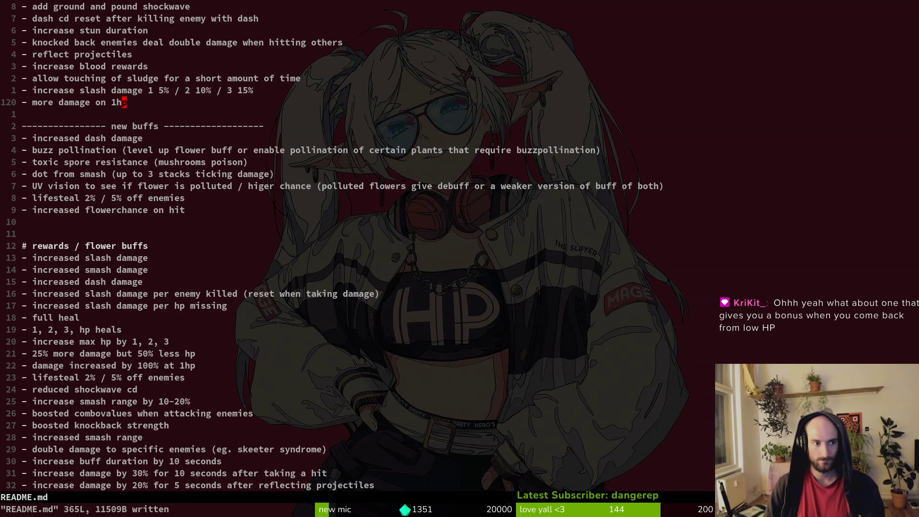
- Change the 1hp damage-increase buff from 100% to 50% and save README.md
key(5)
key(j)
key(j)
key(j)
key(j)
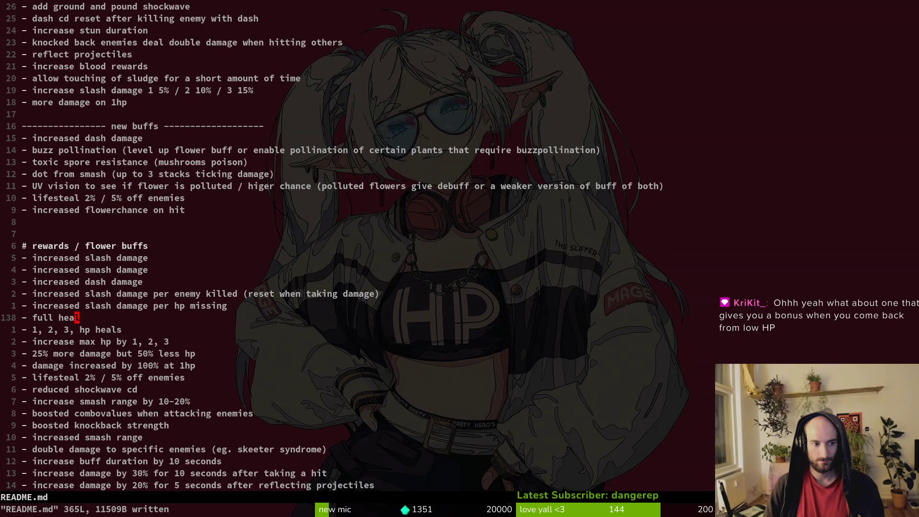
key(j)
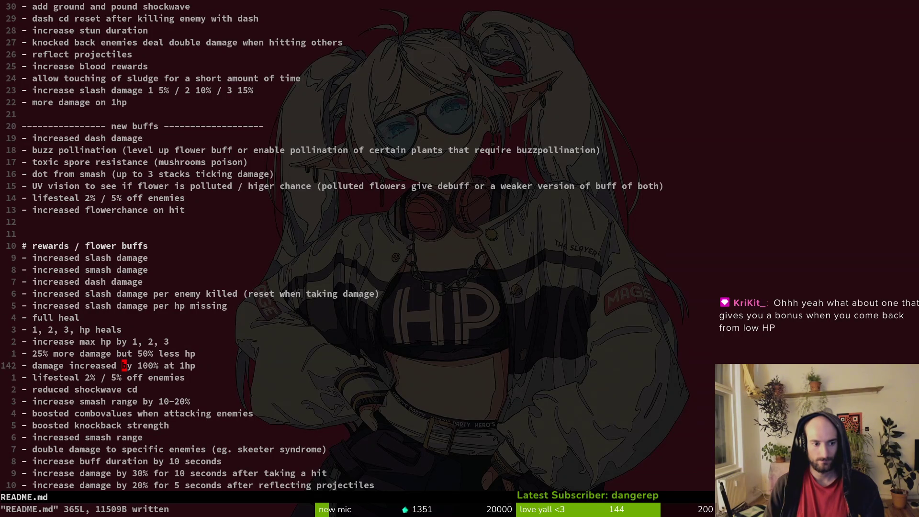
key(j)
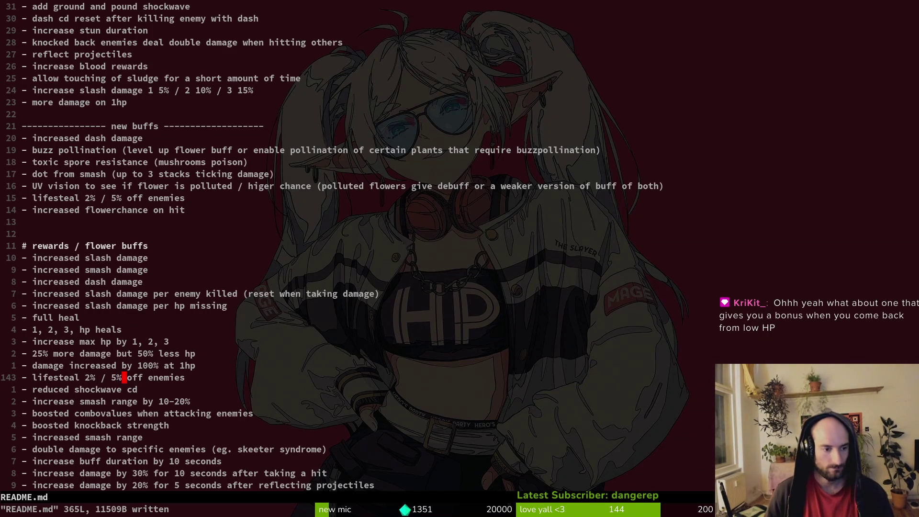
key(k)
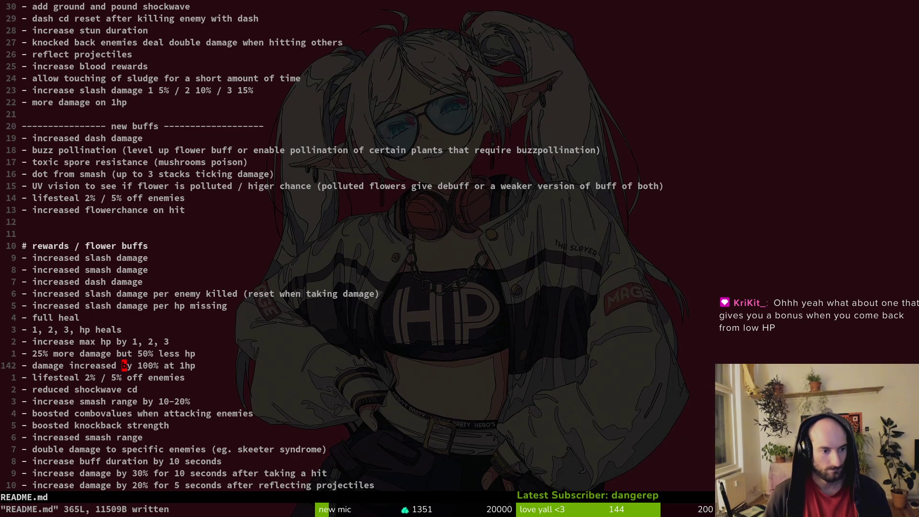
key(k)
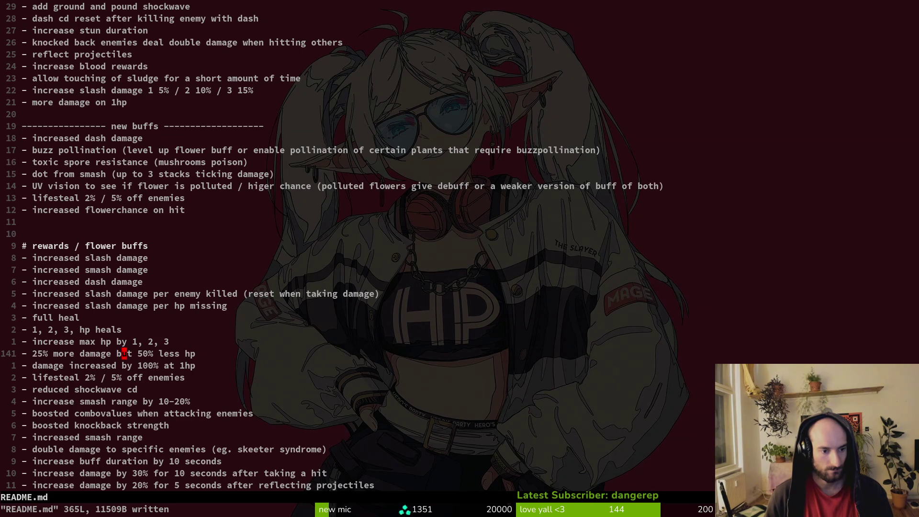
key(j)
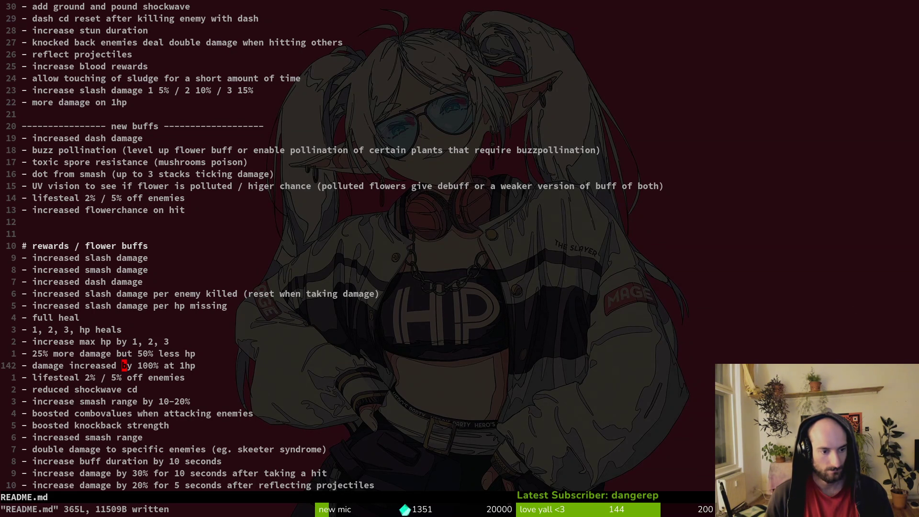
key(w)
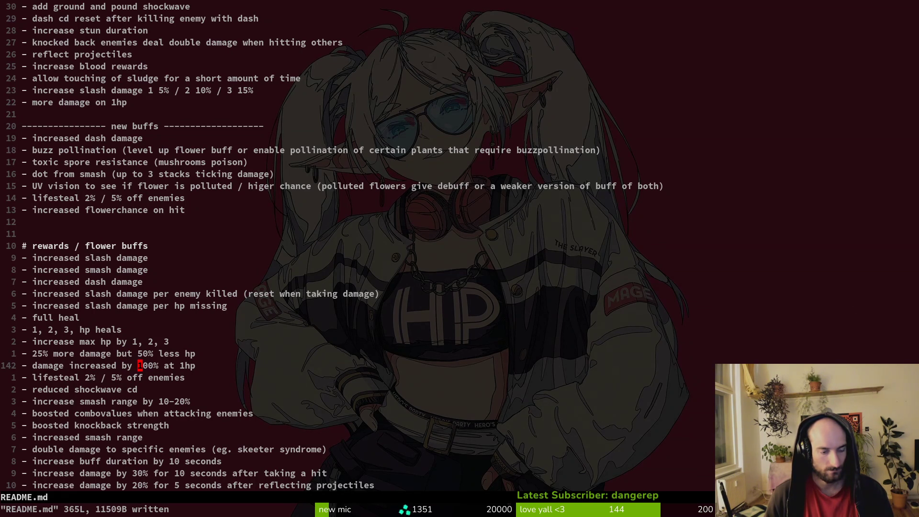
key(ctrl+r)
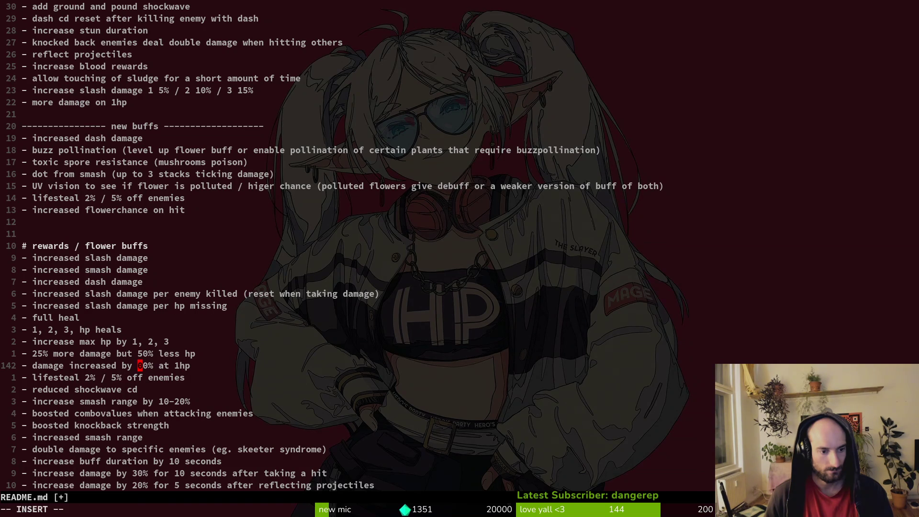
key(u)
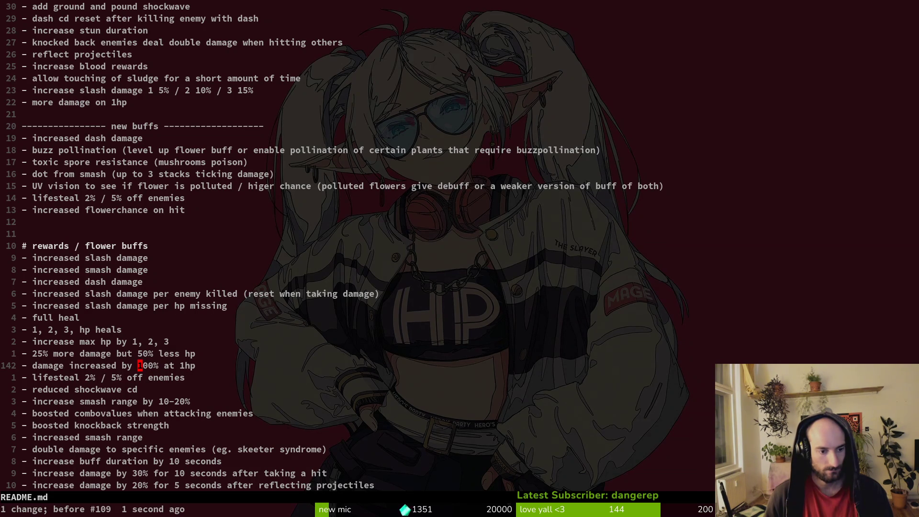
text(cw50)
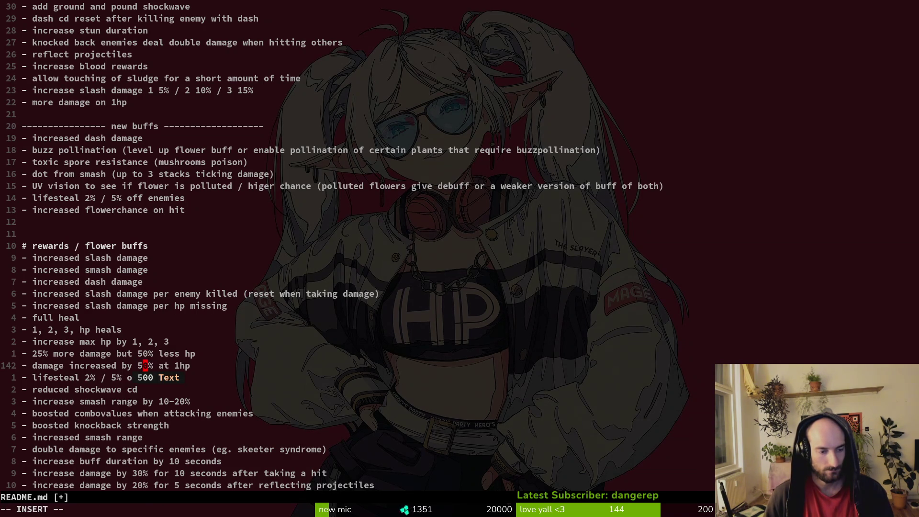
key(Escape)
text(:w)
key(Return)
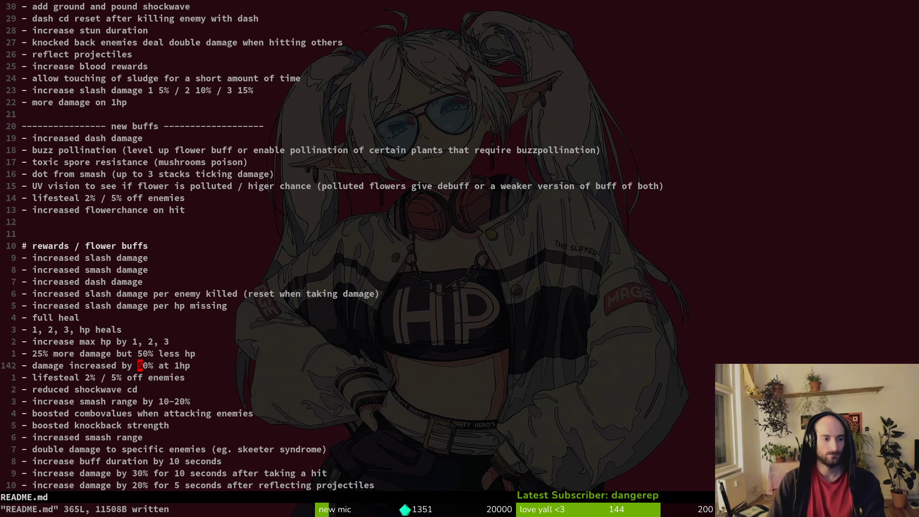
- Review the shockwave cd, smash range and flowerchance buff lines, then save README.md again
key(k)
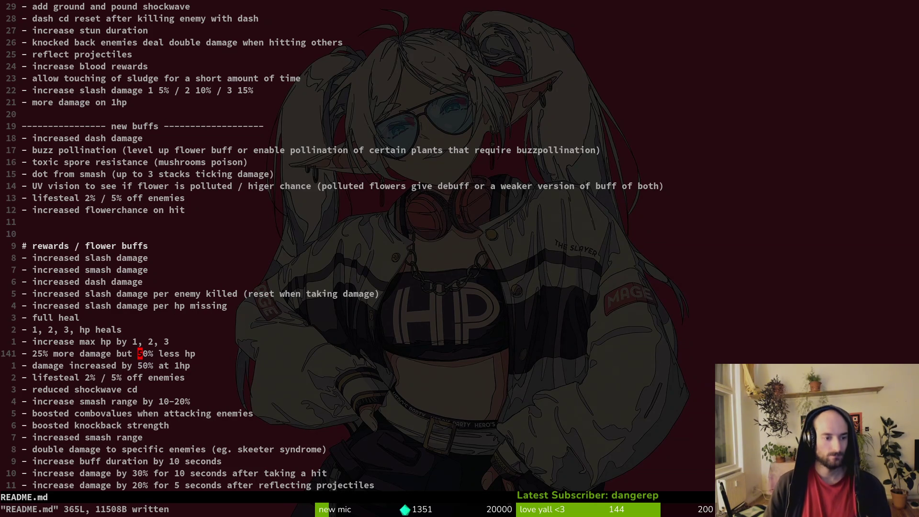
key(j)
key(j)
key(j)
key(k)
key(k)
key(k)
key(j)
key(j)
key(j)
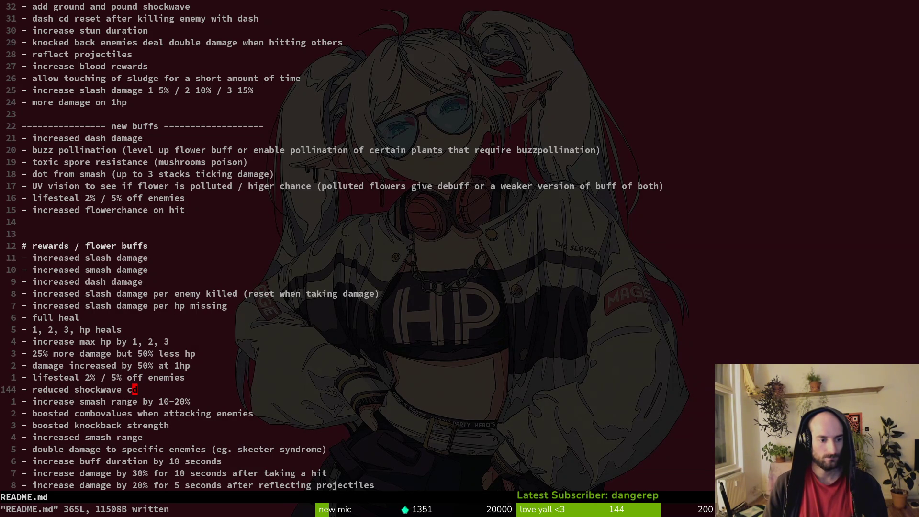
key(j)
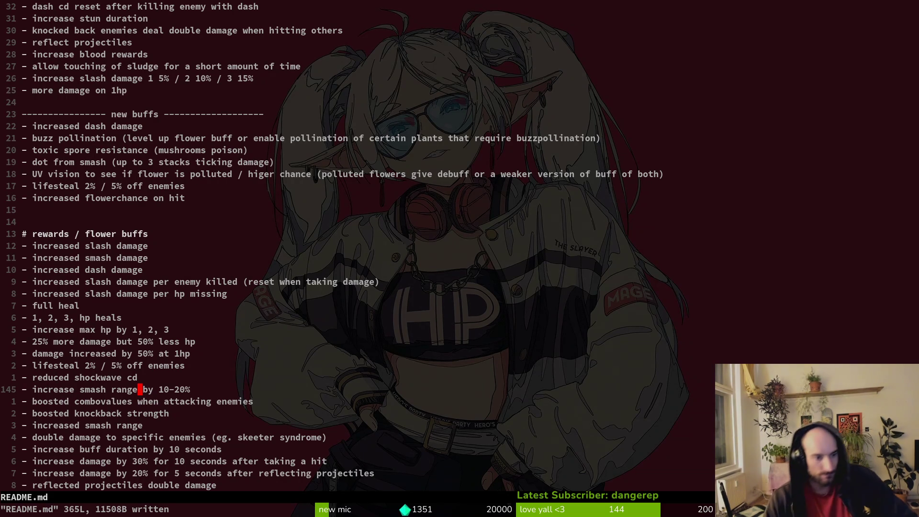
key(k)
key(k)
key(k)
key(k)
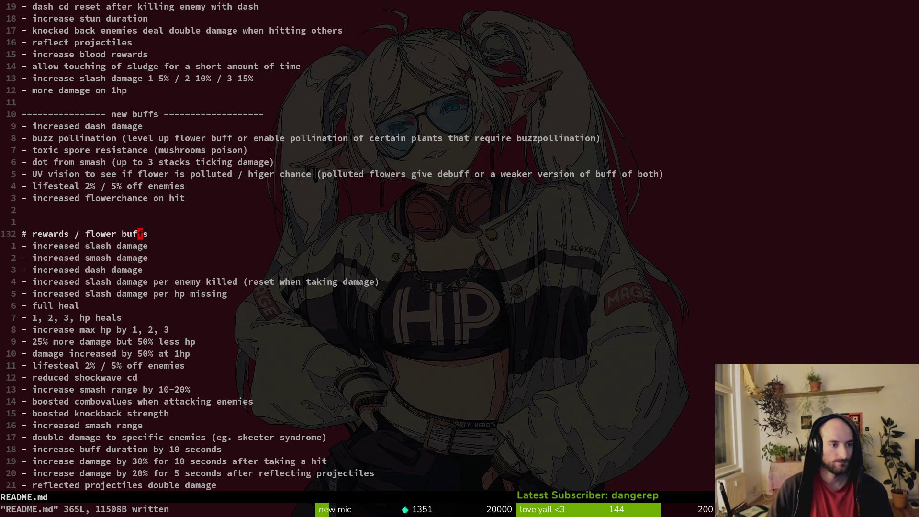
key(j)
key(j)
key(shift+v)
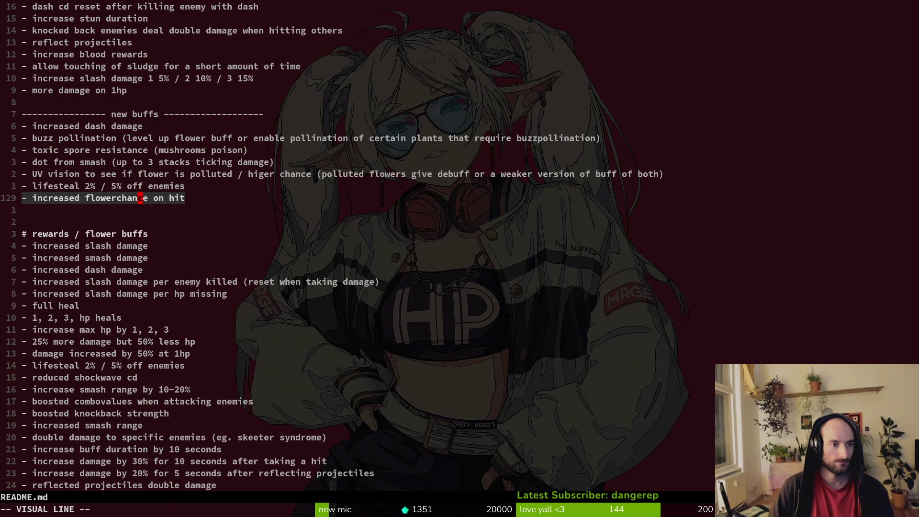
key(Escape)
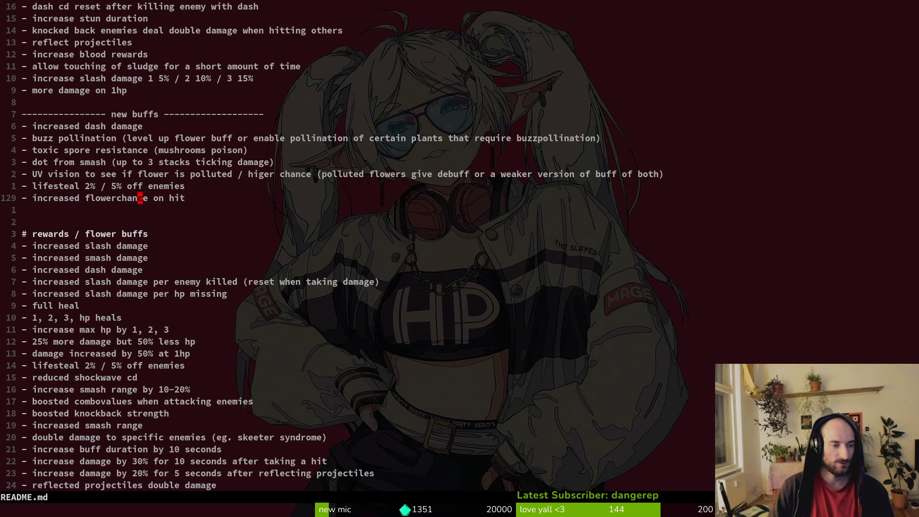
key(shift+v)
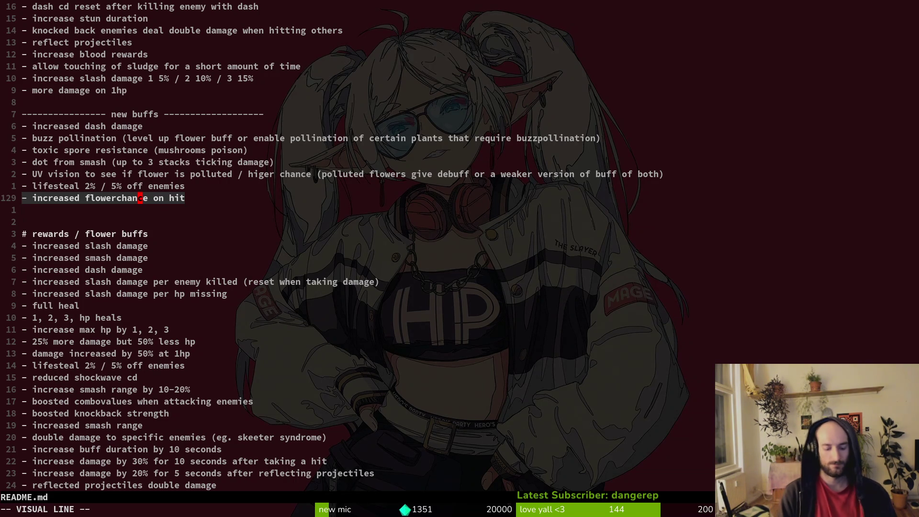
key(Escape)
text(:w)
key(Return)
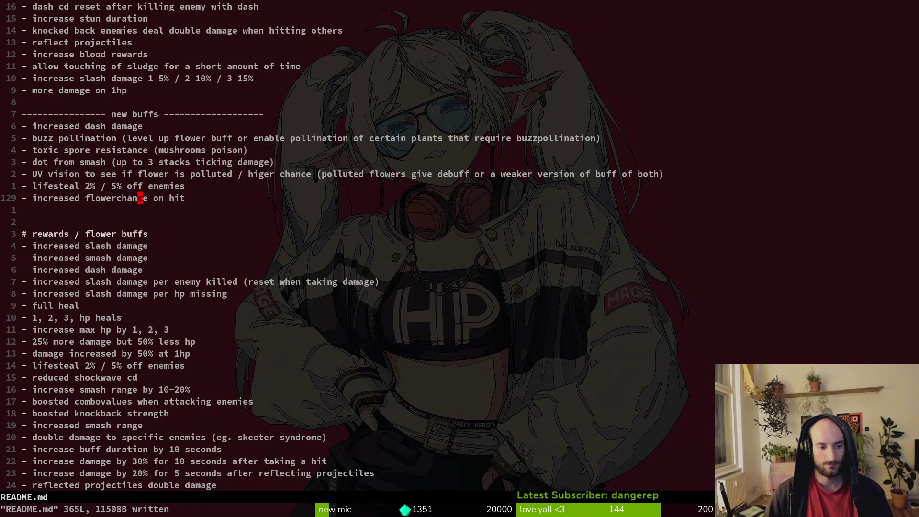
- Page down to the rewards list and switch to the Godot editor
key(ctrl+d)
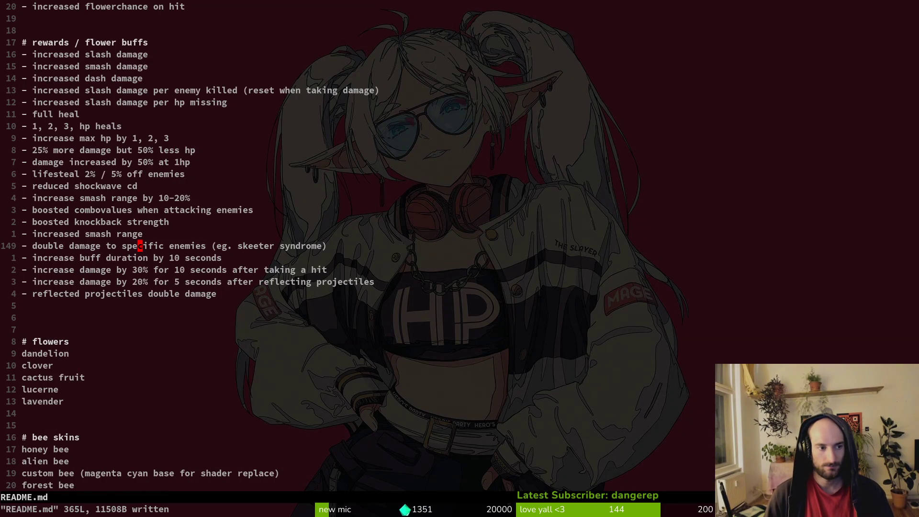
key(ctrl+u)
key(ctrl+d)
key(ctrl+u)
key(ctrl+d)
key(alt+Tab)
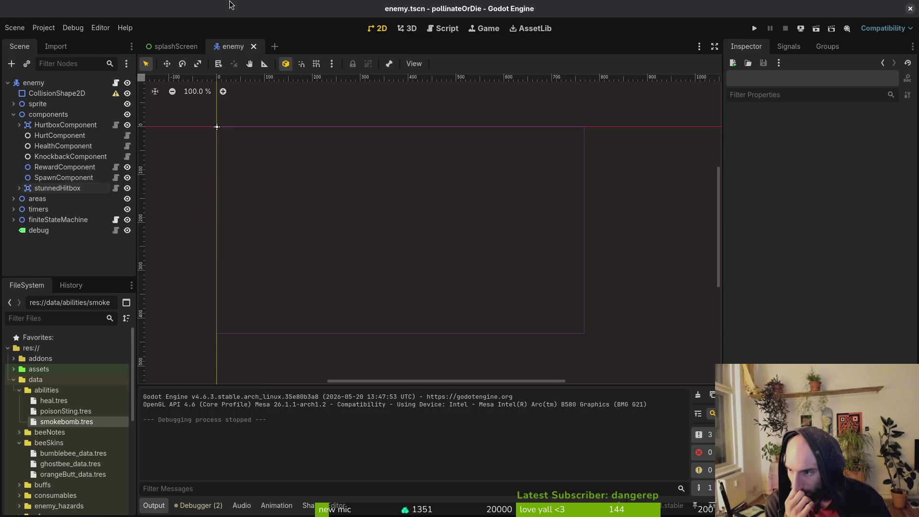
- Scroll through the Elden Ring talismans, close the Talismans tab, and return to the notes
key(alt+Tab)
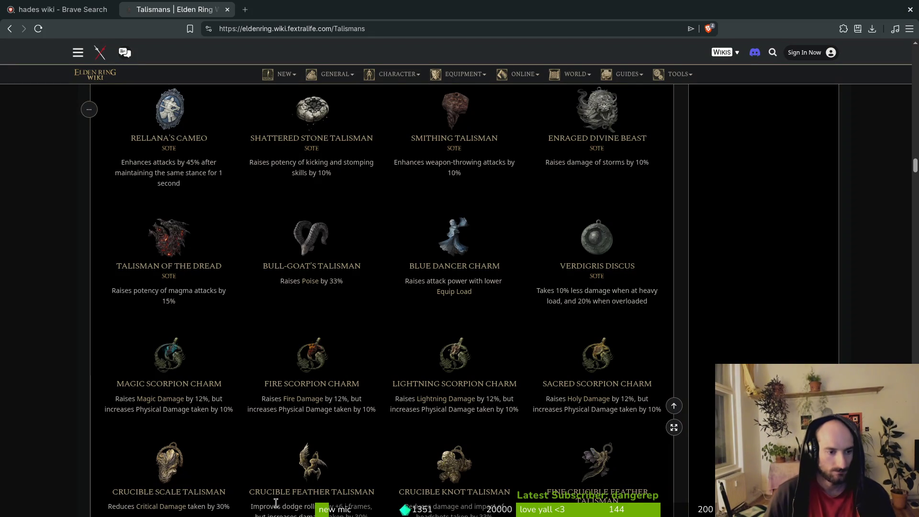
mouse_move(318, 368)
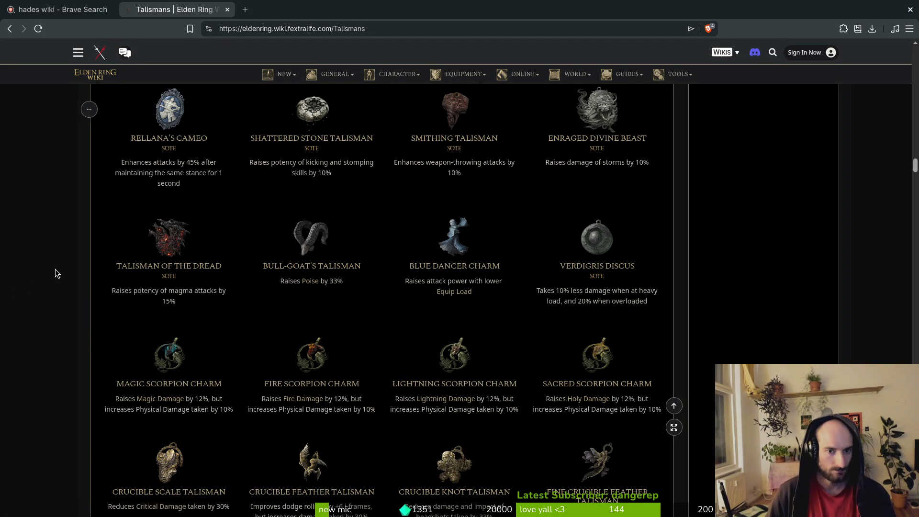
scroll(56, 272, down, 3)
scroll(56, 272, down, 3)
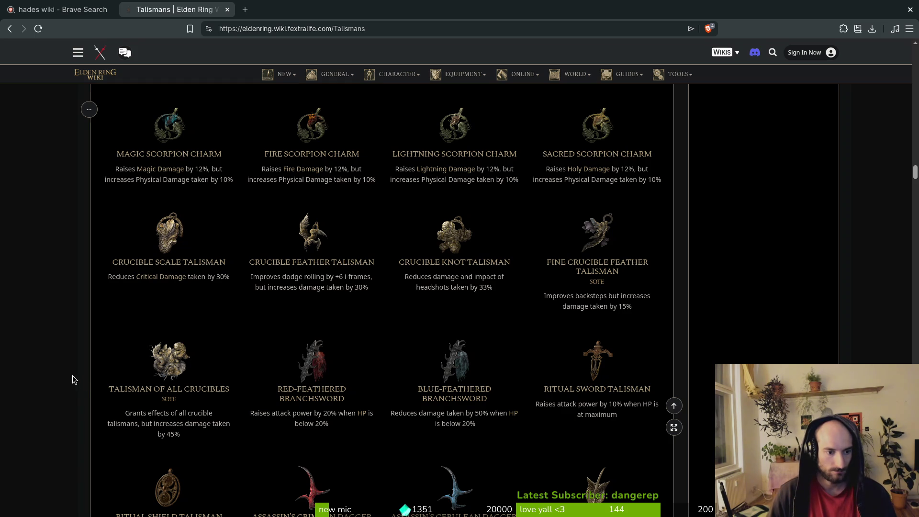
scroll(82, 353, down, 3)
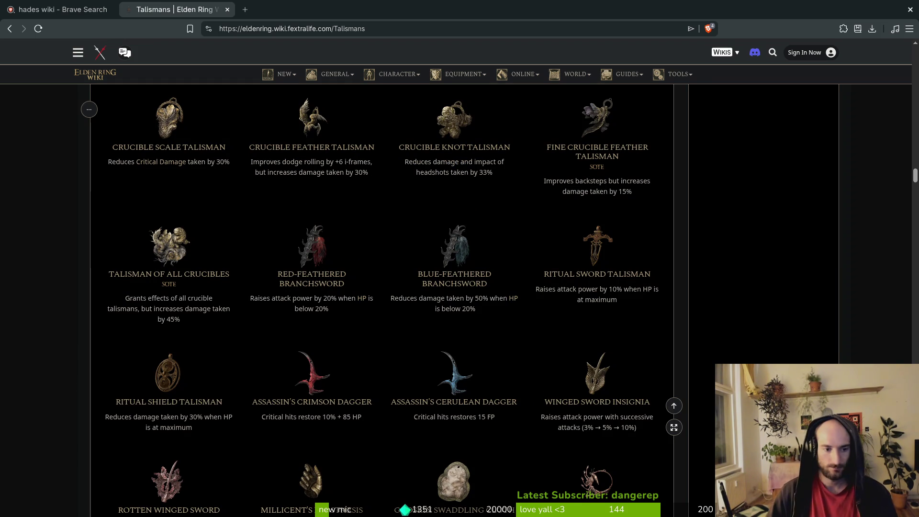
middle_click(190, 5)
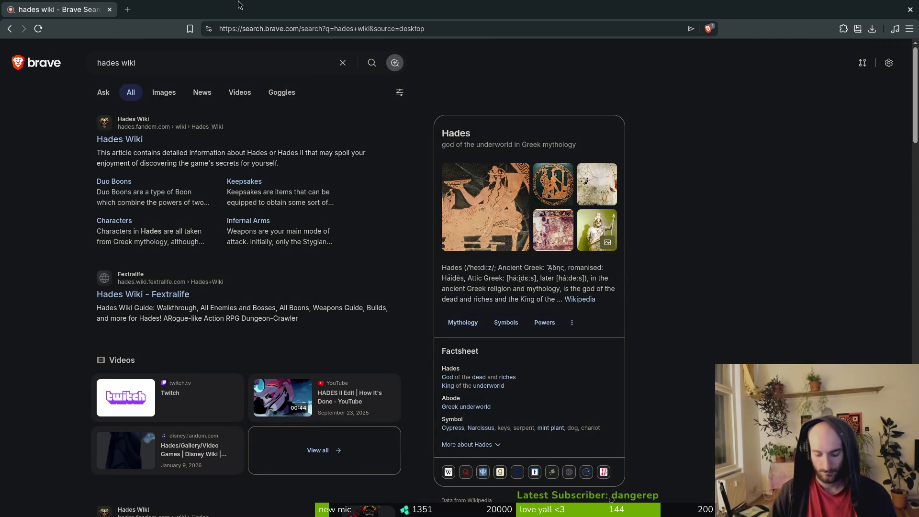
key(alt+Tab)
key(alt+Tab)
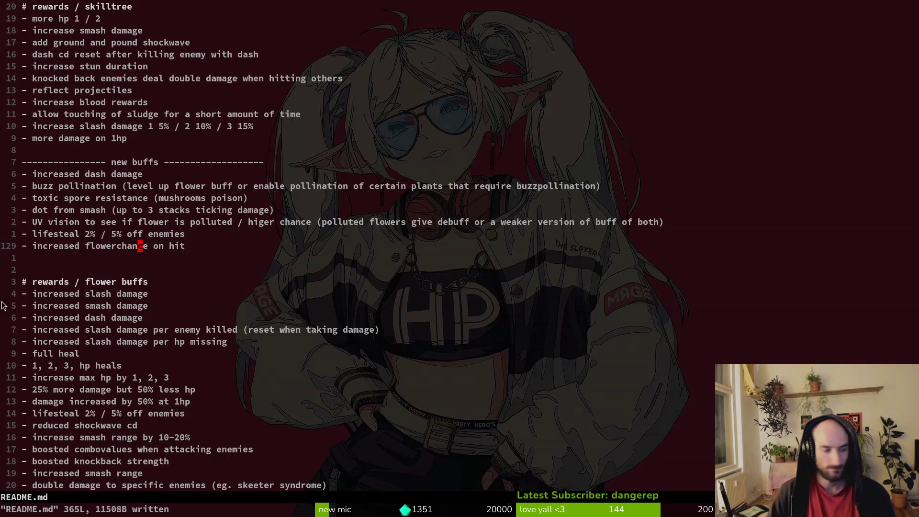
- Put the cursor after 'more damage on 1hp', then expand Godot's skills folder, collapsing abilities and beeSkins
click(123, 153)
click(129, 139)
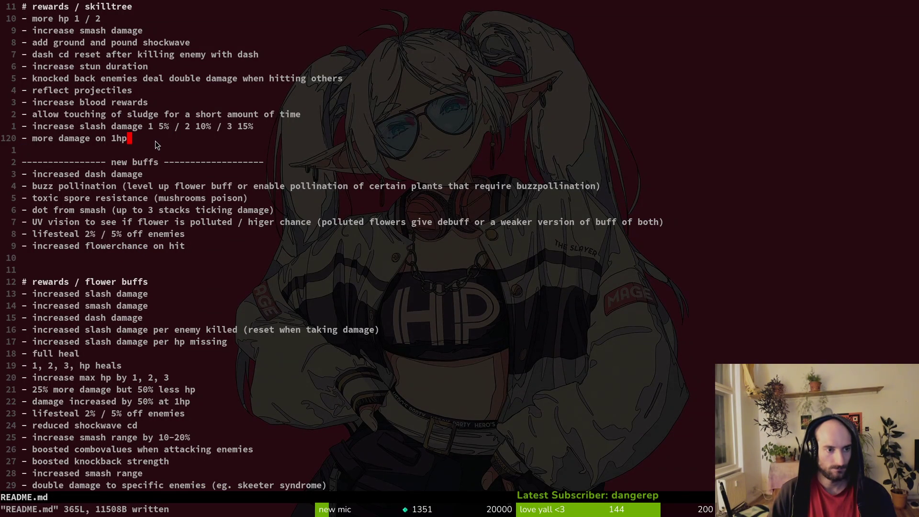
key(alt+Tab)
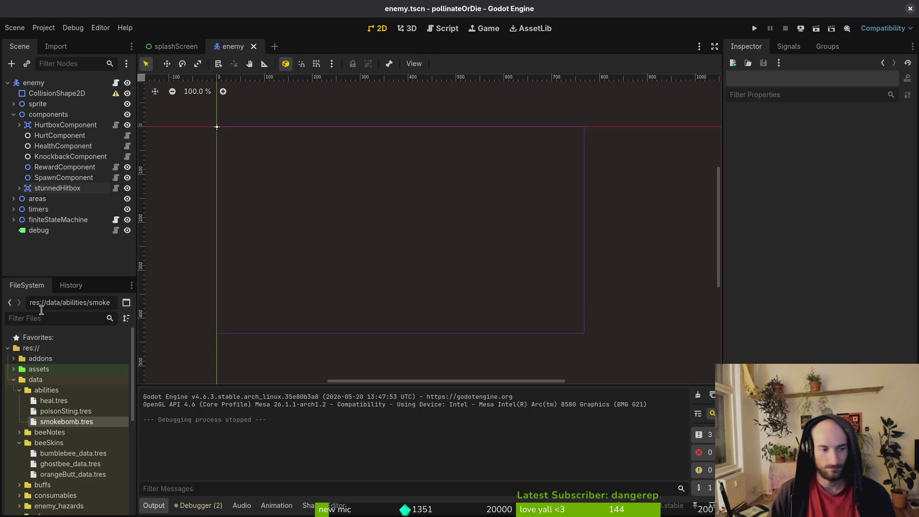
click(19, 391)
click(19, 411)
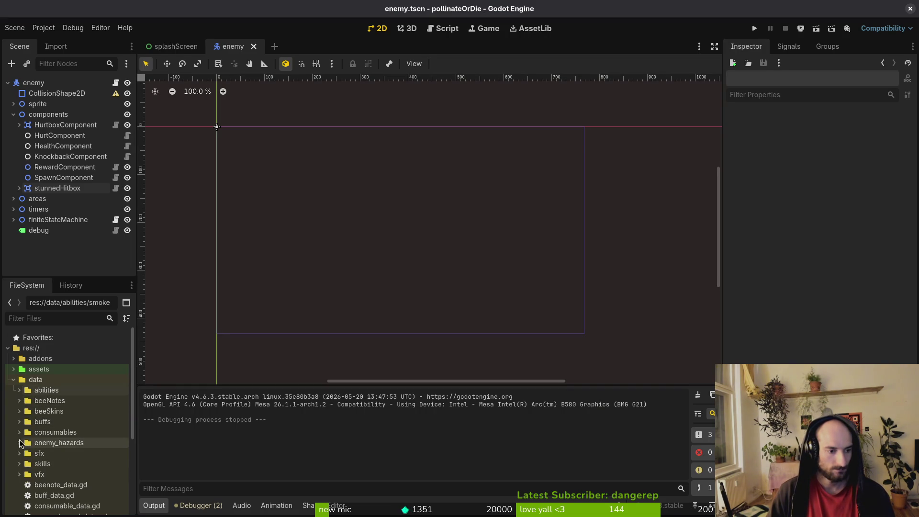
click(20, 464)
scroll(72, 431, down, 5)
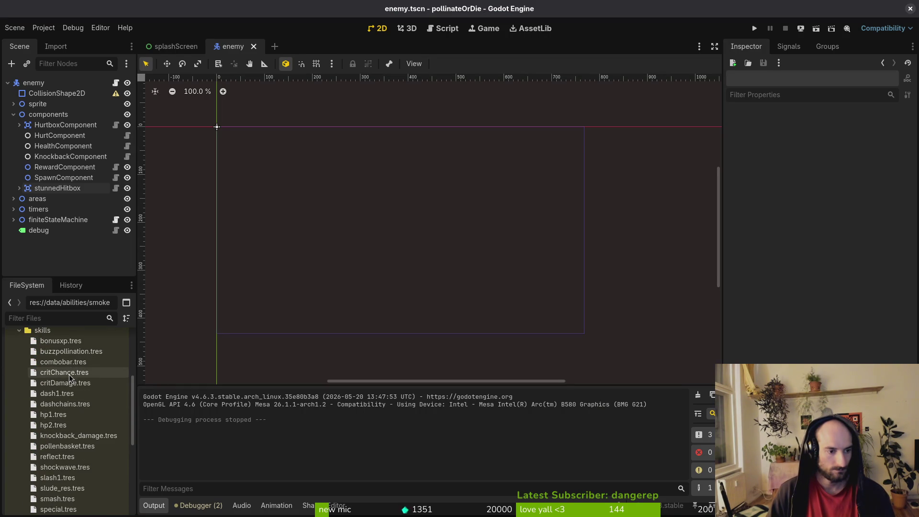
scroll(84, 407, down, 2)
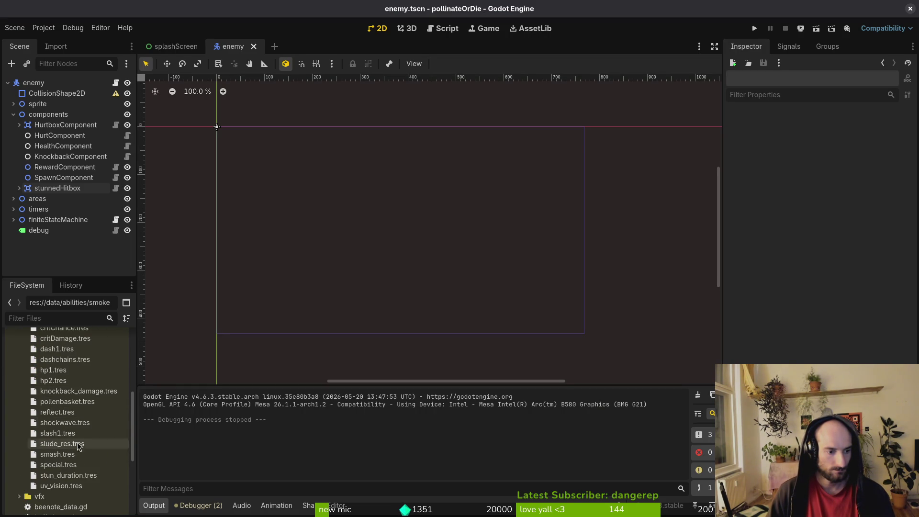
- Open slude_res.tres and check its Skill Enum dropdown without changing it
click(70, 445)
double_click(70, 450)
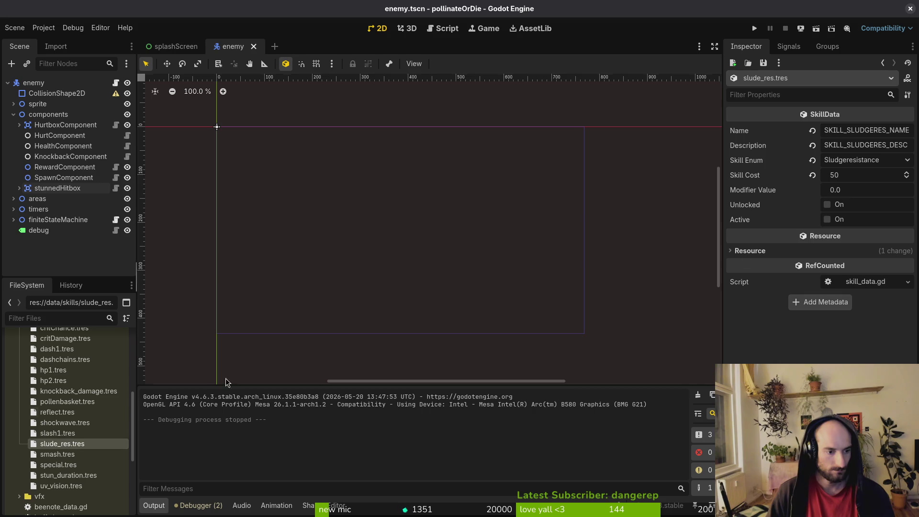
click(872, 165)
click(871, 165)
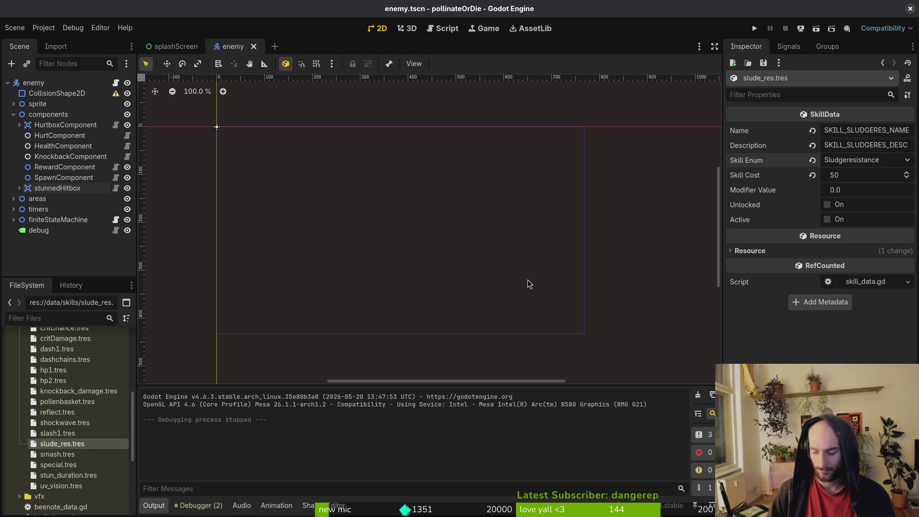
key(super+1)
- Open enum.helper.gd with the fuzzy finder and clear the SLUDGERESISTANCE name in skill_enum
key(ctrl+p)
text(enum)
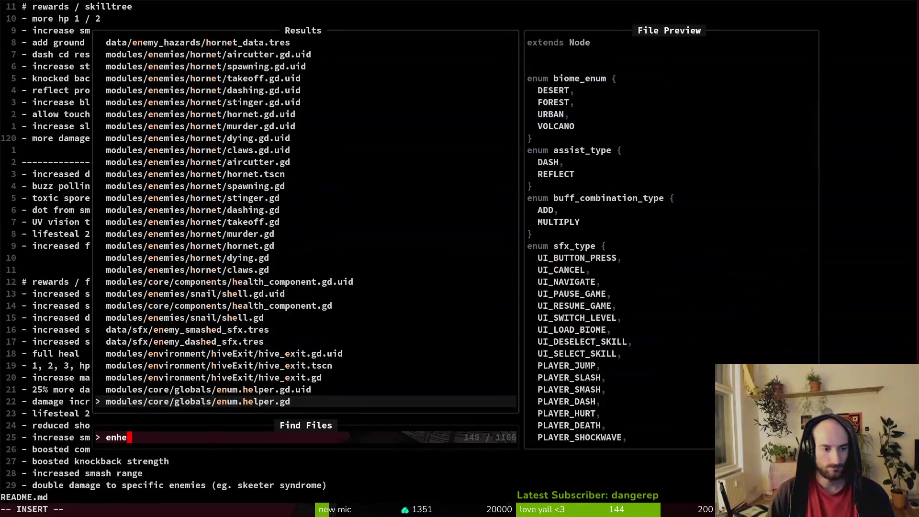
key(Return)
scroll(335, 249, down, 20)
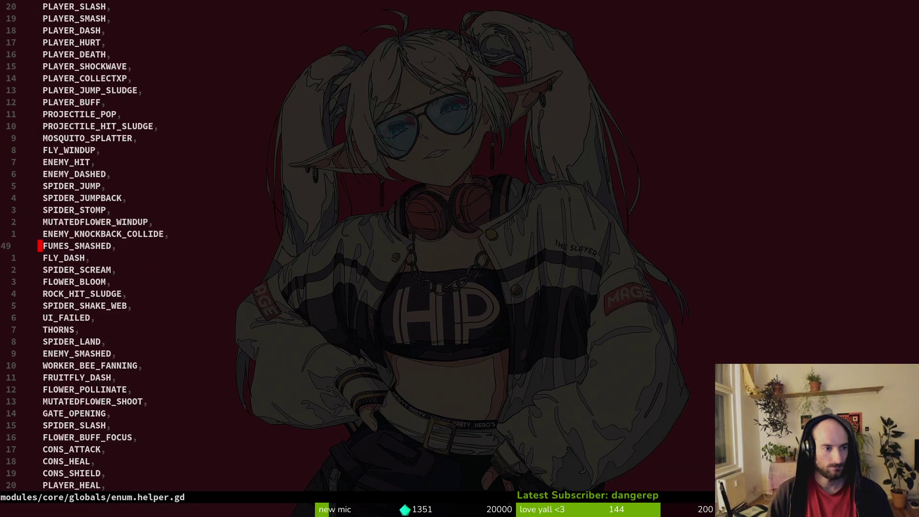
scroll(335, 248, down, 13)
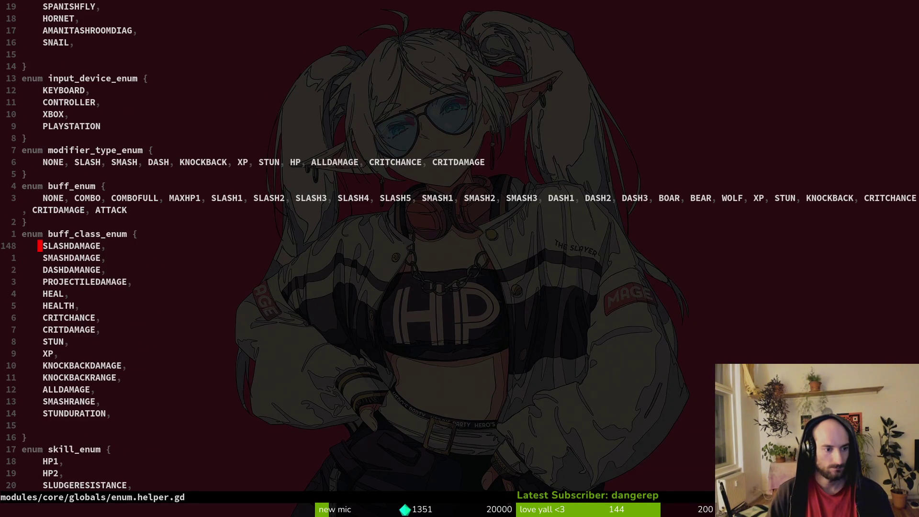
key(ctrl+d)
key(c)
key(i)
key(w)
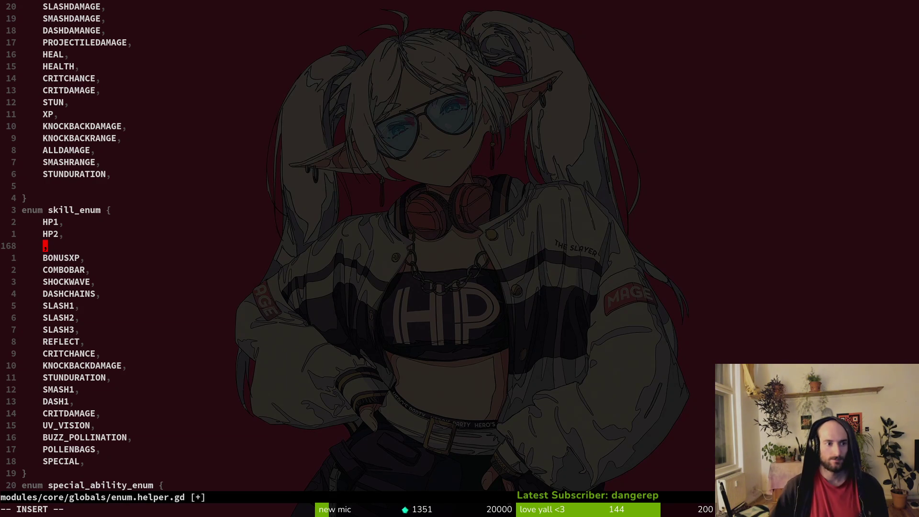
- Type UNDEAD before the lone comma on line 168 of skill_enum and save enum.helper.gd
scroll(90, 118, up, 4)
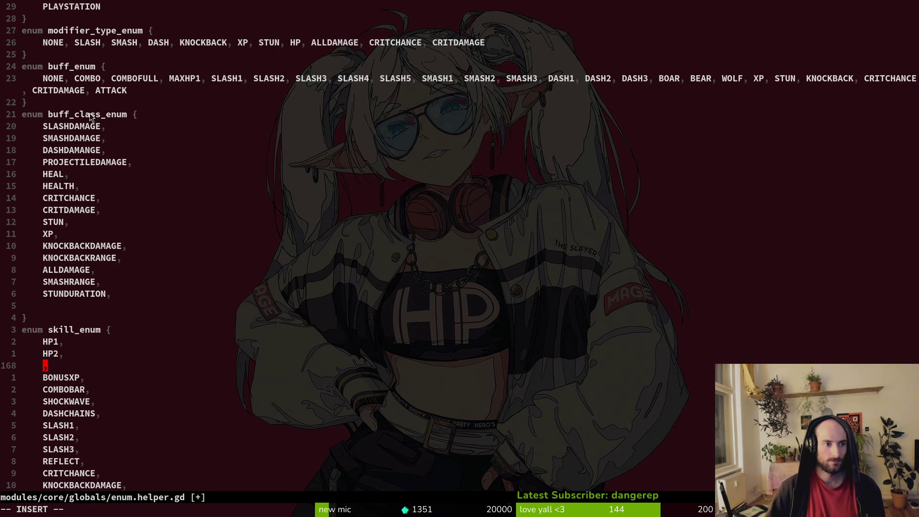
scroll(80, 172, down, 6)
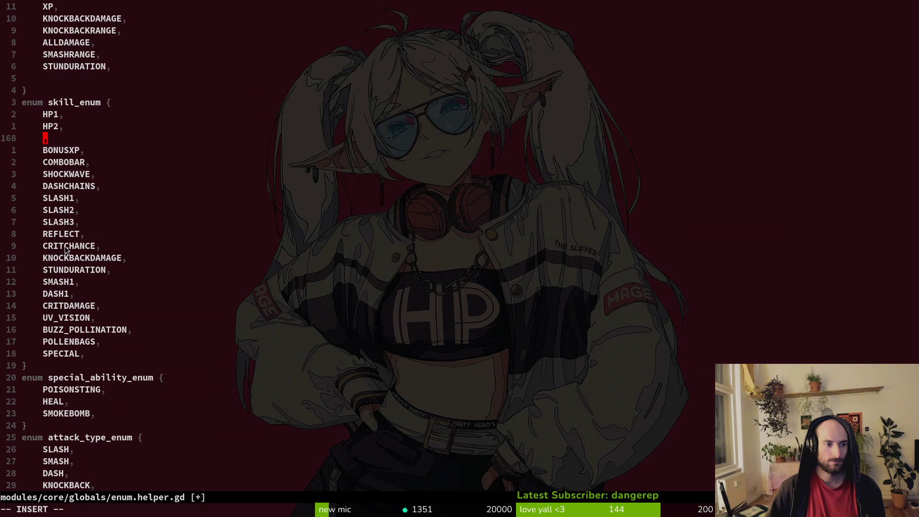
scroll(70, 267, up, 5)
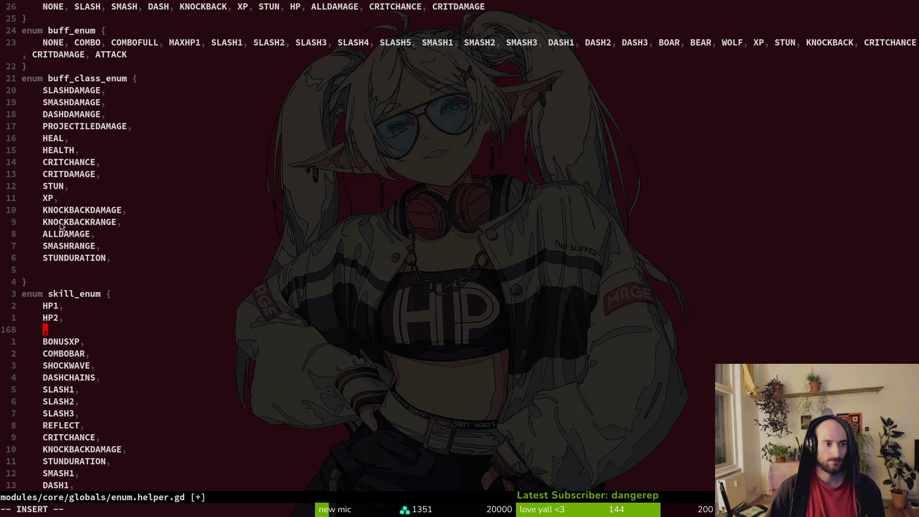
scroll(74, 269, down, 7)
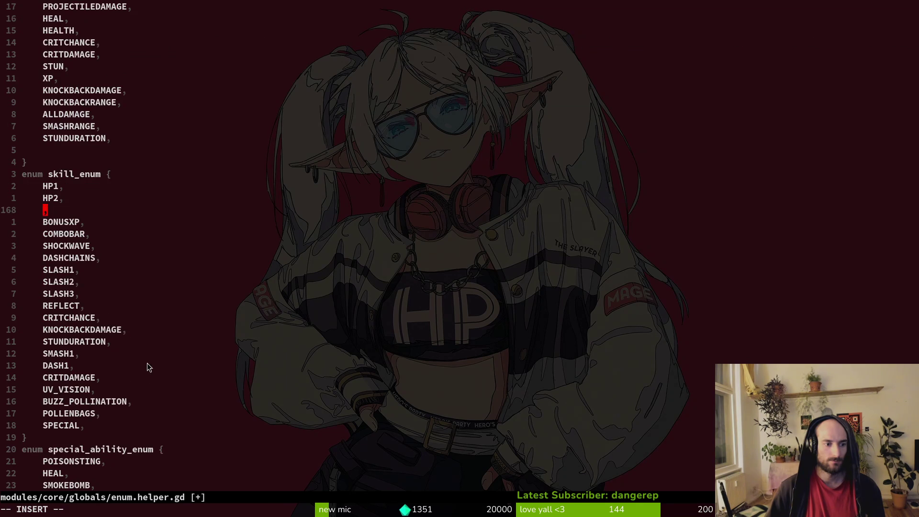
scroll(214, 334, down, 2)
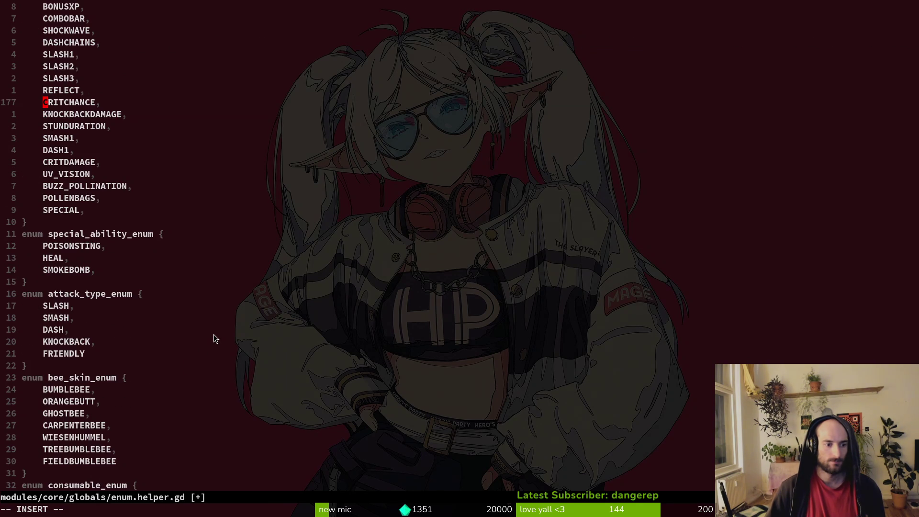
scroll(214, 334, down, 2)
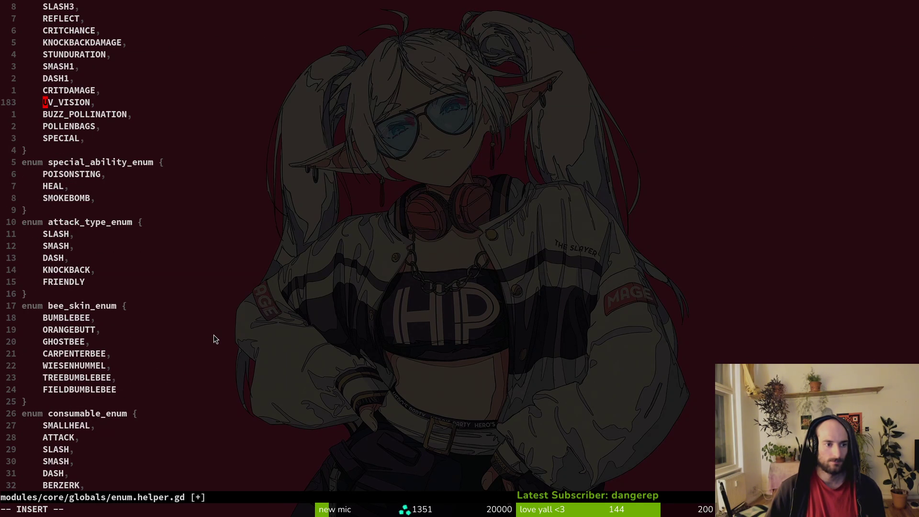
scroll(214, 335, down, 3)
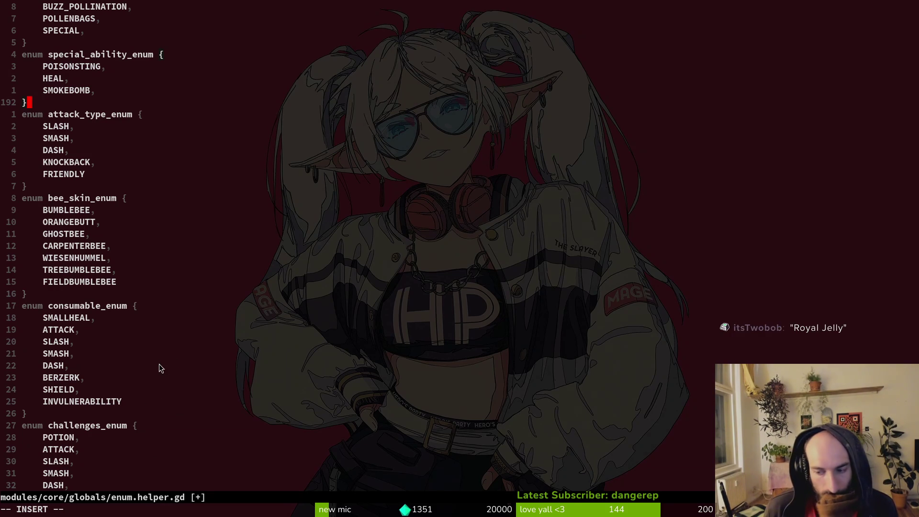
scroll(162, 373, down, 1)
scroll(162, 373, down, 1)
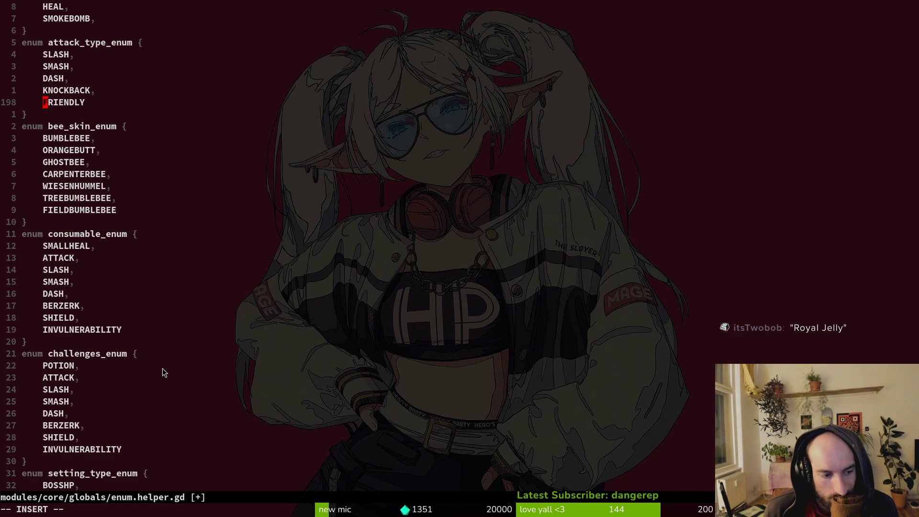
scroll(163, 368, down, 1)
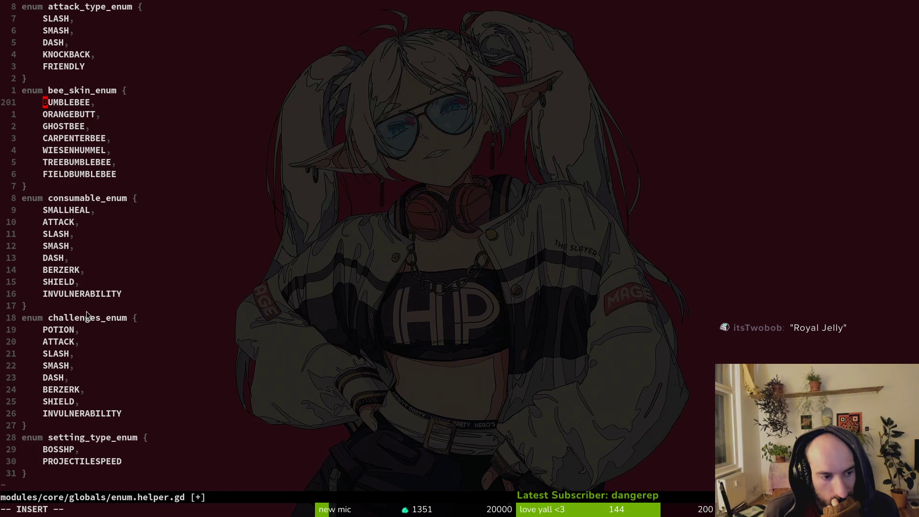
scroll(134, 237, up, 15)
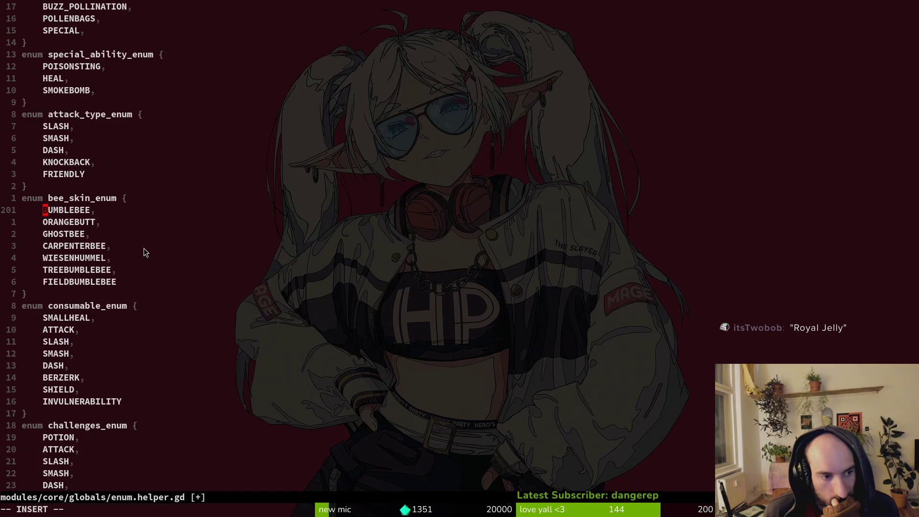
scroll(120, 247, up, 9)
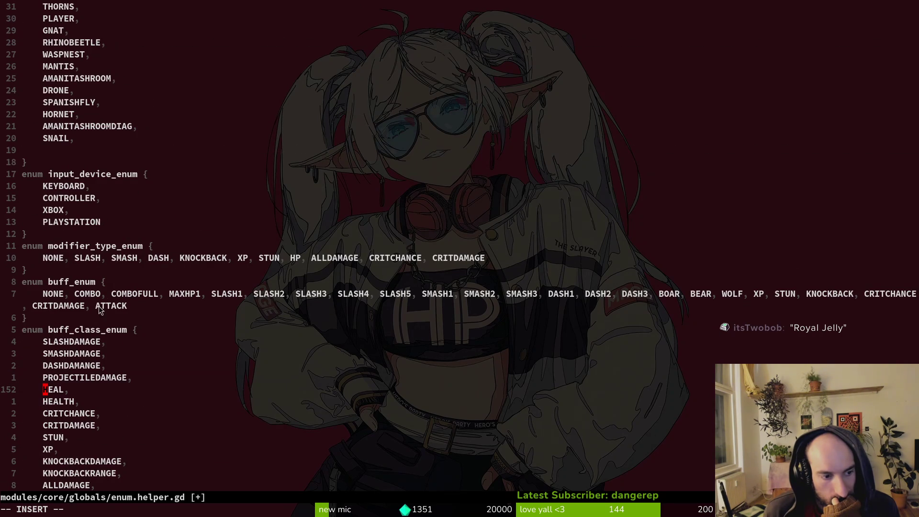
scroll(86, 362, up, 8)
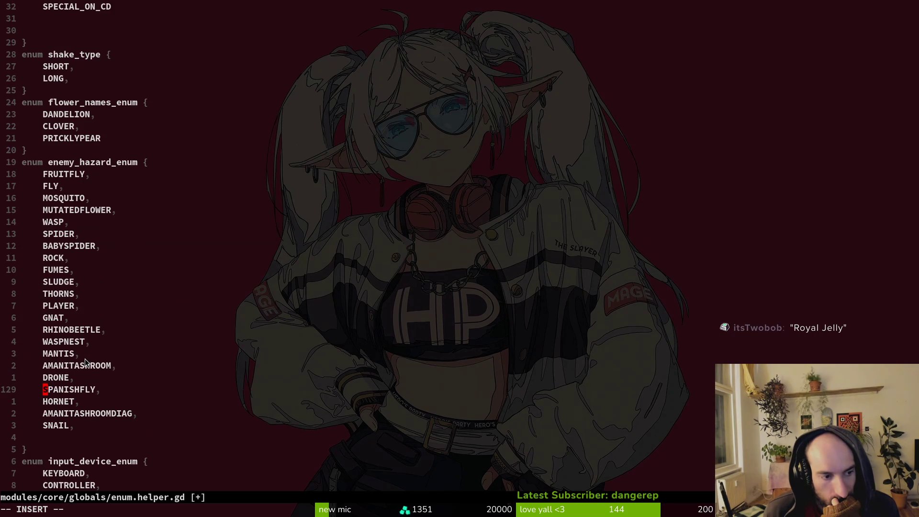
scroll(72, 213, up, 6)
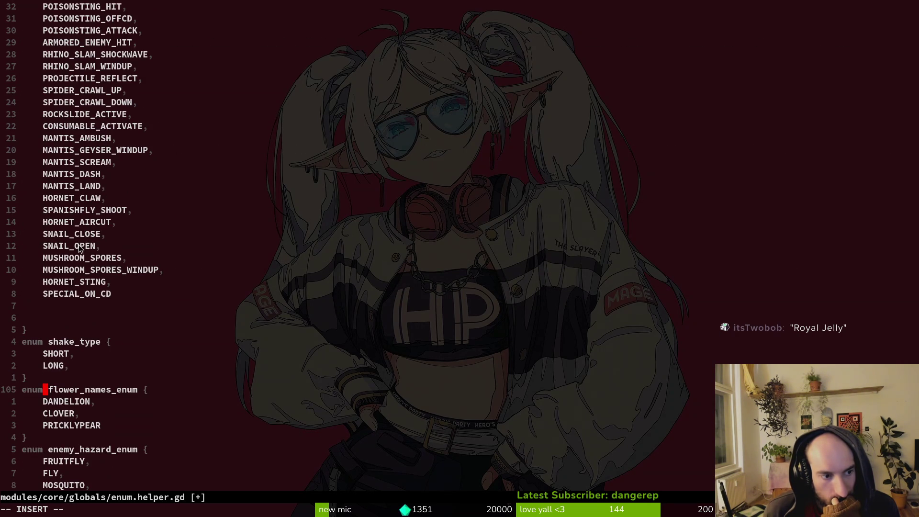
scroll(81, 289, down, 15)
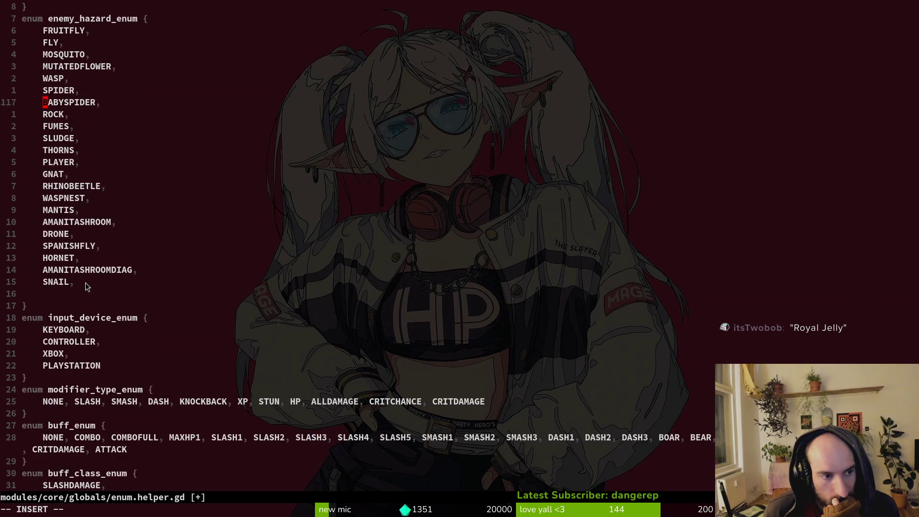
scroll(88, 282, down, 5)
click(46, 246)
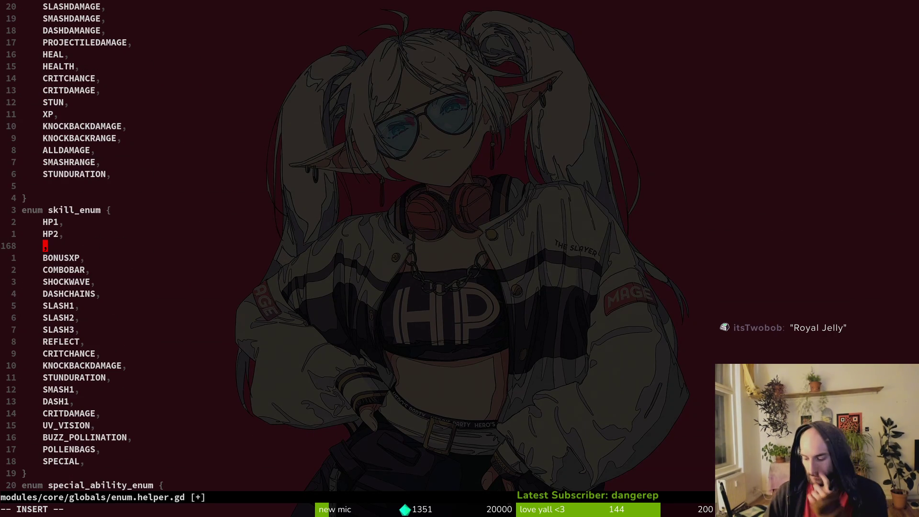
text(UNDEAD)
key(Escape)
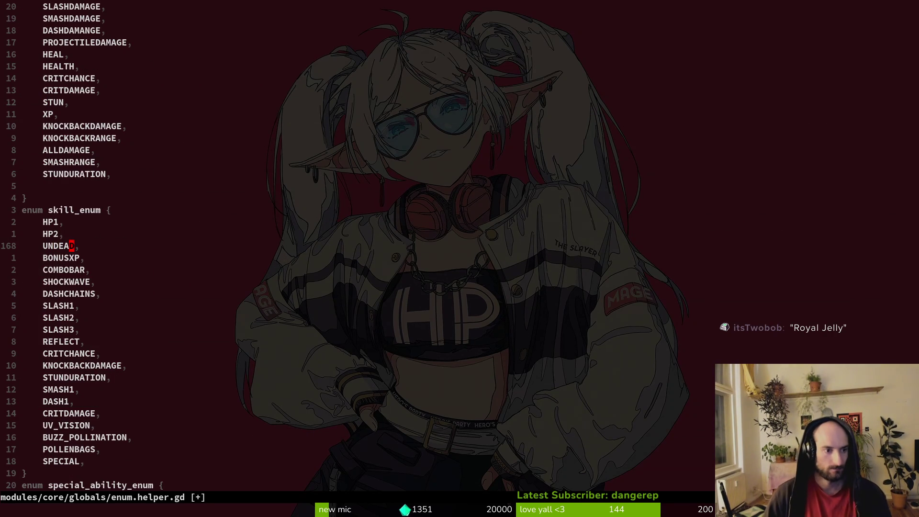
text(:w)
key(Return)
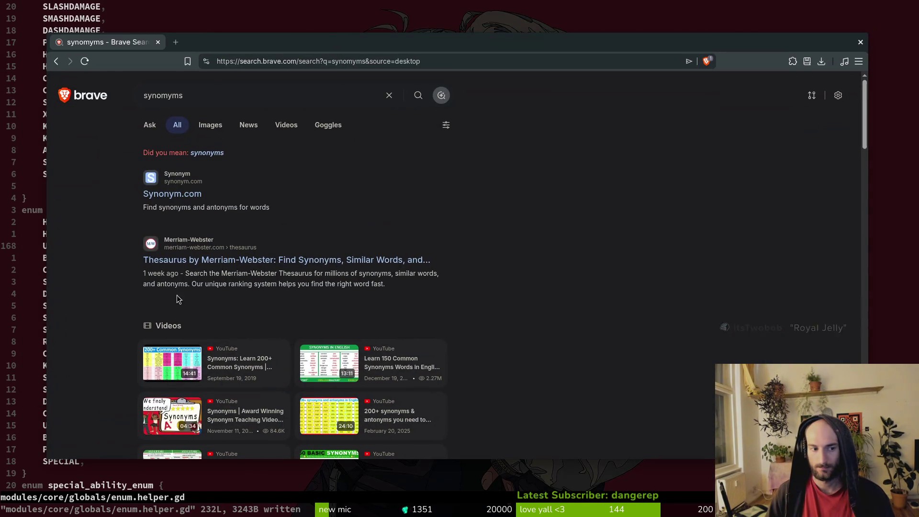
- Search Synonym.com for 'berzerk', correcting the mistyped search word
click(184, 197)
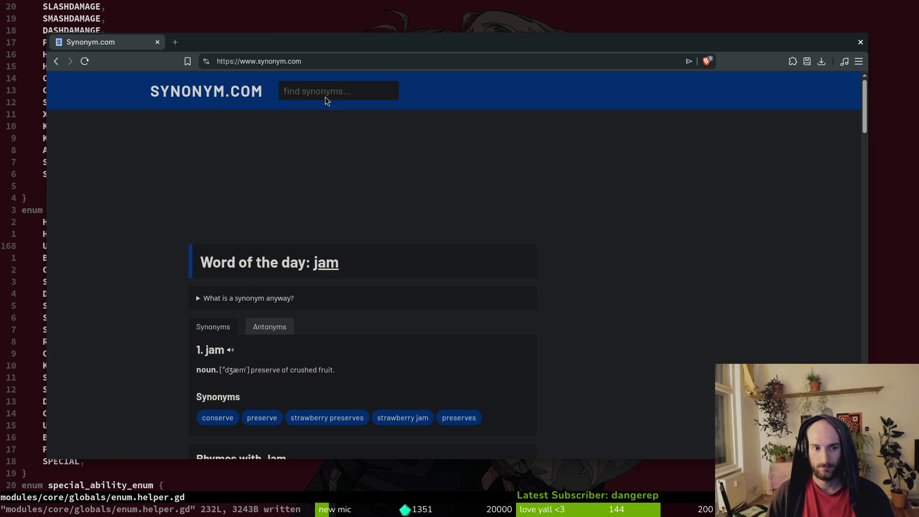
click(334, 88)
text(berzerk)
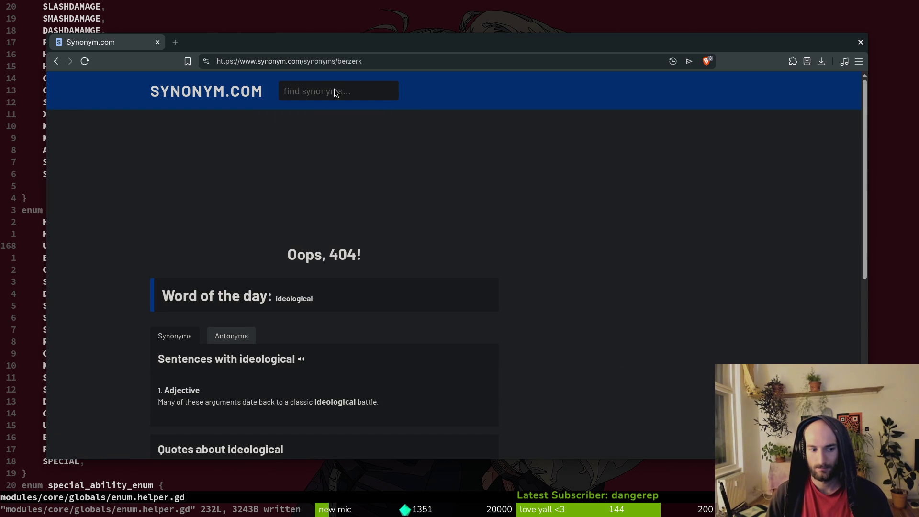
click(348, 97)
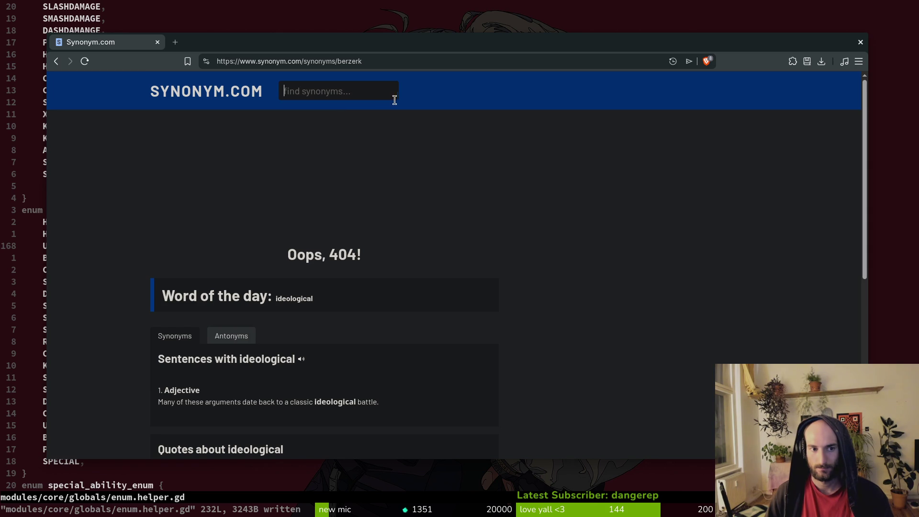
text(berzewrk)
key(BackSpace)
key(BackSpace)
key(BackSpace)
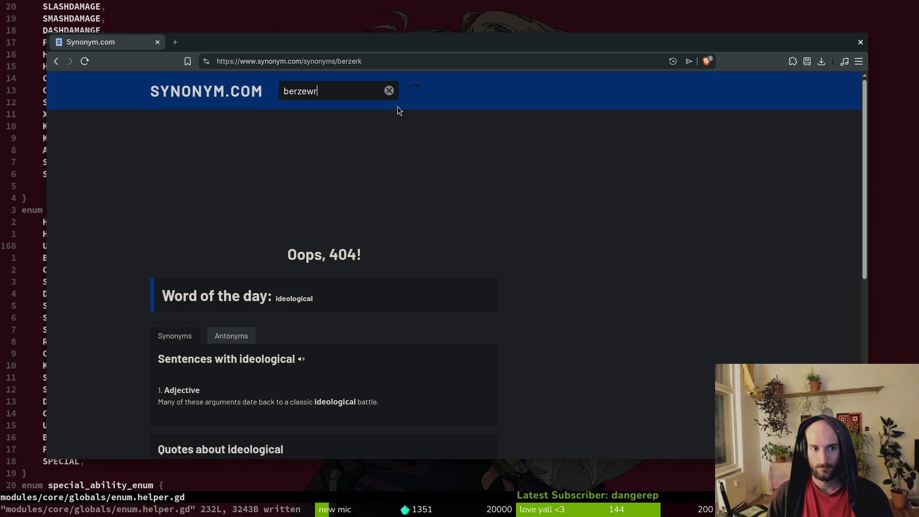
text(rk)
key(Return)
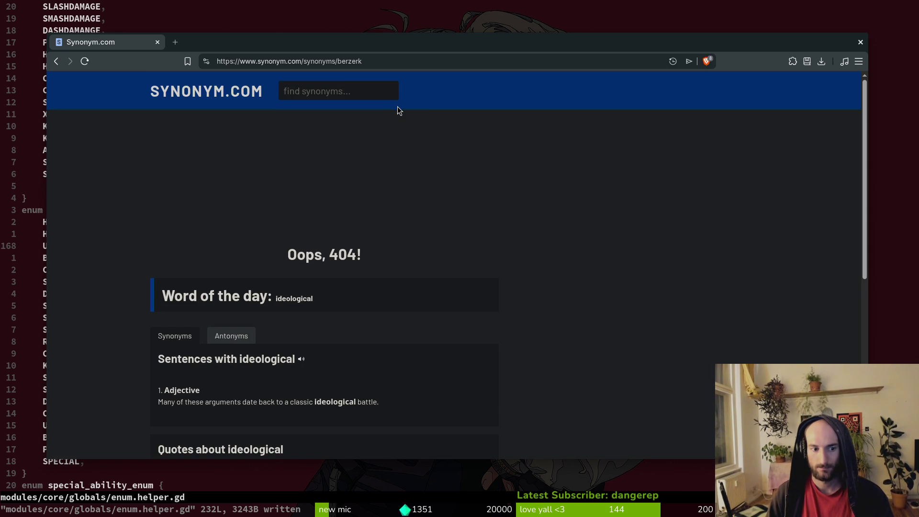
- Web-search 'berzerk synomym' in a new tab and close the Synonym.com tab
key(ctrl+t)
text(ber)
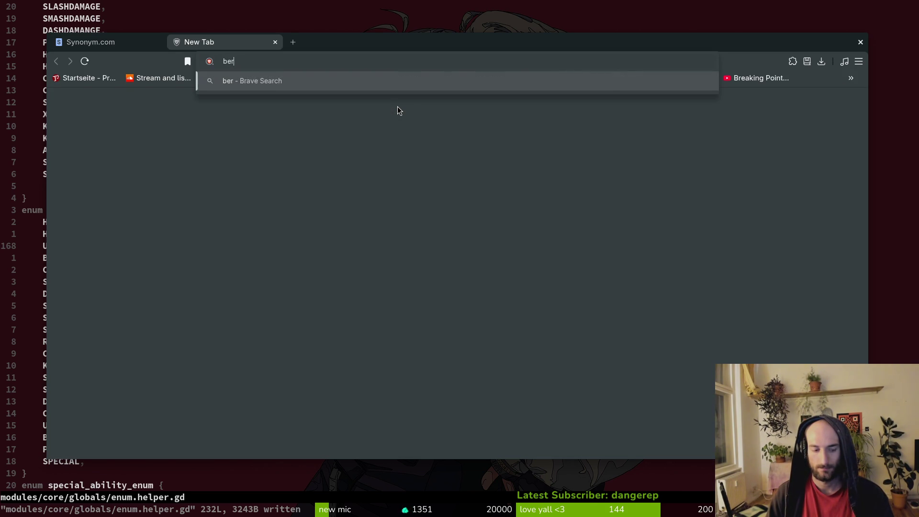
text(zerk synomym)
key(Return)
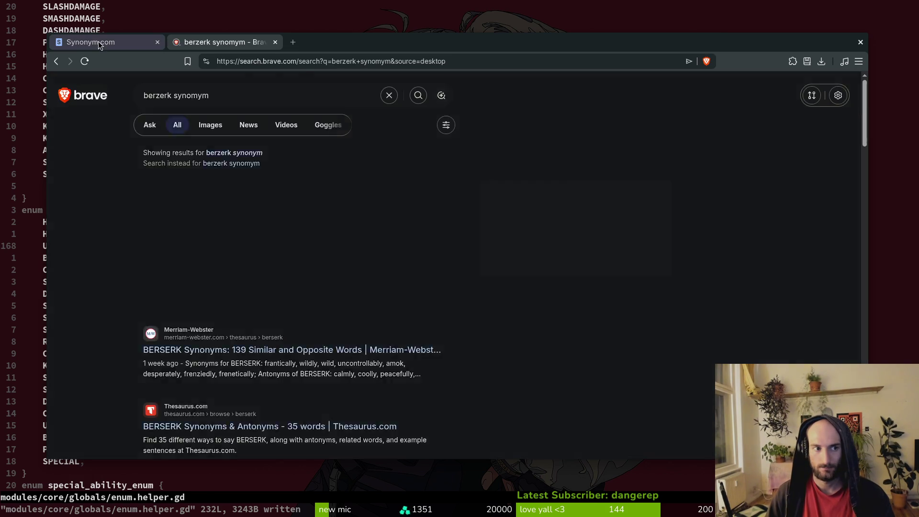
middle_click(99, 45)
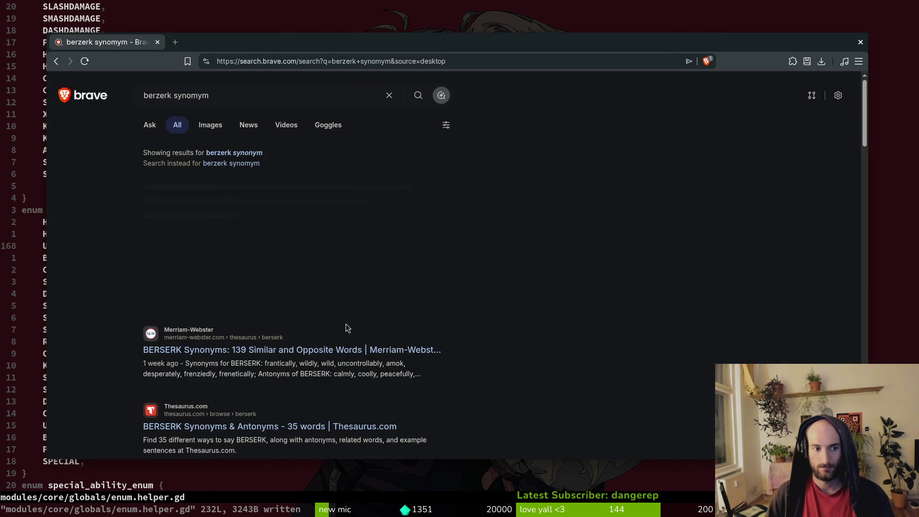
- Browse the Merriam-Webster thesaurus entries for 'berserk' and then 'havoc'
click(262, 353)
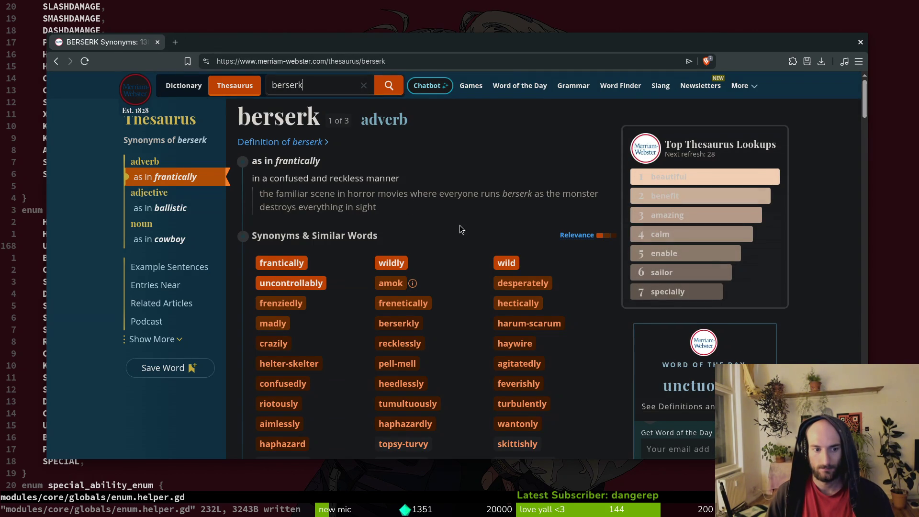
scroll(415, 165, down, 5)
scroll(483, 283, down, 4)
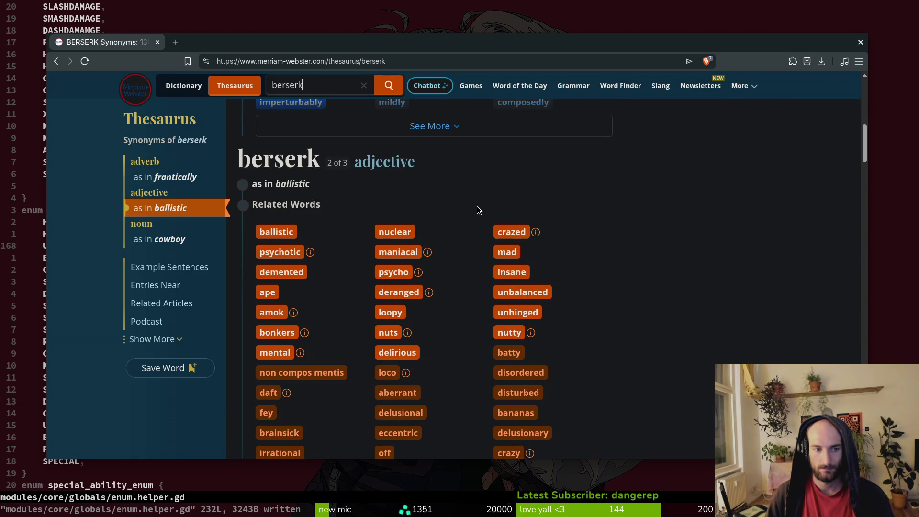
scroll(445, 201, up, 9)
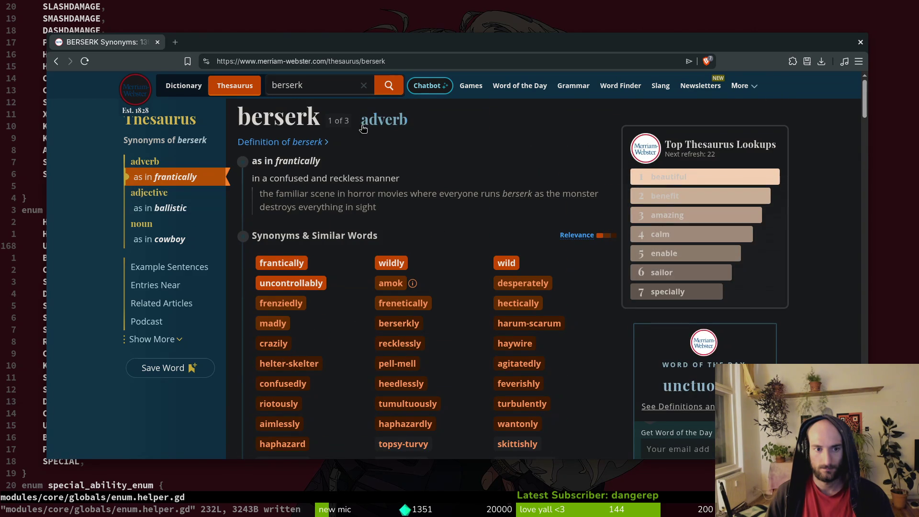
scroll(417, 215, down, 15)
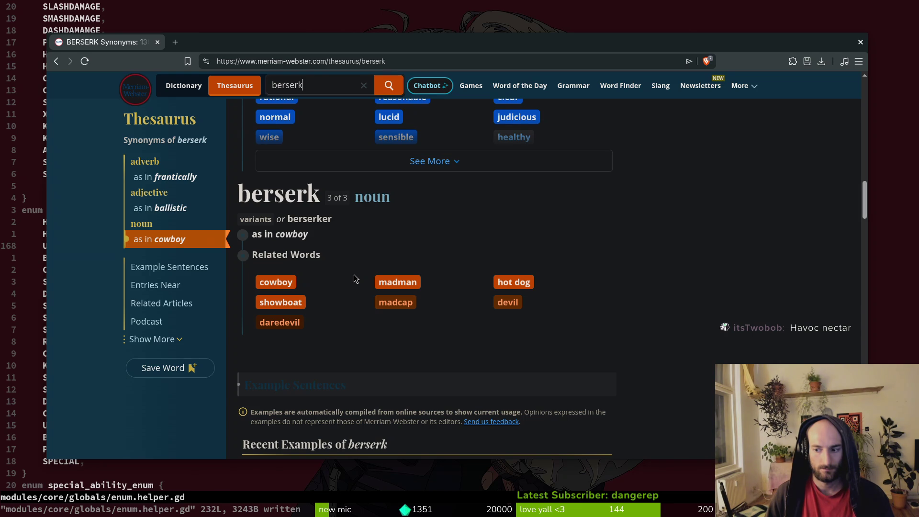
double_click(302, 85)
text(havoc)
key(Return)
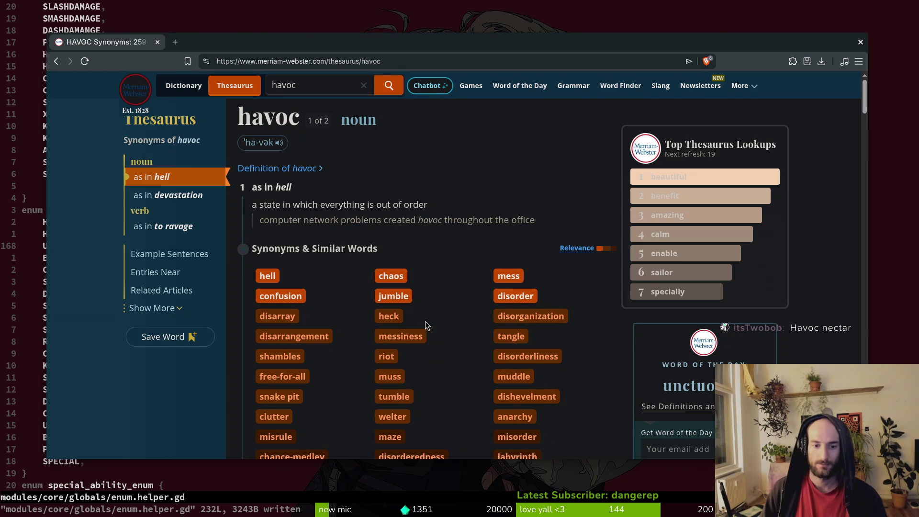
- Look up 'undying' and 'grim reaper' in the thesaurus, checking the grim reaper dictionary entry
click(314, 87)
double_click(276, 86)
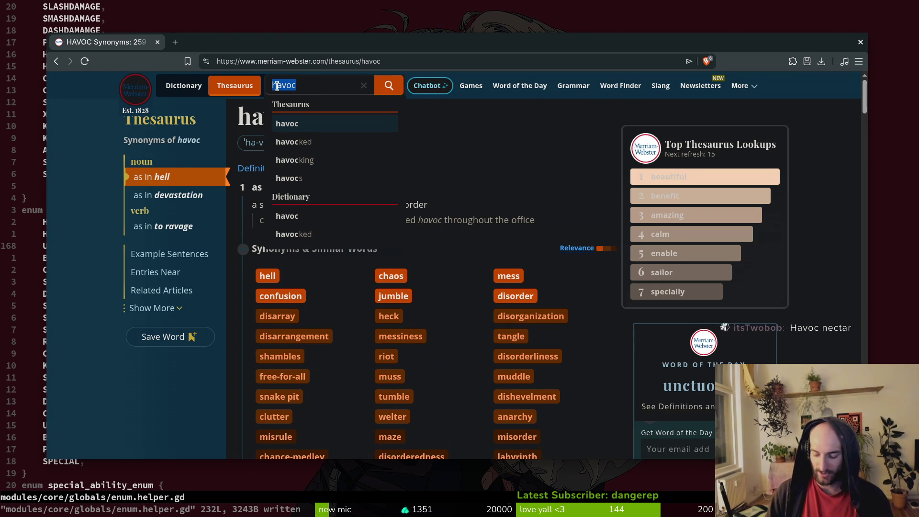
text(un)
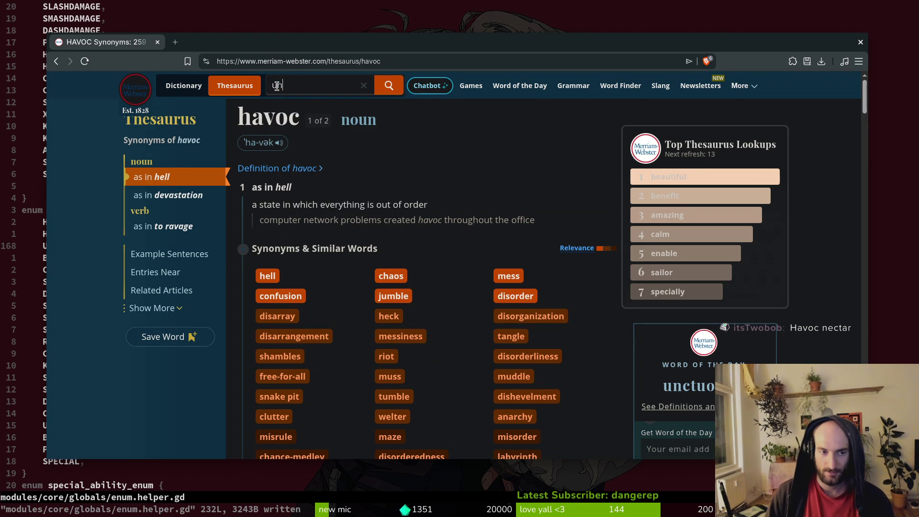
text(deying)
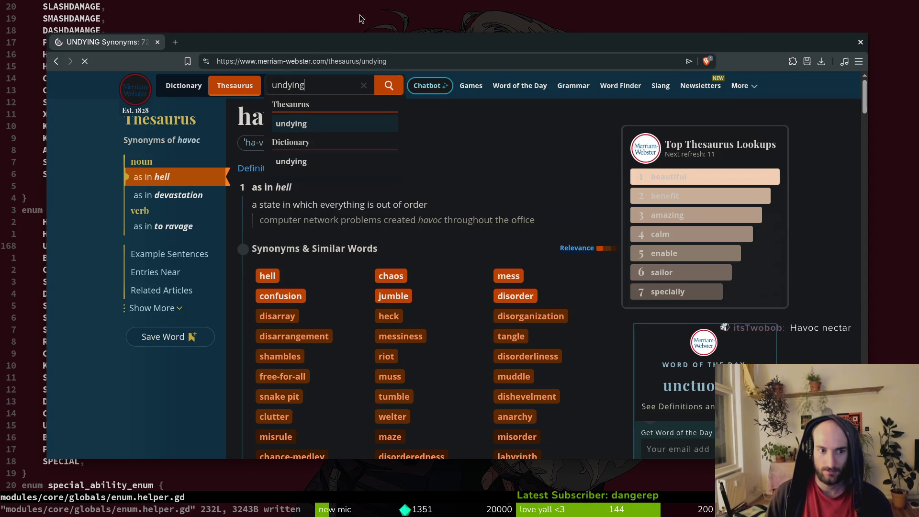
key(Return)
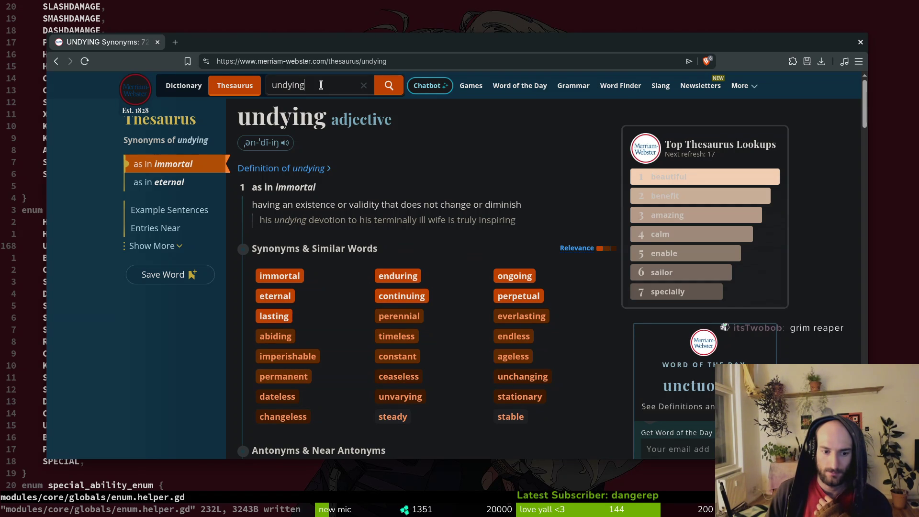
click(321, 85)
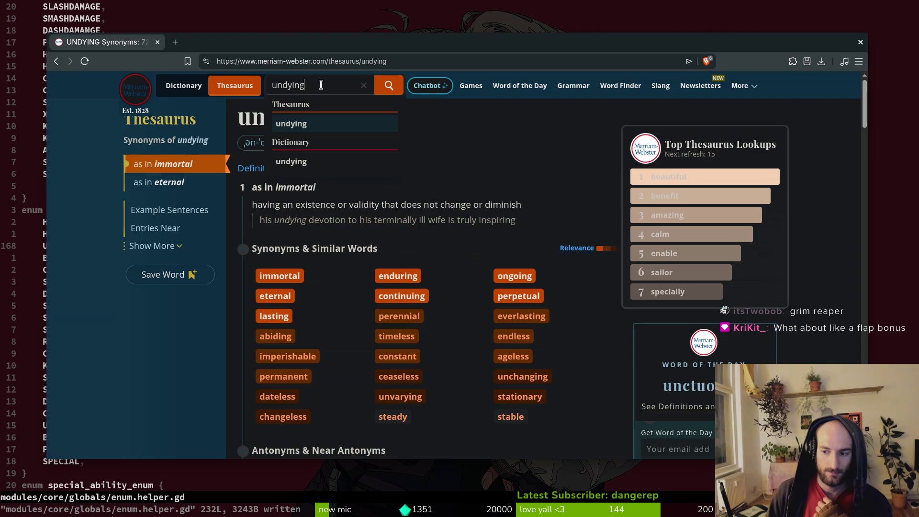
drag(320, 85, 275, 82)
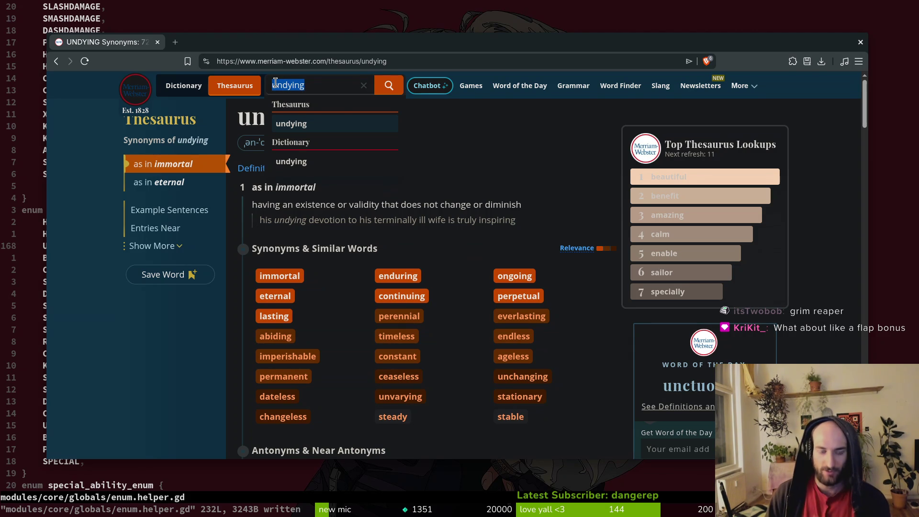
text(grim reaper)
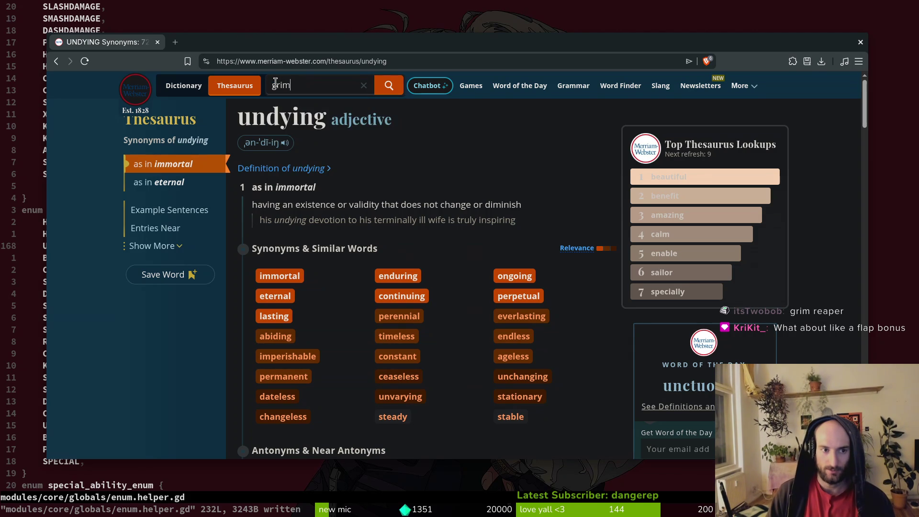
key(Return)
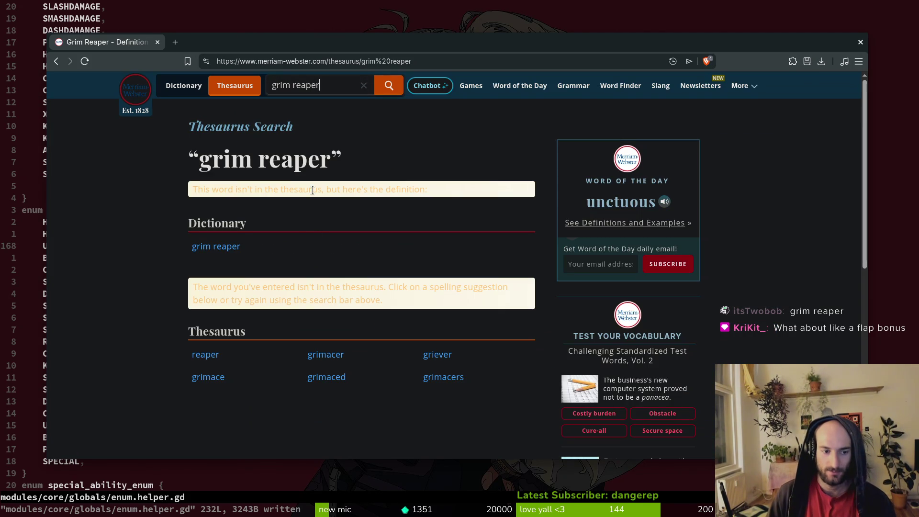
click(218, 246)
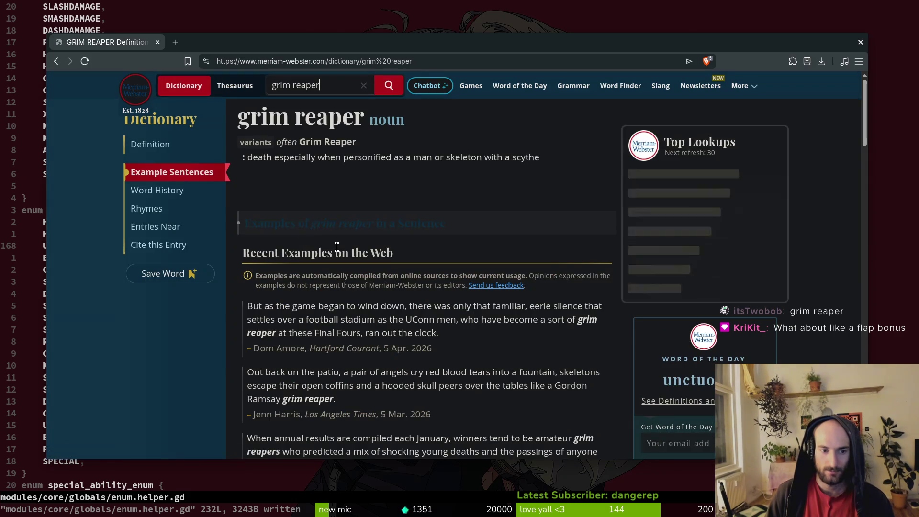
key(alt+Left)
- Look up 'reaper' in the thesaurus, then hide the browser to return to the code
click(334, 83)
key(ctrl+a)
text(rea)
key(BackSpace)
text(per)
key(Return)
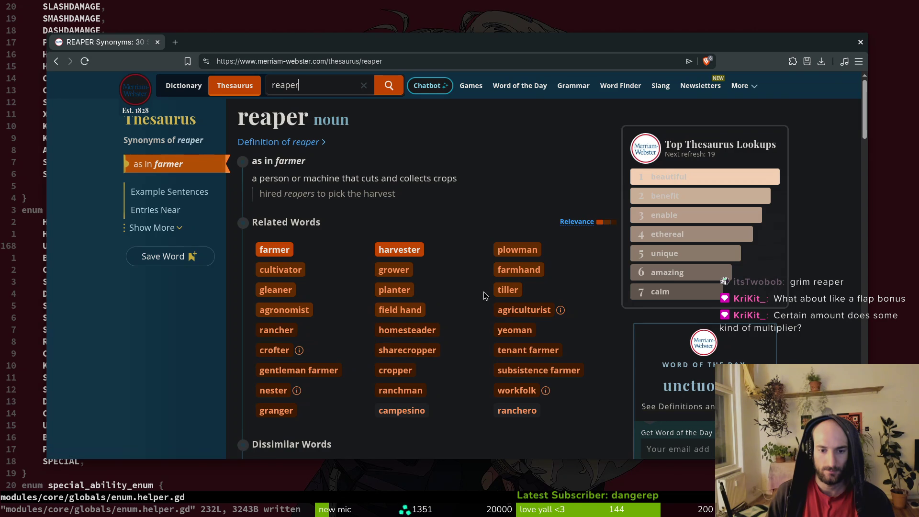
scroll(468, 341, down, 1)
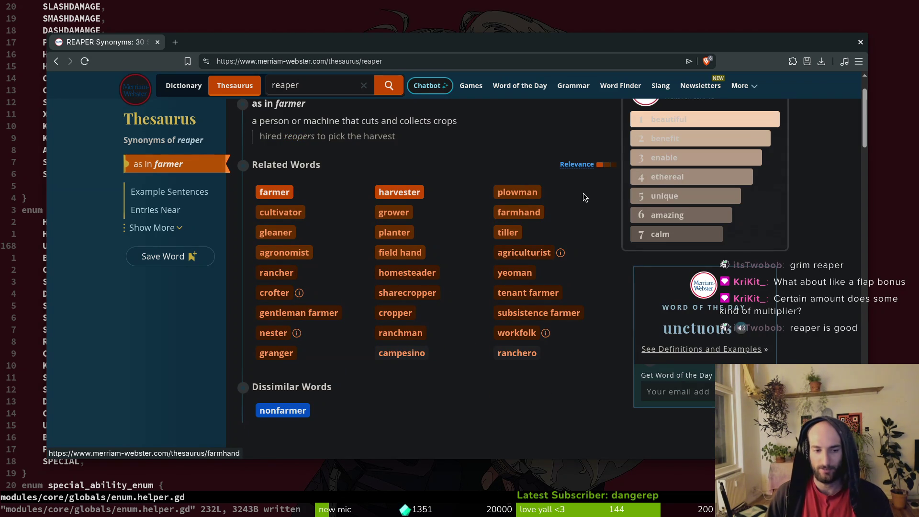
key(ctrl+w)
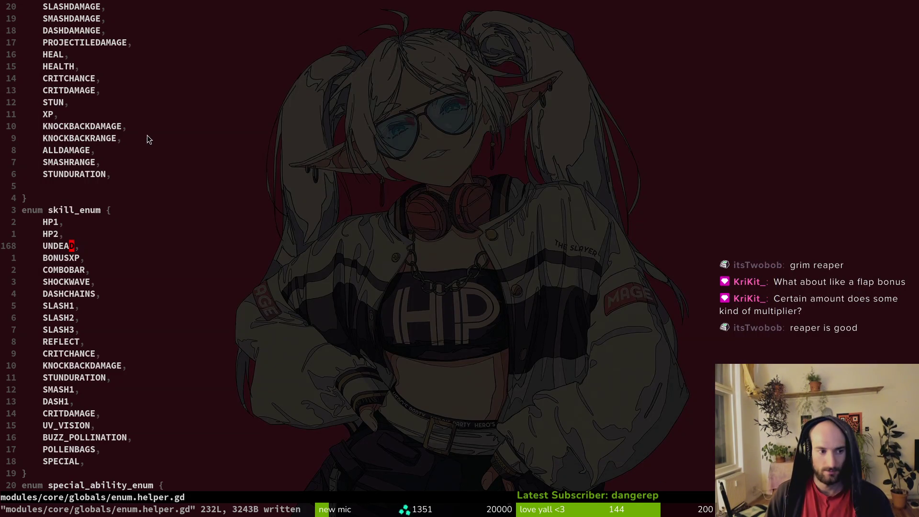
- Change UNDEAD to REAPER in skill_enum with ciw and save enum.helper.gd
text(ciwREAPER,)
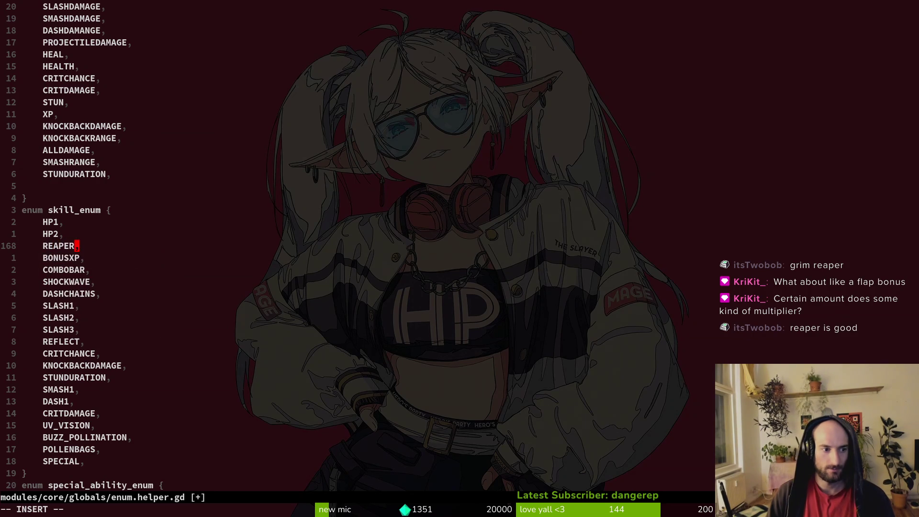
key(Escape)
text(:w)
click(168, 224)
- Bring the browser back and go to Google Drive to reach the gameLocale sheet
key(super+minus)
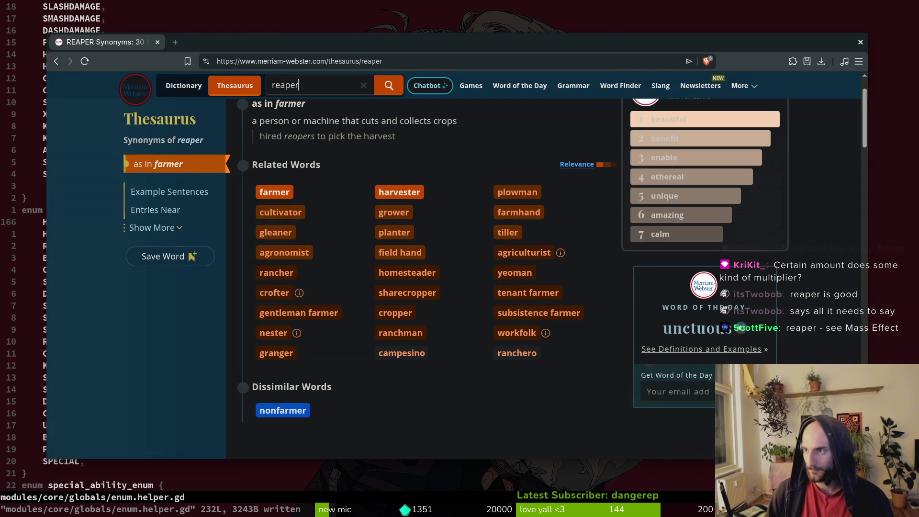
key(ctrl+t)
text(drive)
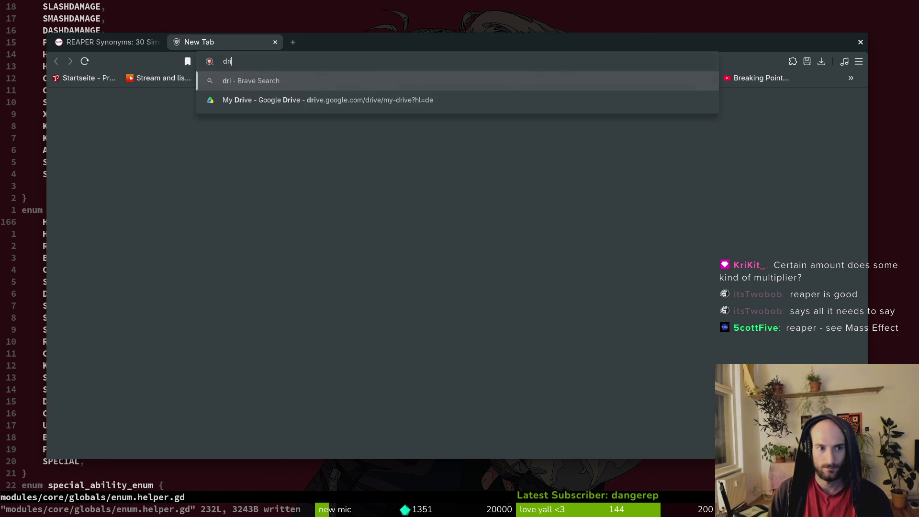
key(Return)
key(super+minus)
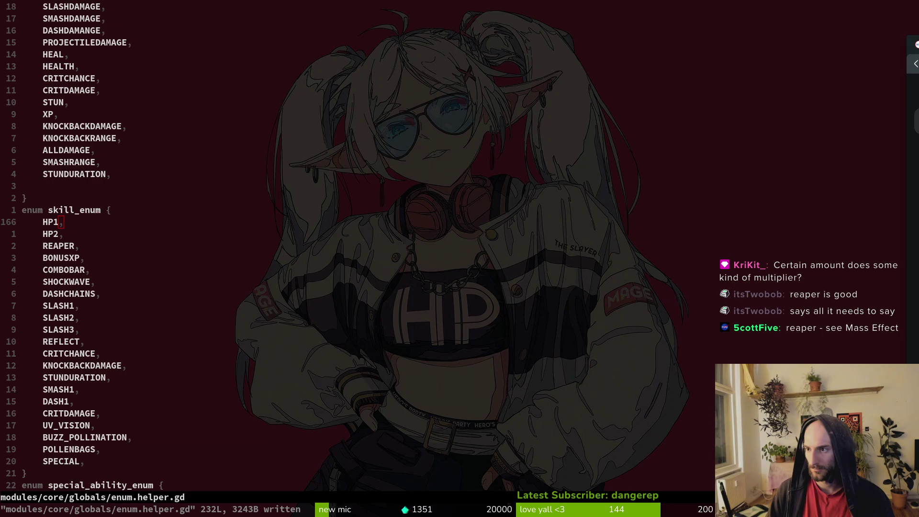
key(super+minus)
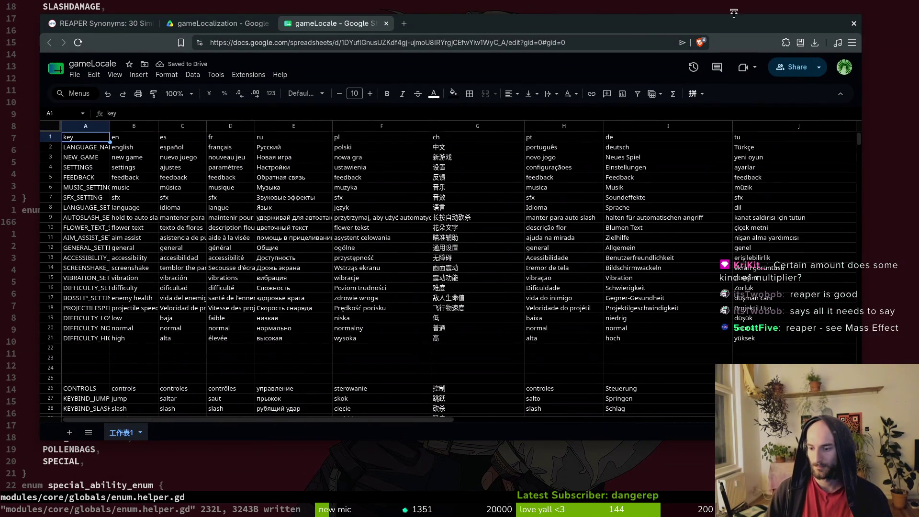
- Search the web for 'reaper mass effect' for reference
key(ctrl+t)
text(reaper mass effedct)
key(Return)
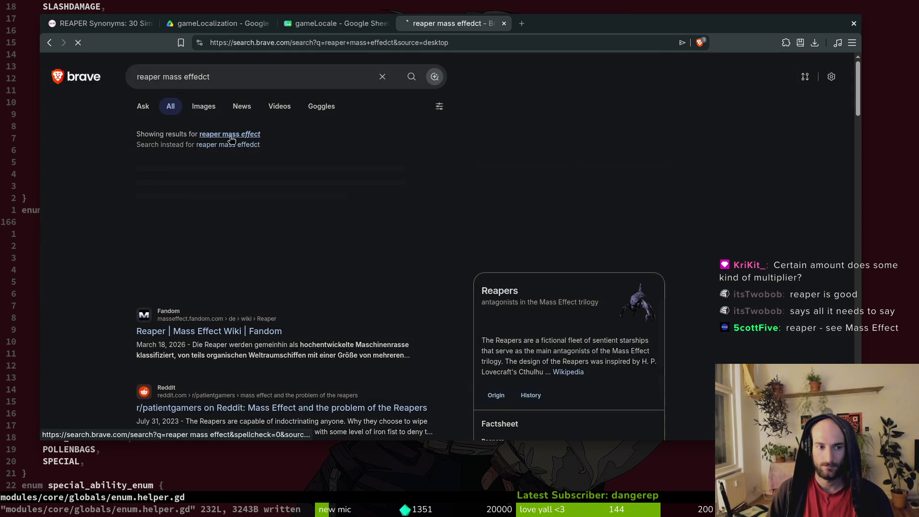
click(230, 140)
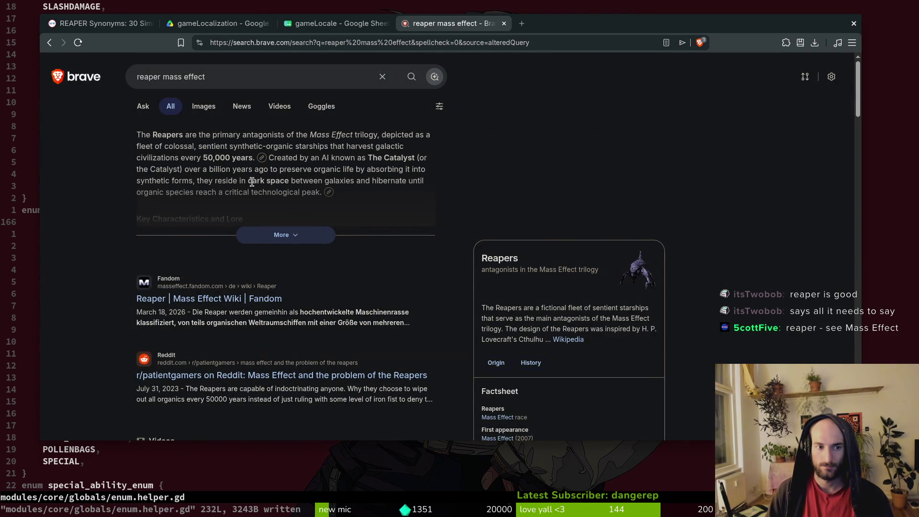
- In the gameLocale sheet, set keys A172 and A173 to SKILL_REAPER
key(ctrl+shift+Tab)
scroll(122, 247, down, 10)
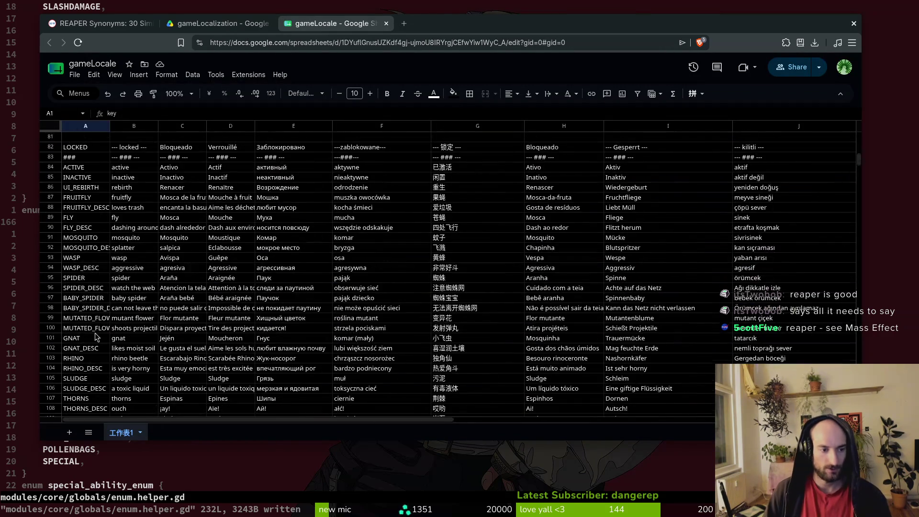
scroll(124, 323, down, 7)
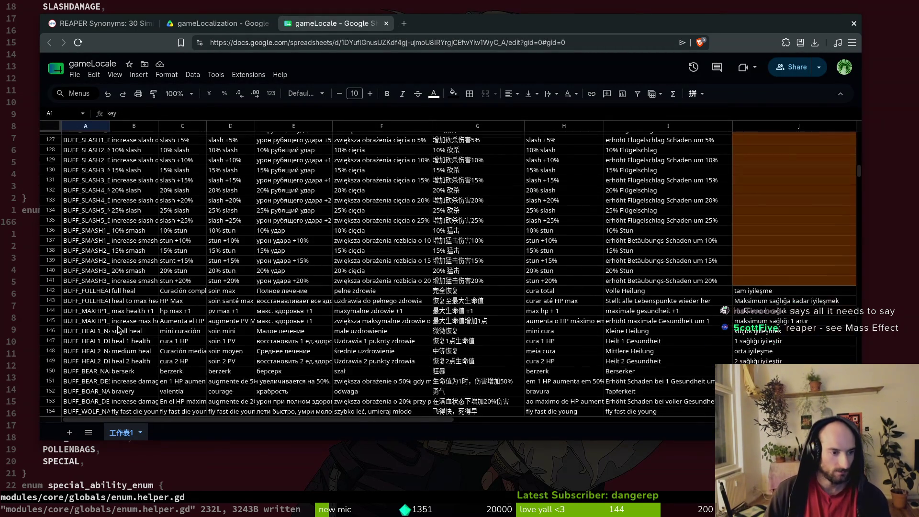
double_click(489, 24)
scroll(37, 373, down, 7)
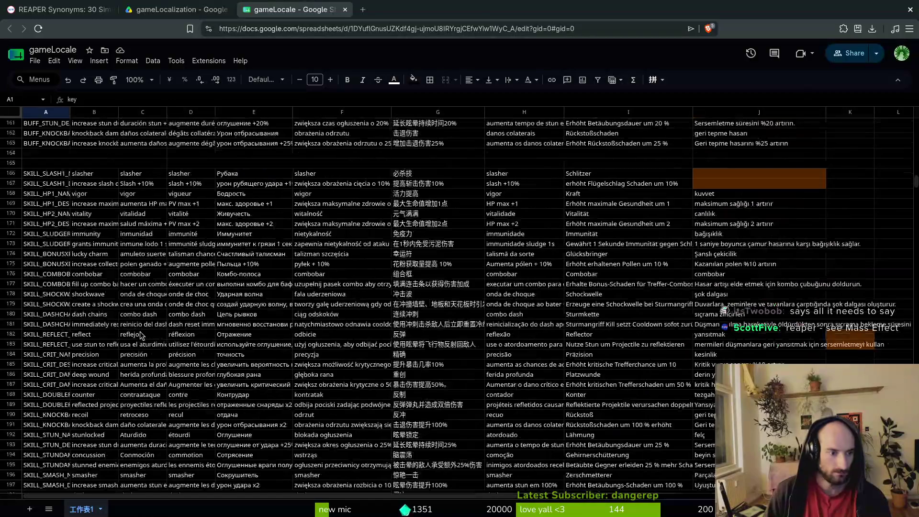
click(56, 238)
text(SKILL_REA)
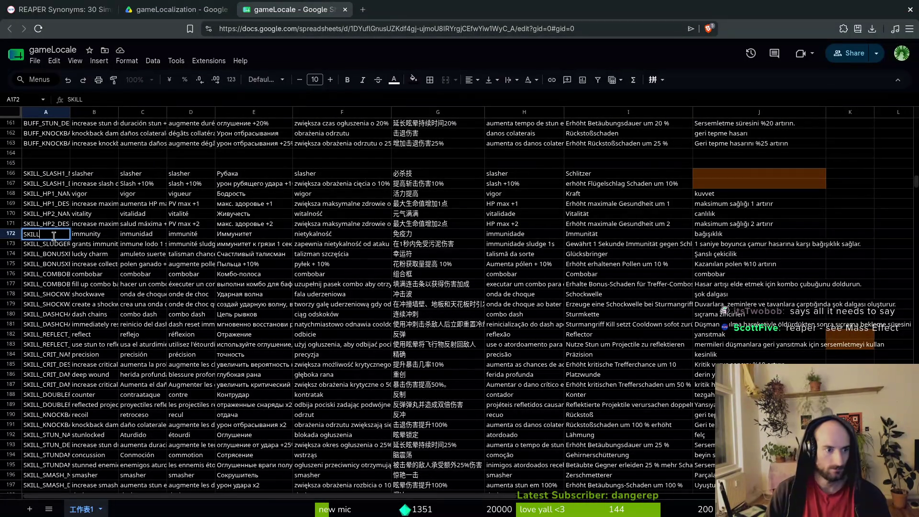
text(PER)
key(Return)
text(SKILL_REAPER)
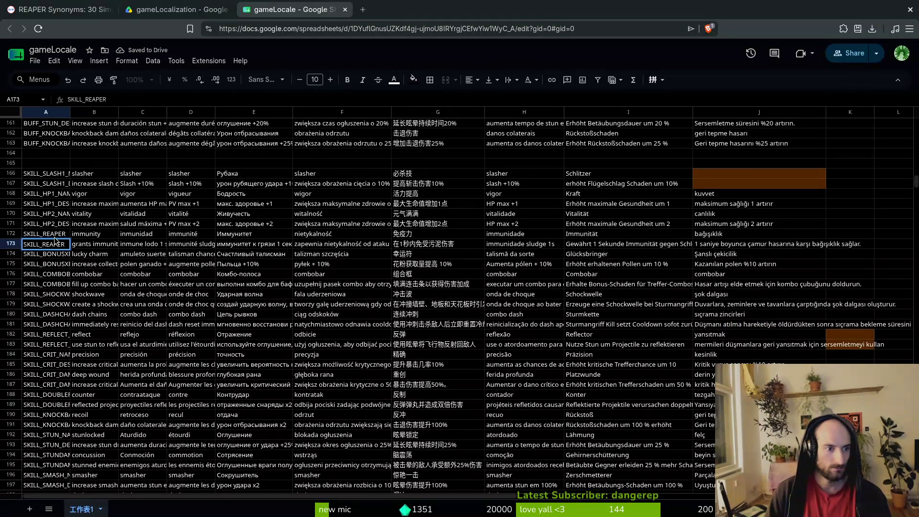
key(Return)
- Enter 'reaper' as the English skill name in B172
key(Up)
key(Up)
key(Right)
text(reaper)
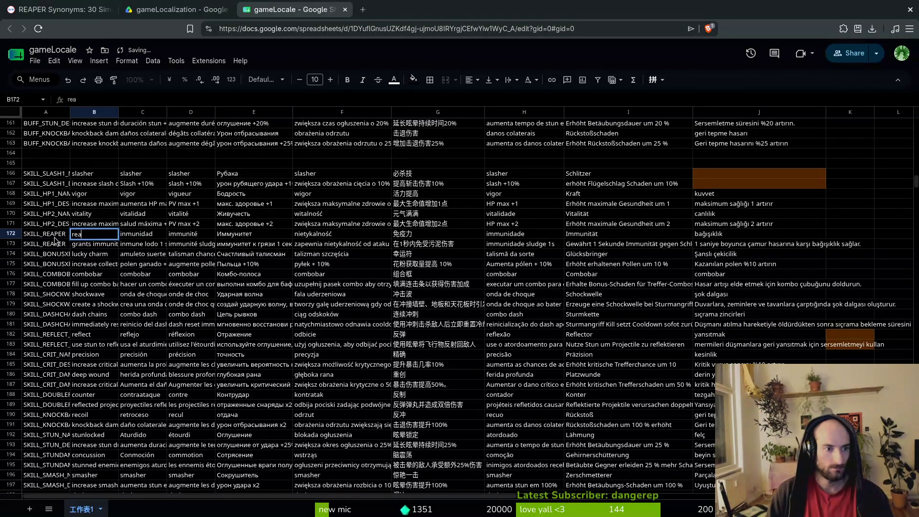
key(Tab)
key(ctrl+t)
text(tra)
key(BackSpace)
key(BackSpace)
key(BackSpace)
- Open Google Gemini and ask for a skill name translated into several languages
text(gemini)
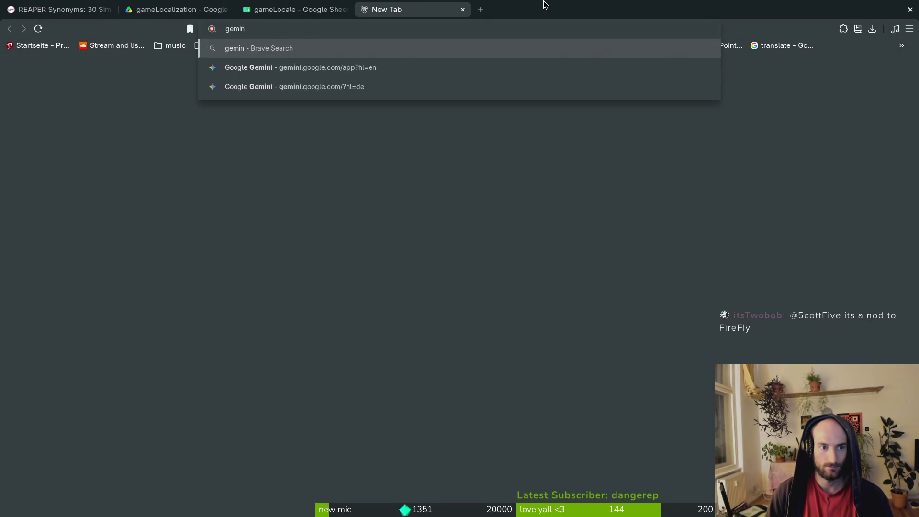
key(Down)
key(Return)
text(he)
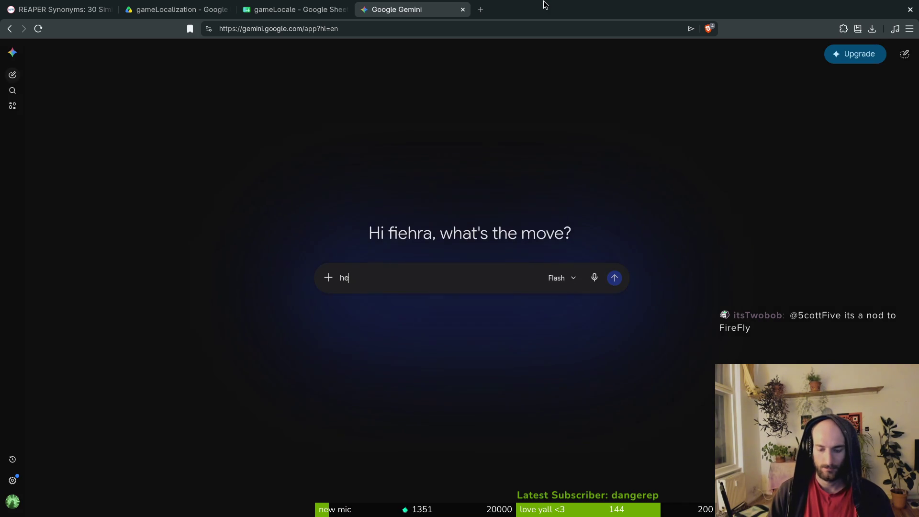
text(y i need a skillname translated into the following languages:)
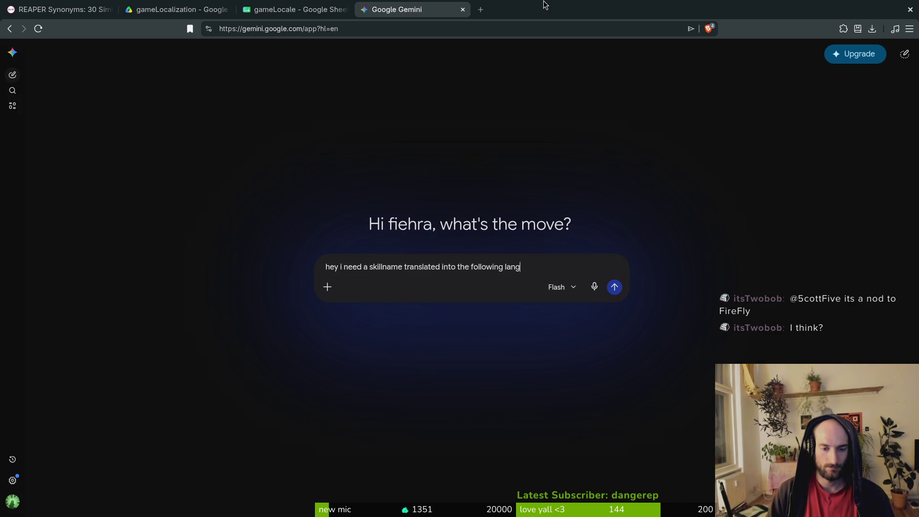
key(shift+Return)
key(Return)
text(f)
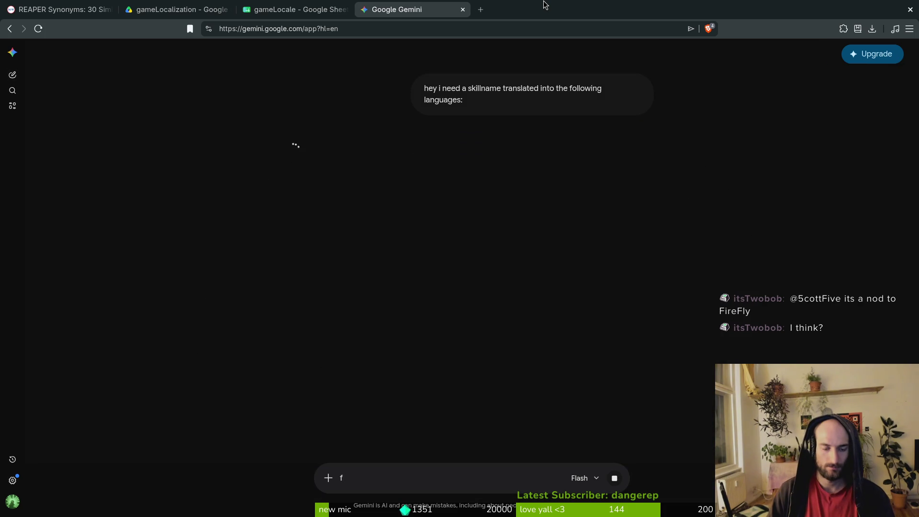
key(BackSpace)
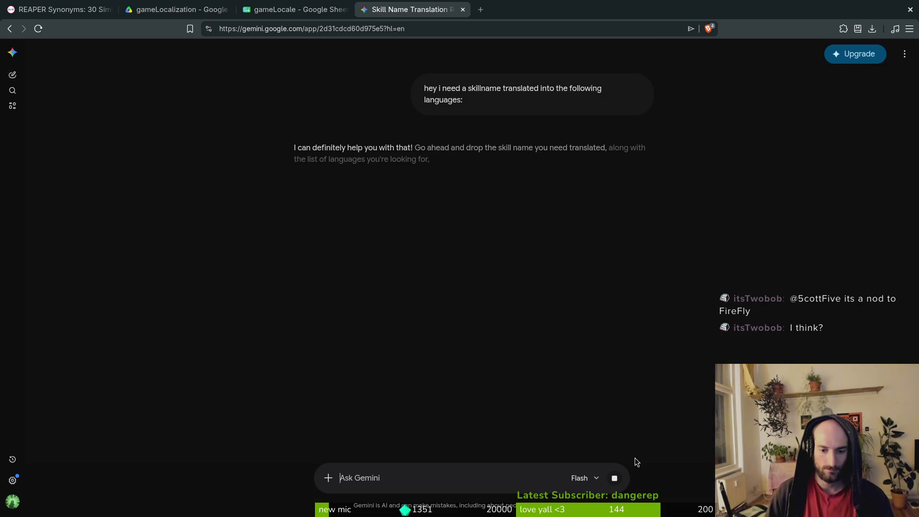
text(frechn)
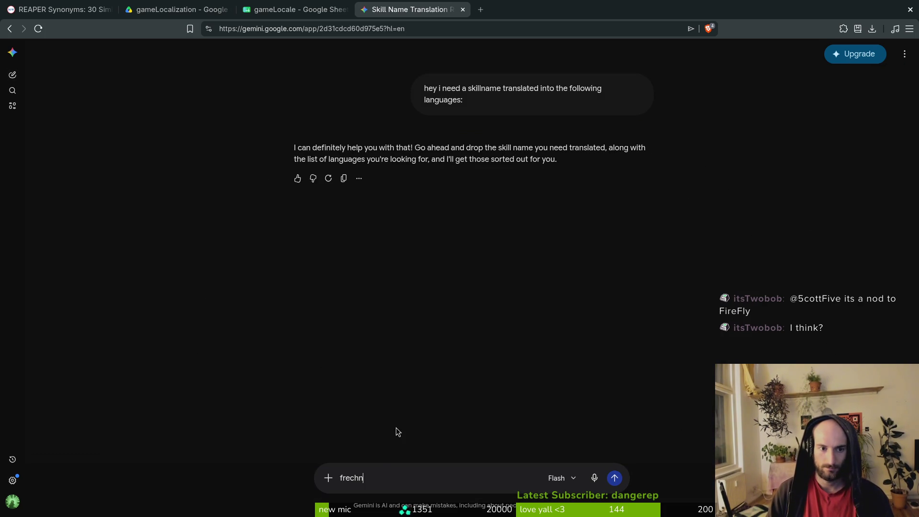
key(BackSpace)
key(BackSpace)
key(BackSpace)
text(nch)
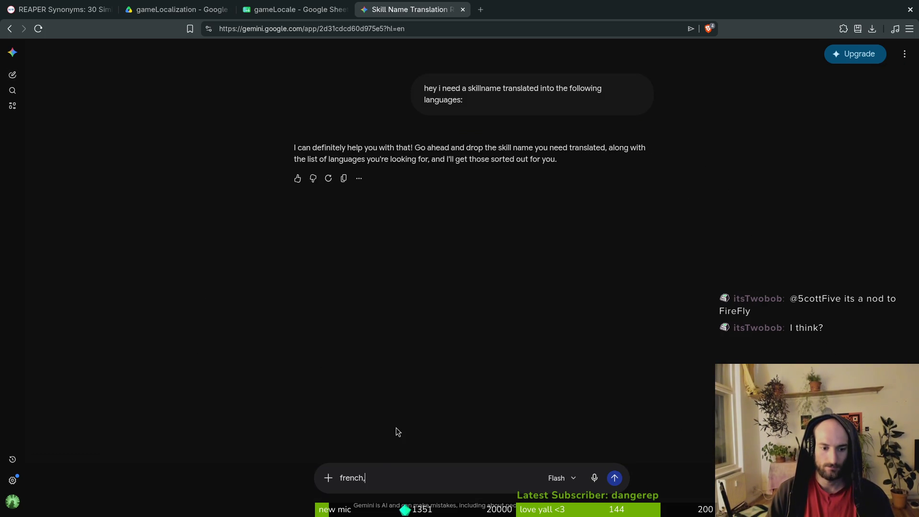
- Send the languages Spanish, French, Russian, Polish, Simplified Chinese, Portuguese, German, Turkish, then 'reaper'
key(ctrl+a)
text(spanish ,)
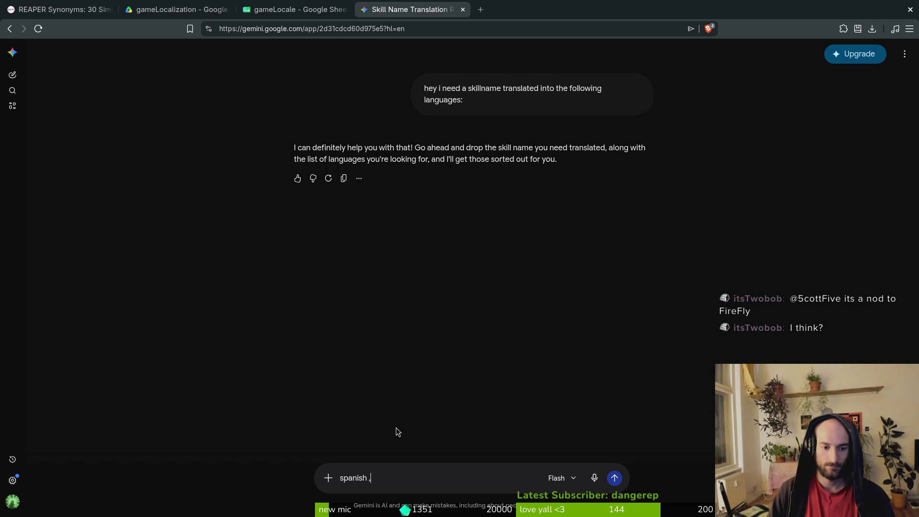
text( frenc)
key(BackSpace)
text(n)
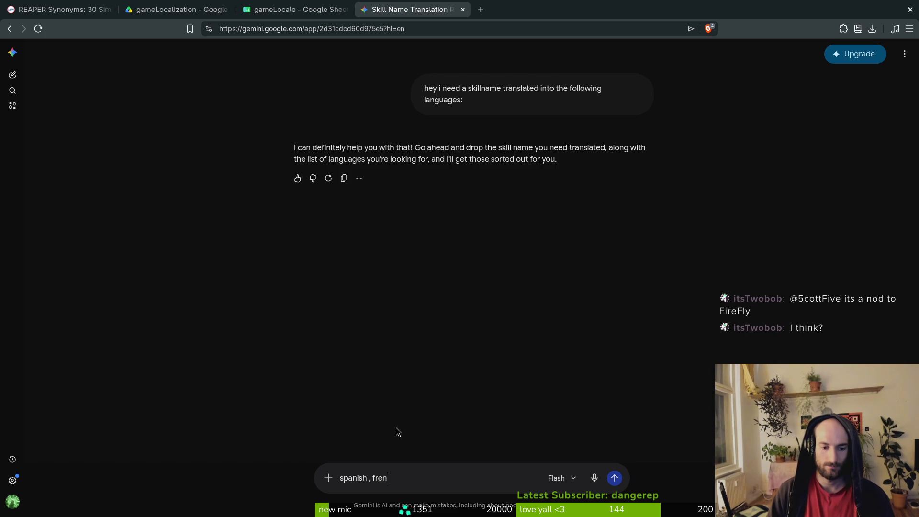
text(ch russian pol)
text(ish simpo)
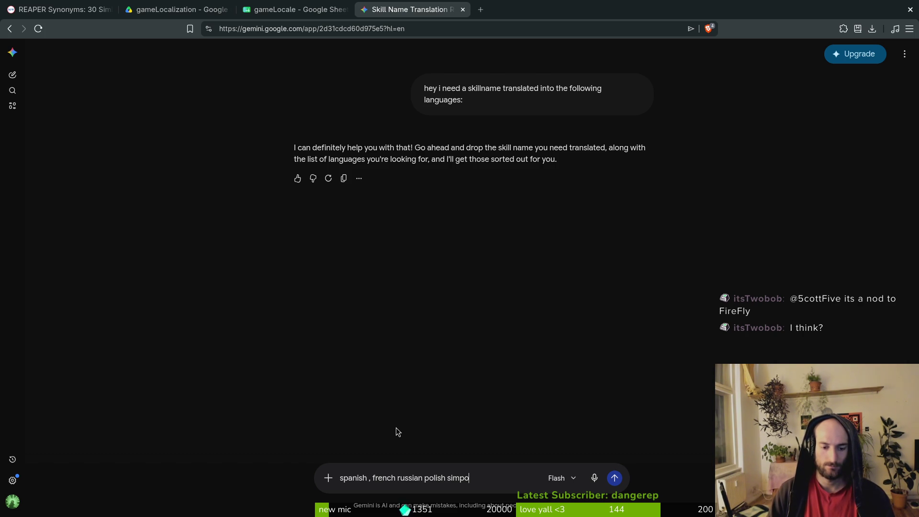
key(BackSpace)
text(lif)
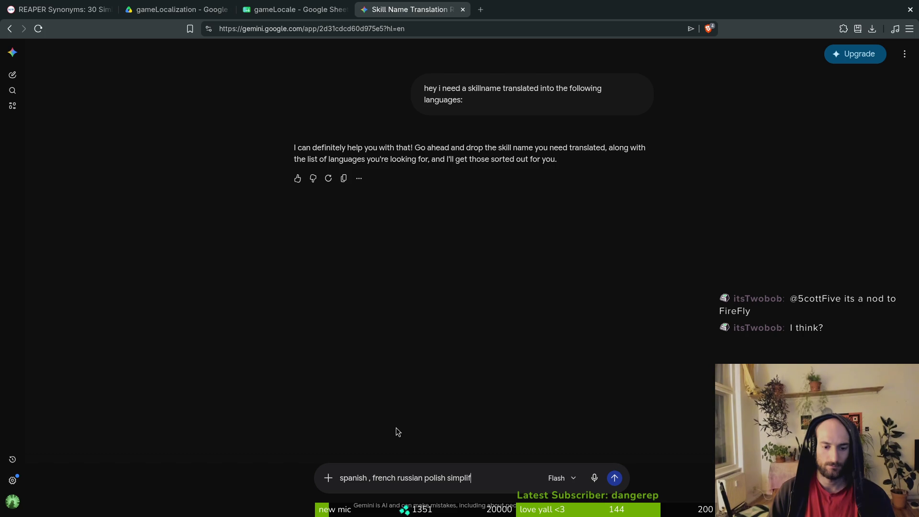
text(ied chinese)
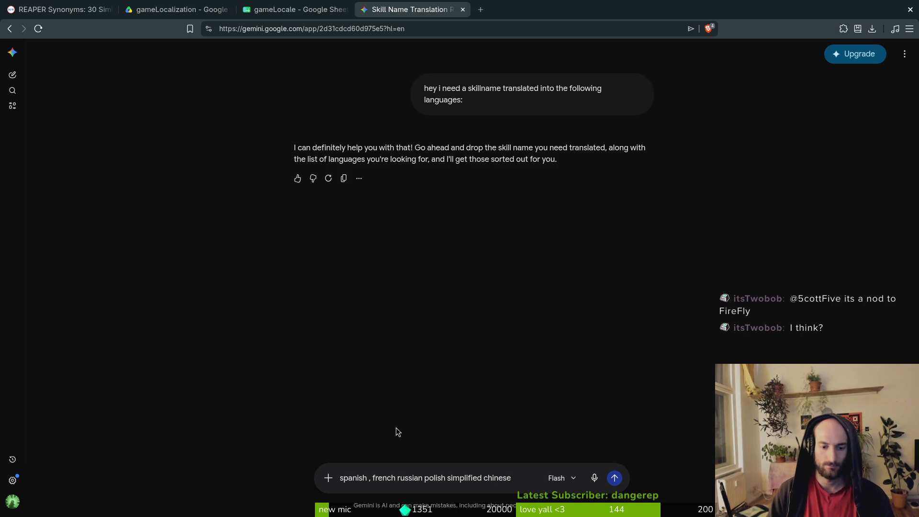
text(, por)
text(tugese)
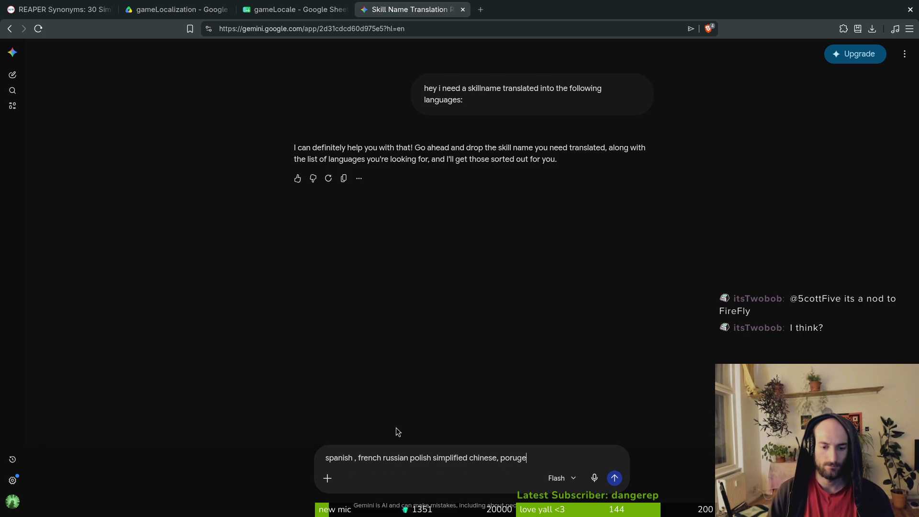
key(BackSpace)
key(BackSpace)
key(BackSpace)
text(uges)
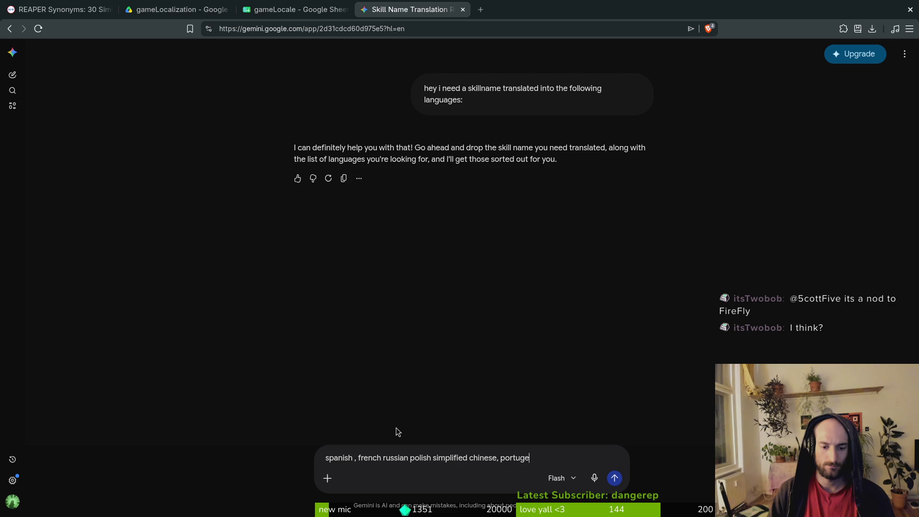
text(e german turkish)
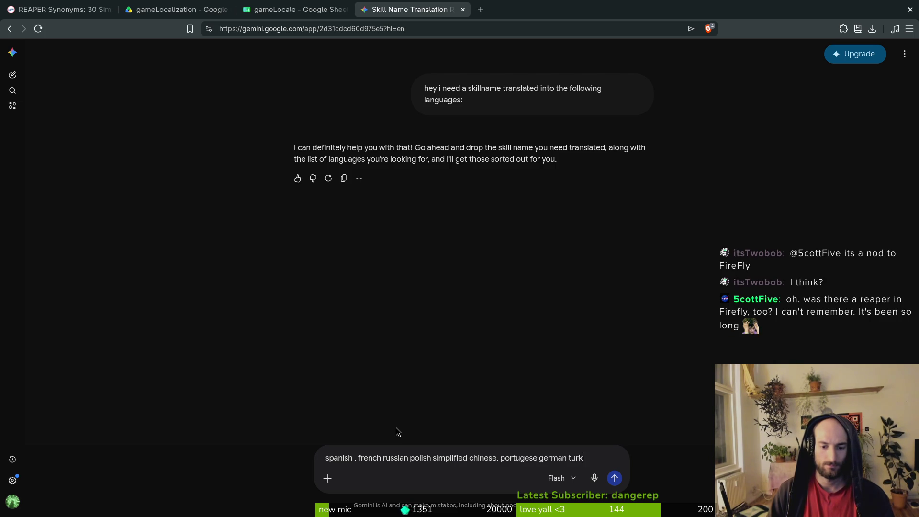
key(Return)
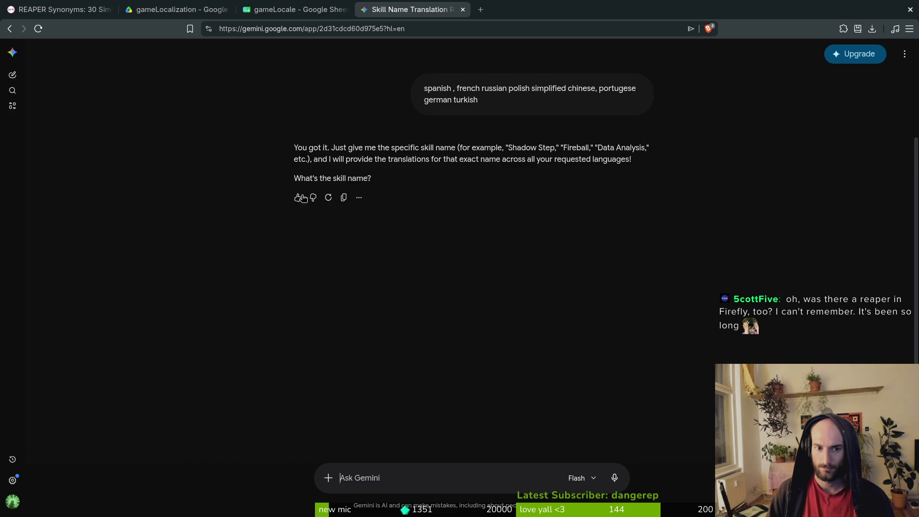
text(reaper)
key(Return)
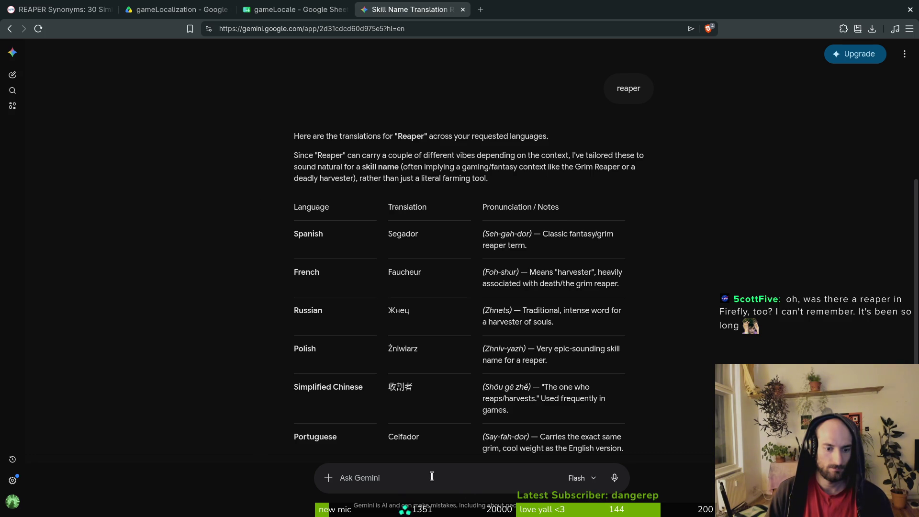
- Tell Gemini 'reaper as is grim reaper' and review the Grim Reaper translations
text(reaper as is gr)
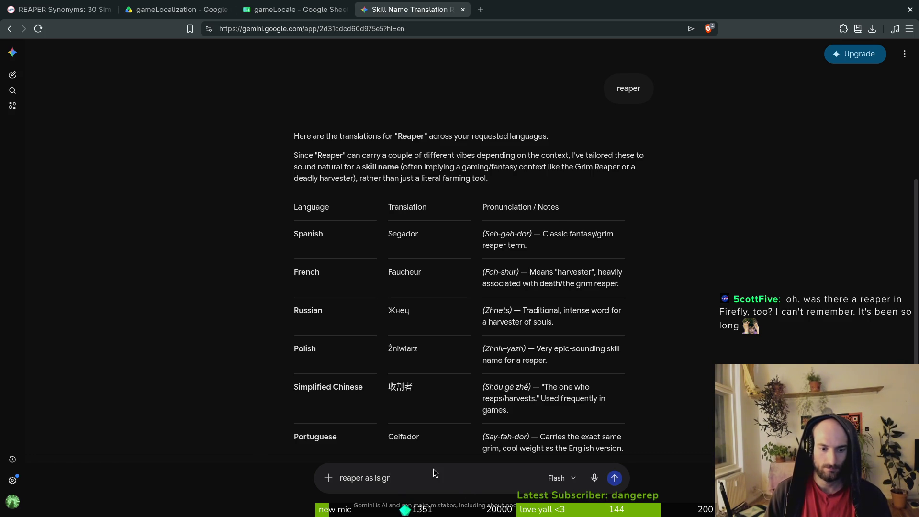
text(im reaper)
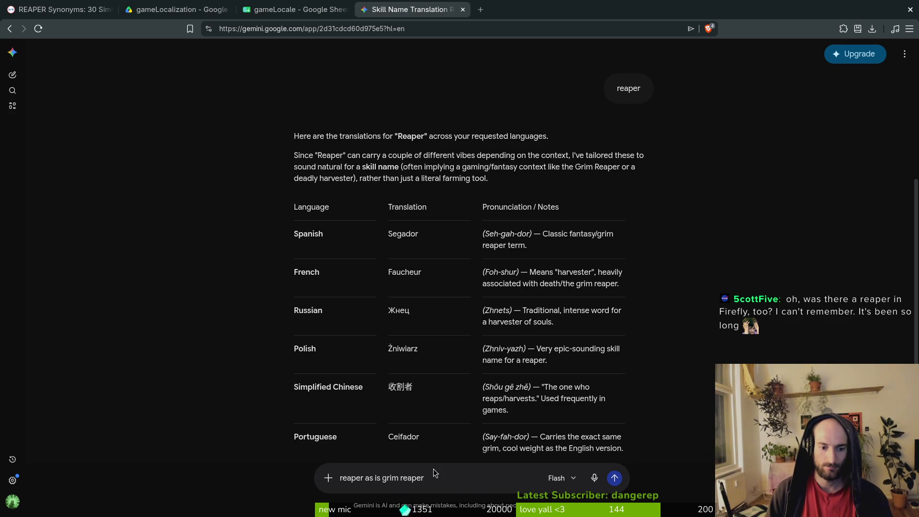
scroll(653, 383, down, 3)
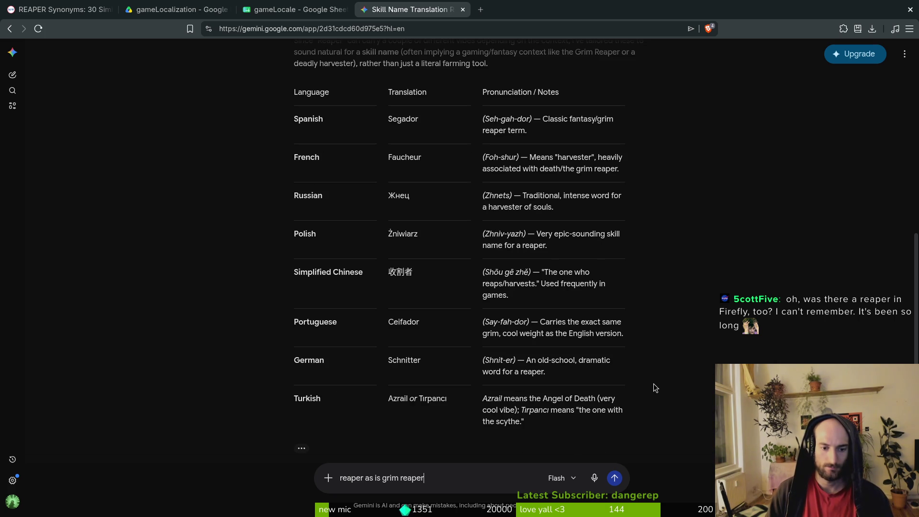
key(Return)
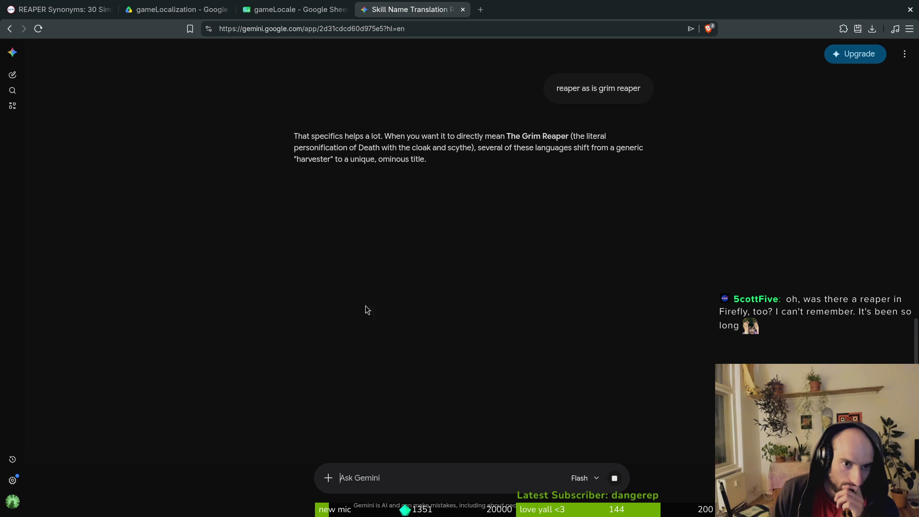
scroll(311, 275, down, 10)
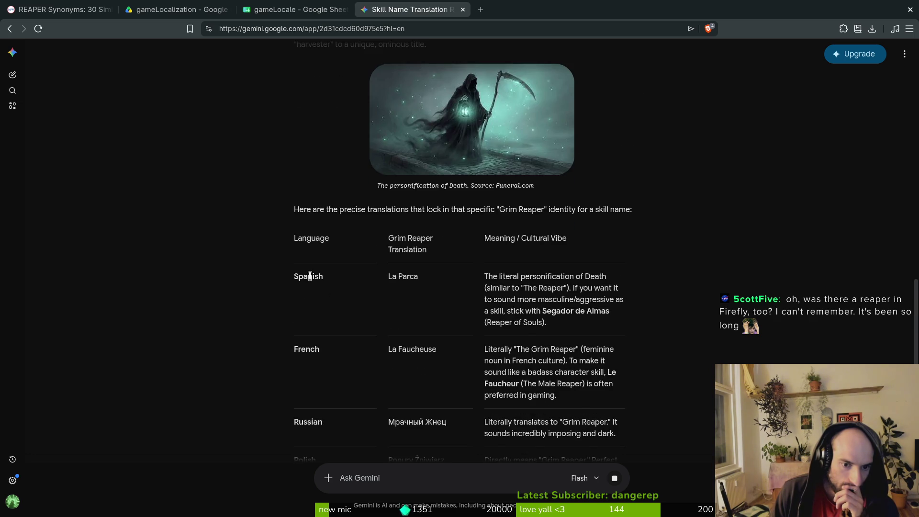
scroll(325, 280, down, 3)
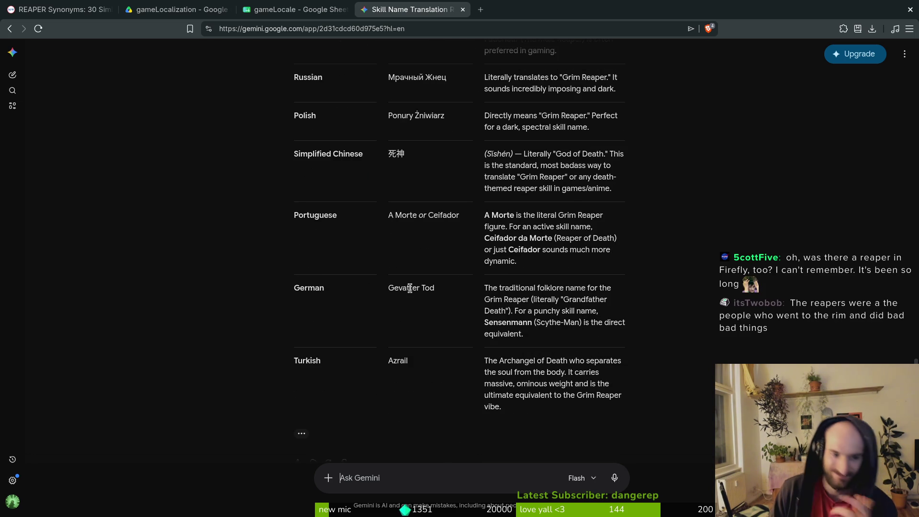
scroll(421, 312, up, 10)
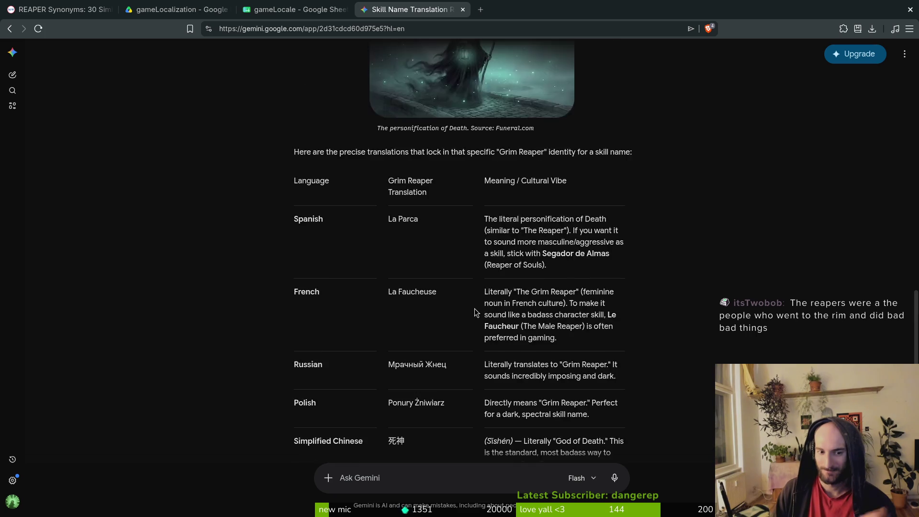
- Ask Gemini for folklore-free names and select the Spanish 'Segador de Almas'
text(no folkore bro wtf)
key(Return)
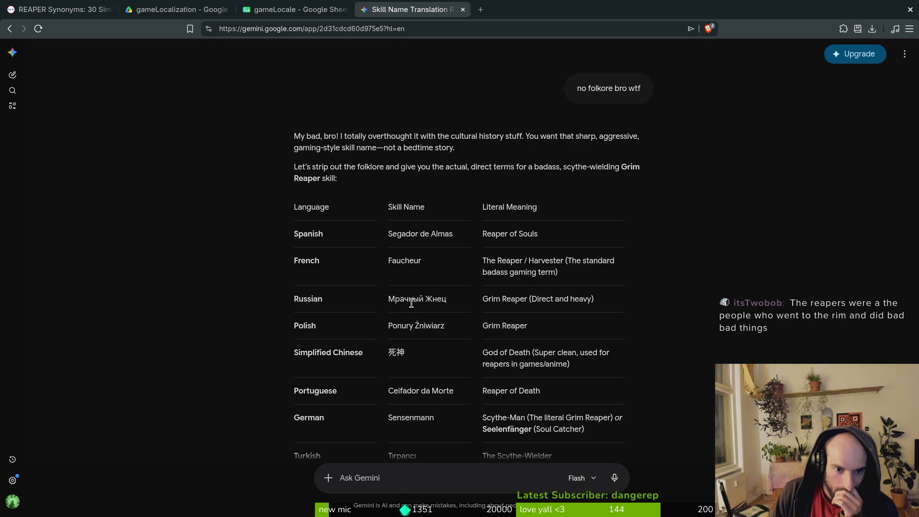
scroll(408, 358, down, 2)
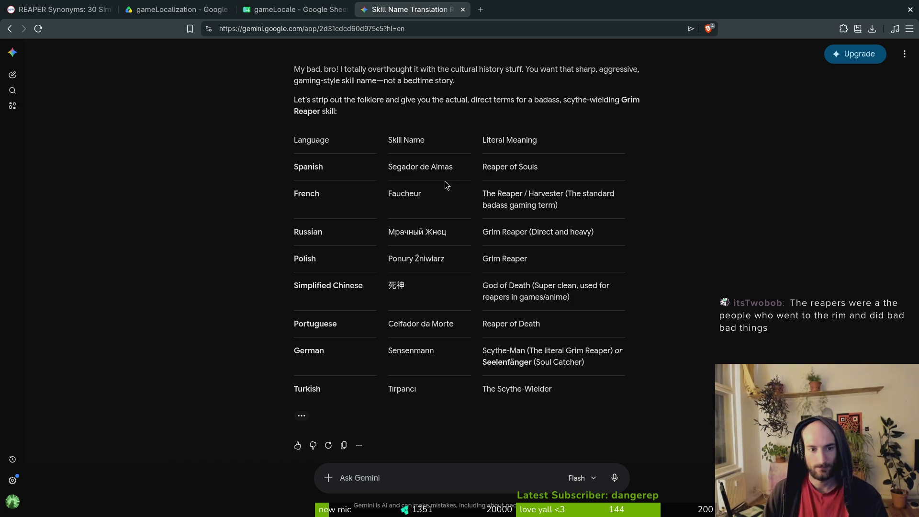
scroll(390, 179, up, 3)
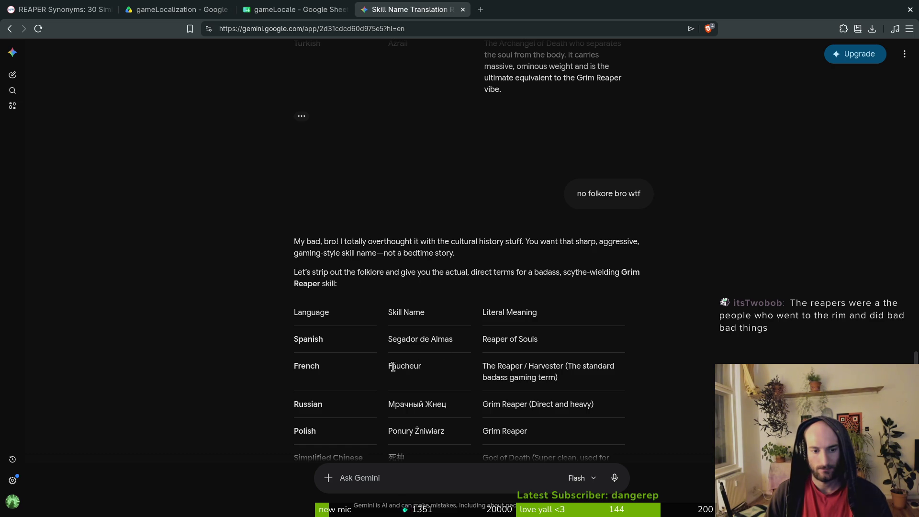
drag(388, 340, 459, 341)
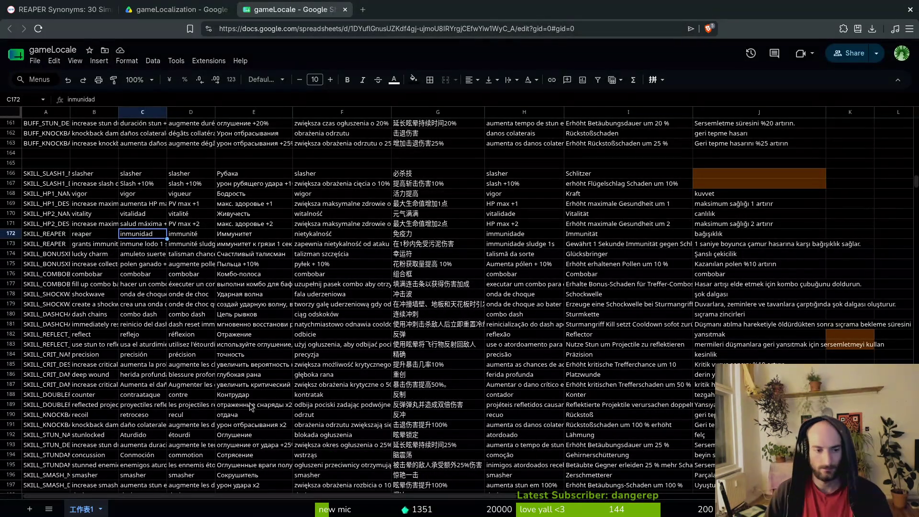
- Paste segador de almas, faucheur, мрачный жнец, ponury żniwiarz and 死神 into row 172
text(Segador de Almas)
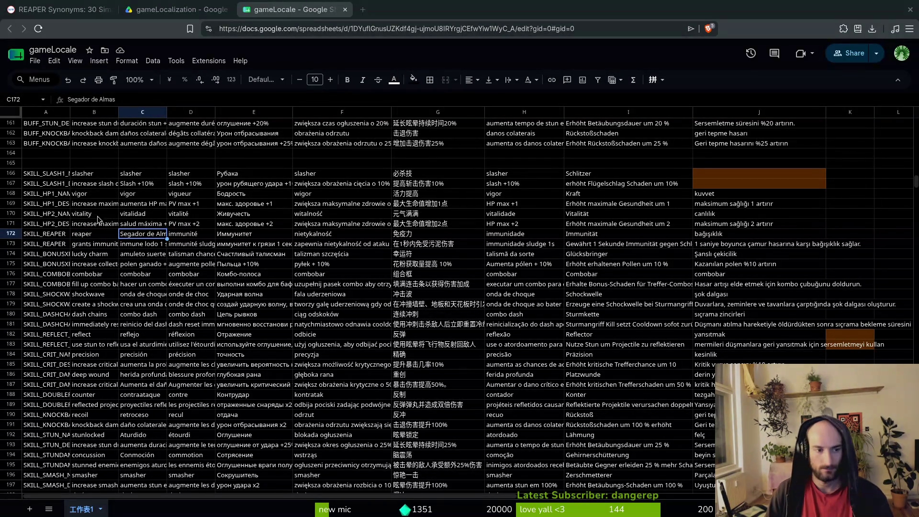
text(segador de almas)
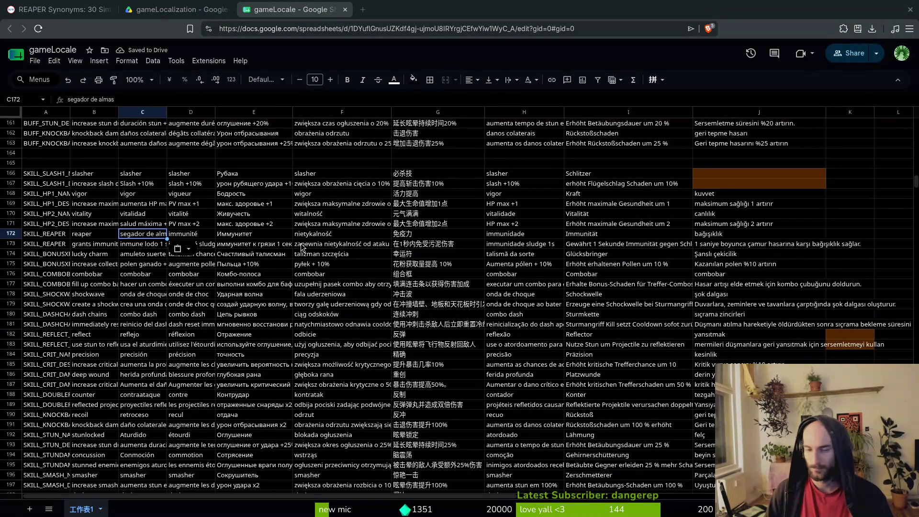
click(190, 235)
text(faucheur)
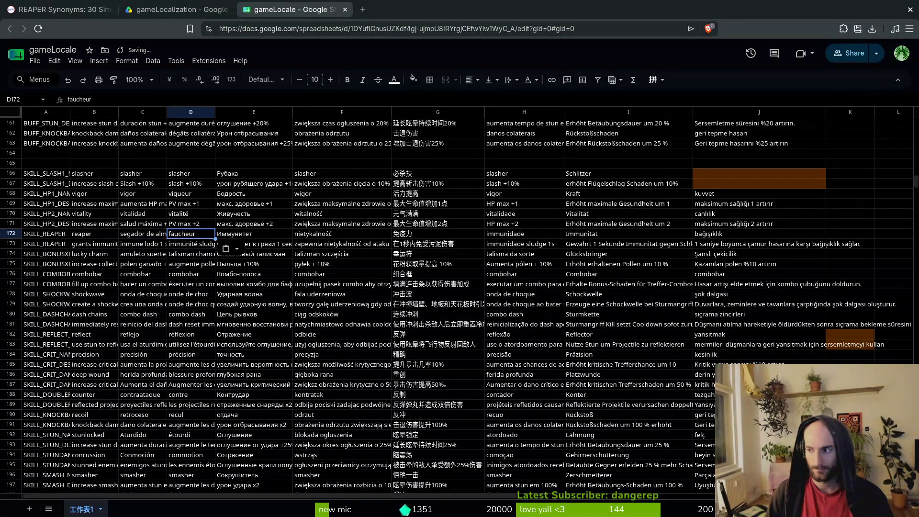
click(249, 234)
text(мрачный жнец)
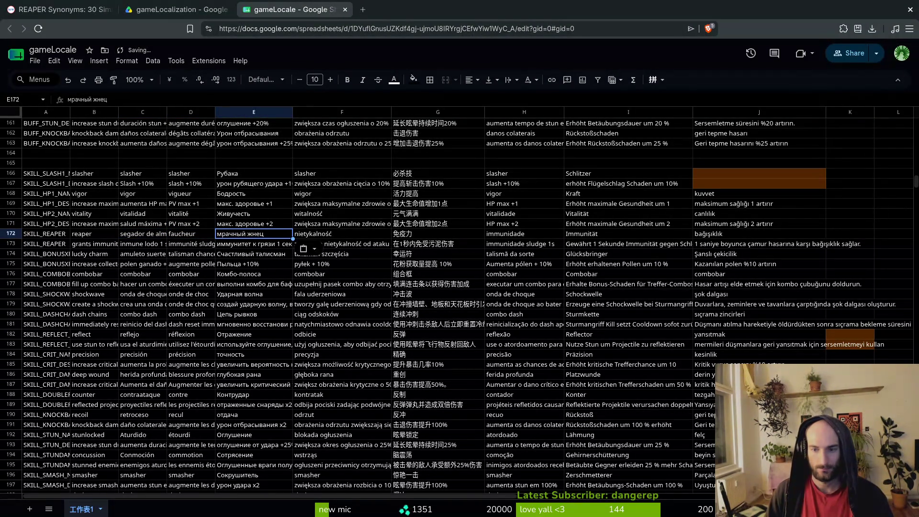
click(331, 236)
text(ponury żniwiarz)
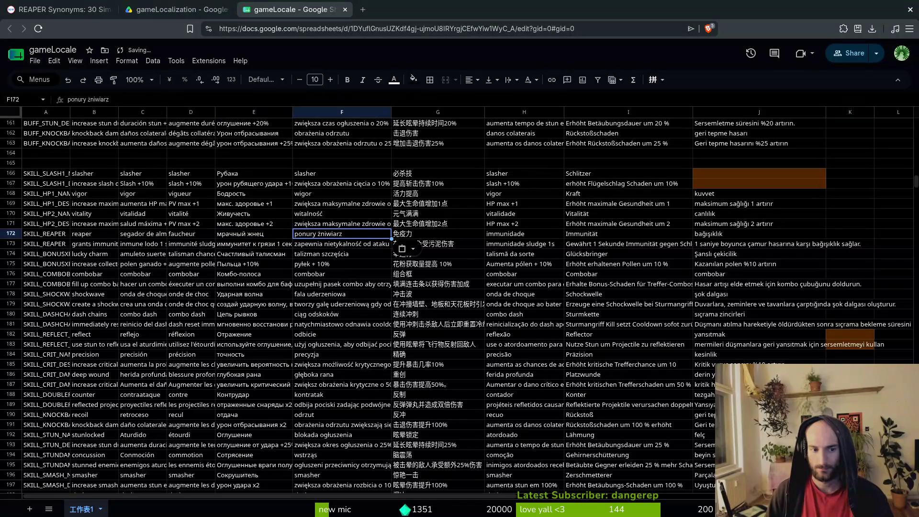
click(402, 234)
text(死神)
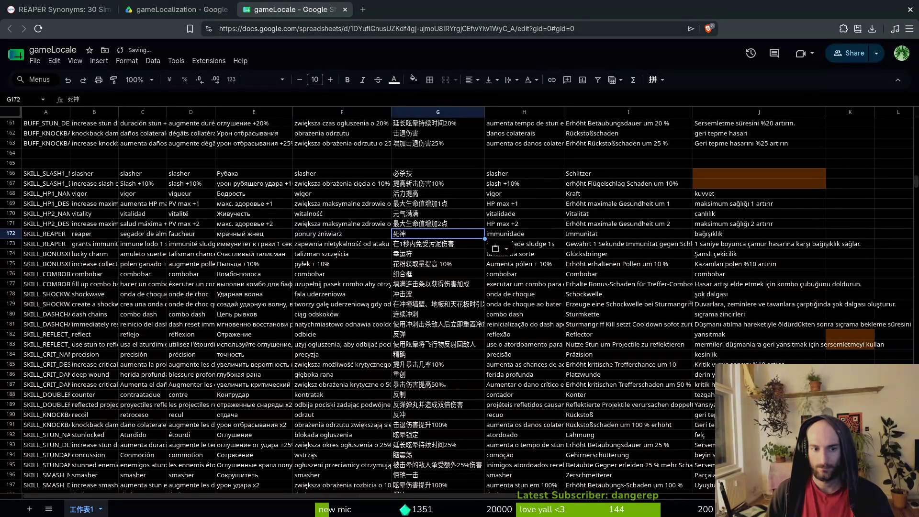
- Paste ceifador da morte and Sensenmann into row 172, capitalizing the German Sensenmann
click(508, 234)
text(ceifador da morte)
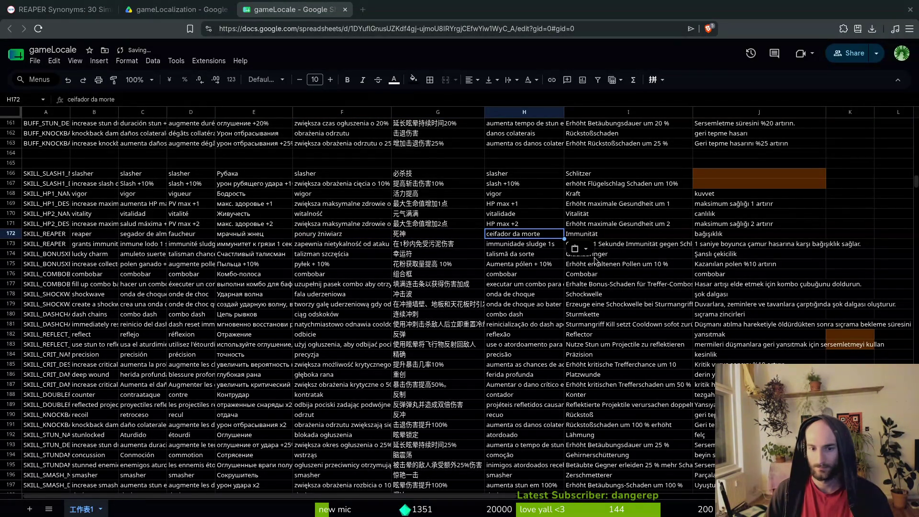
click(599, 234)
text(sensenmann)
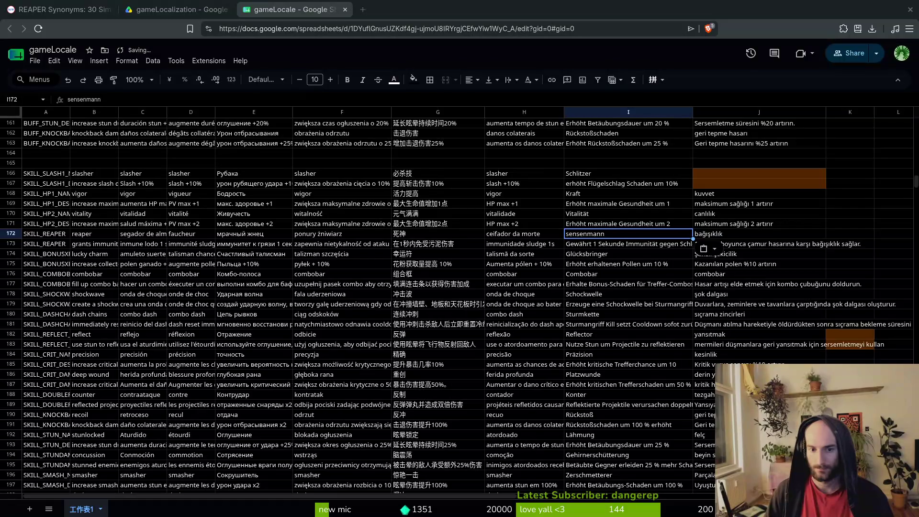
click(728, 234)
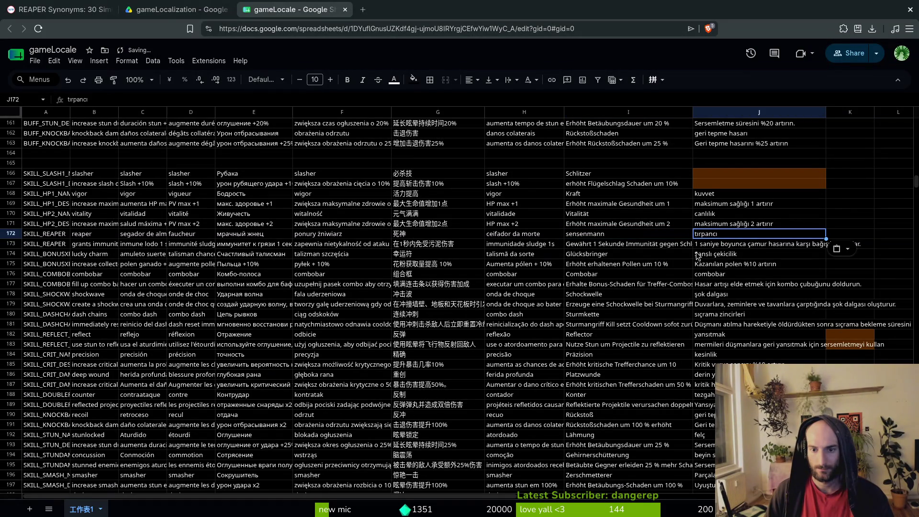
click(570, 239)
text(Se)
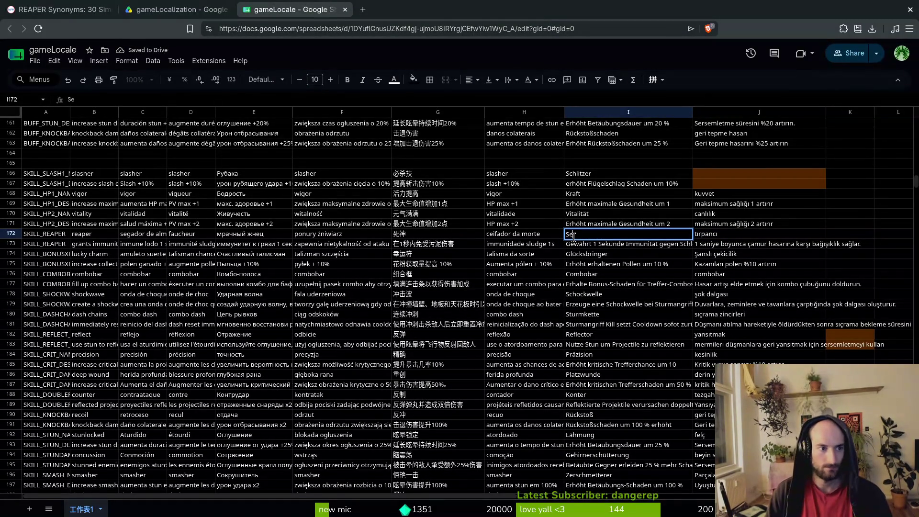
text(nsenma)
key(Return)
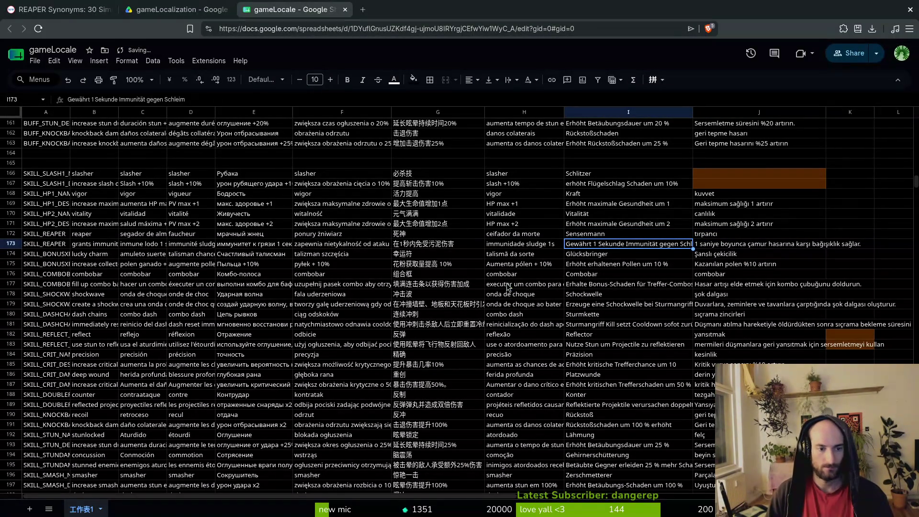
- Set B173 to 'increase damage by 30% when on 1 health'
click(82, 247)
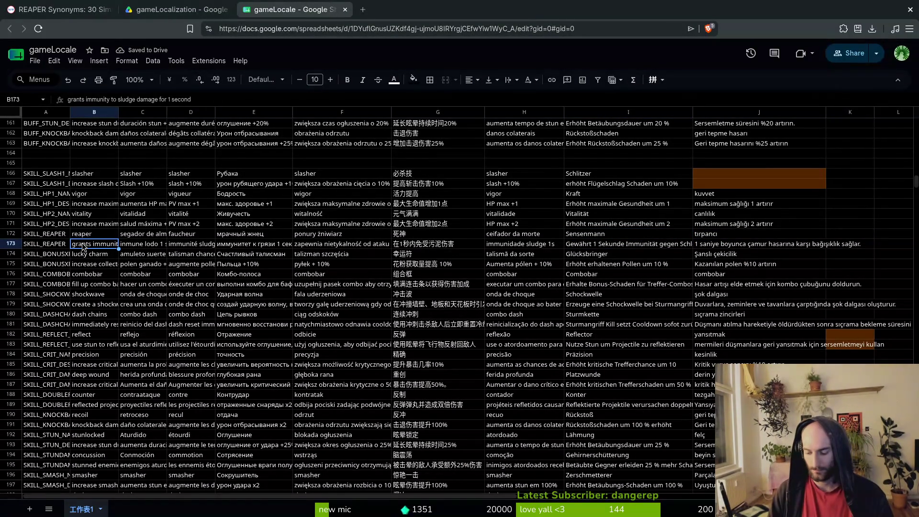
text(inc)
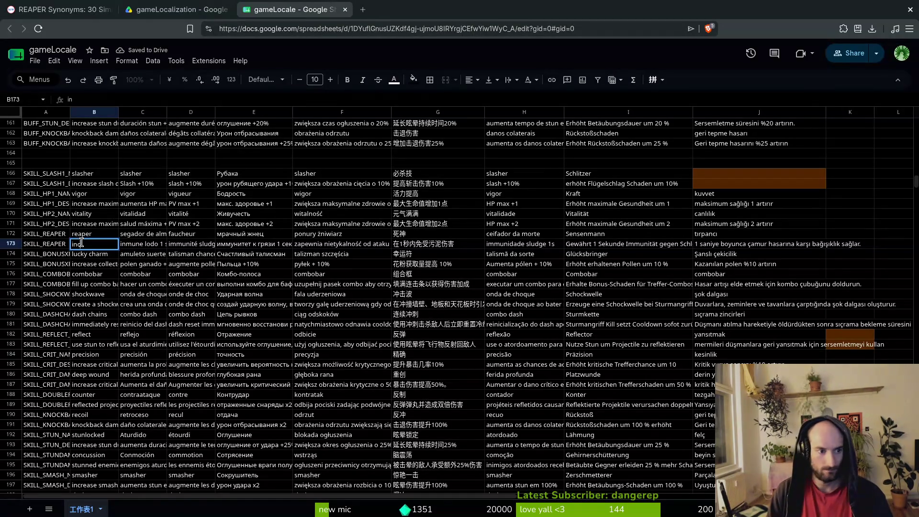
text(rease dam)
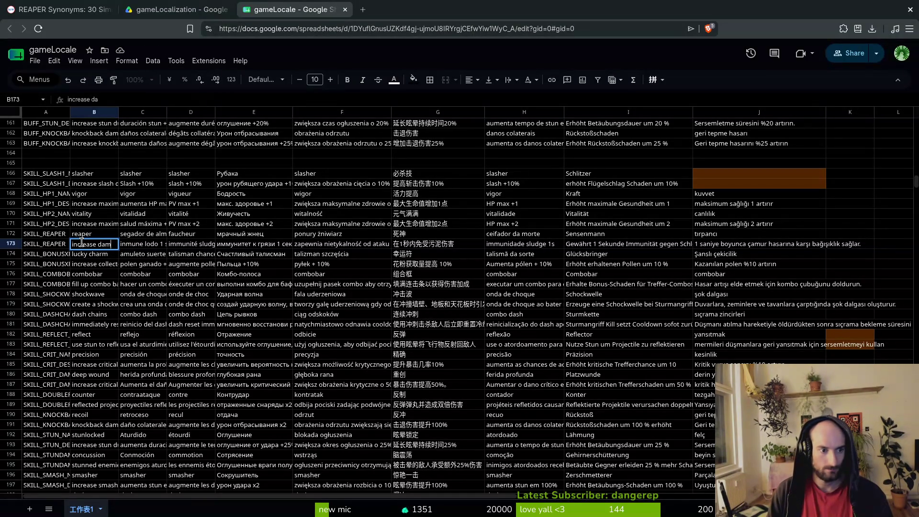
text(age by 30)
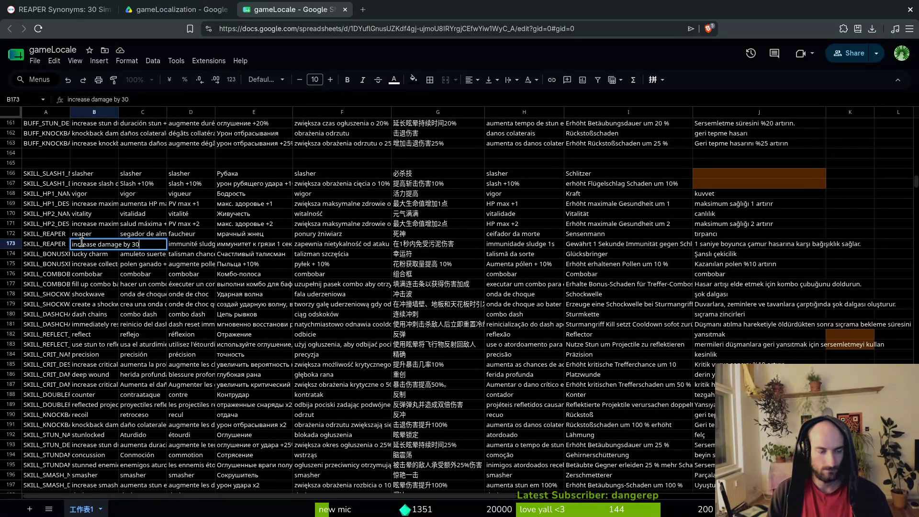
text(% when on)
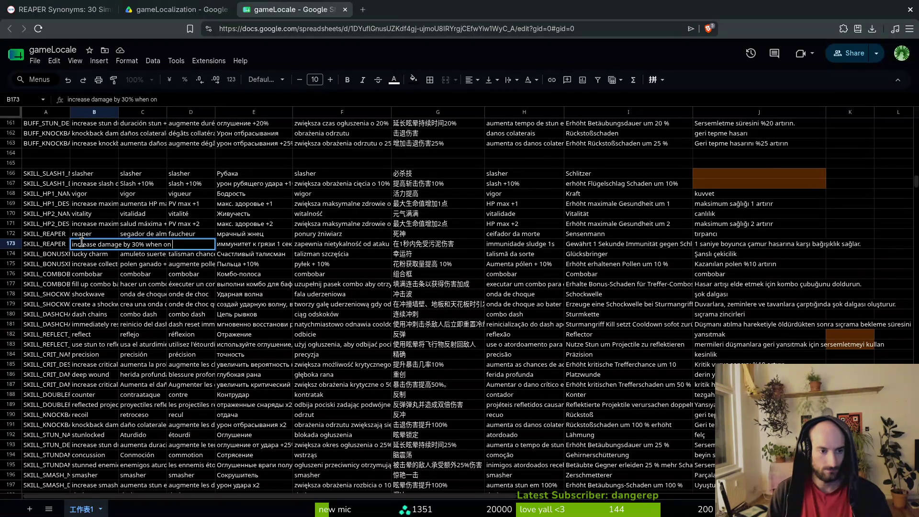
text(lth)
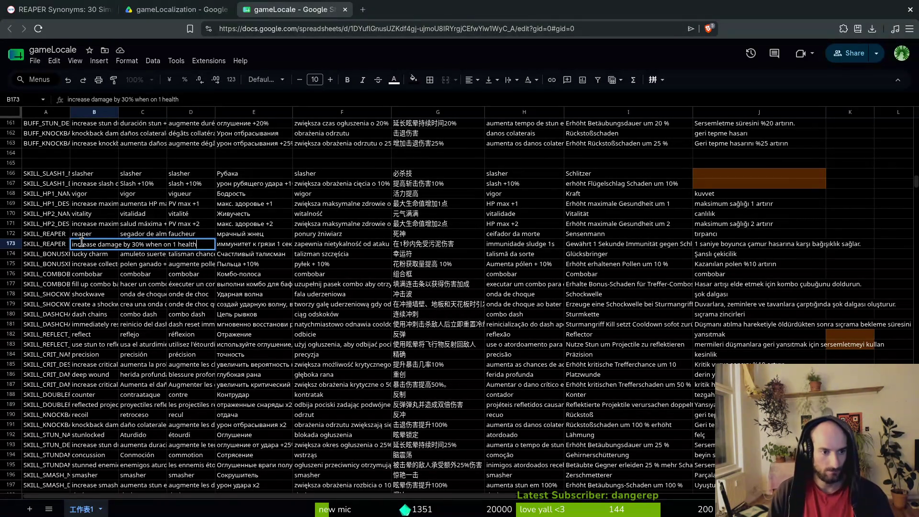
key(Return)
click(82, 244)
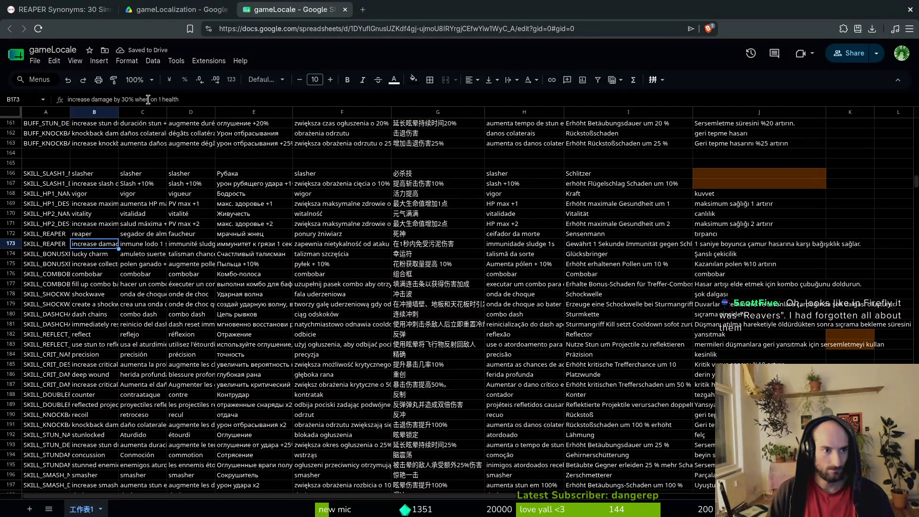
click(217, 99)
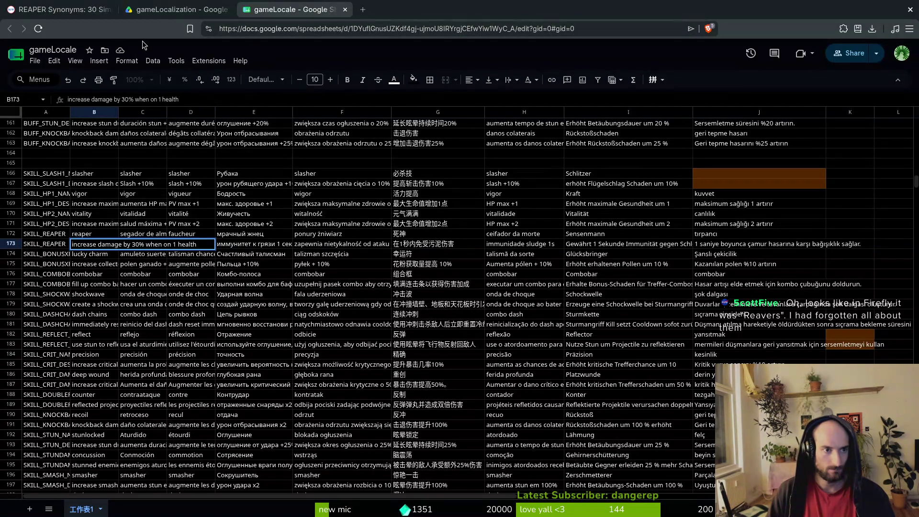
key(Escape)
click(364, 10)
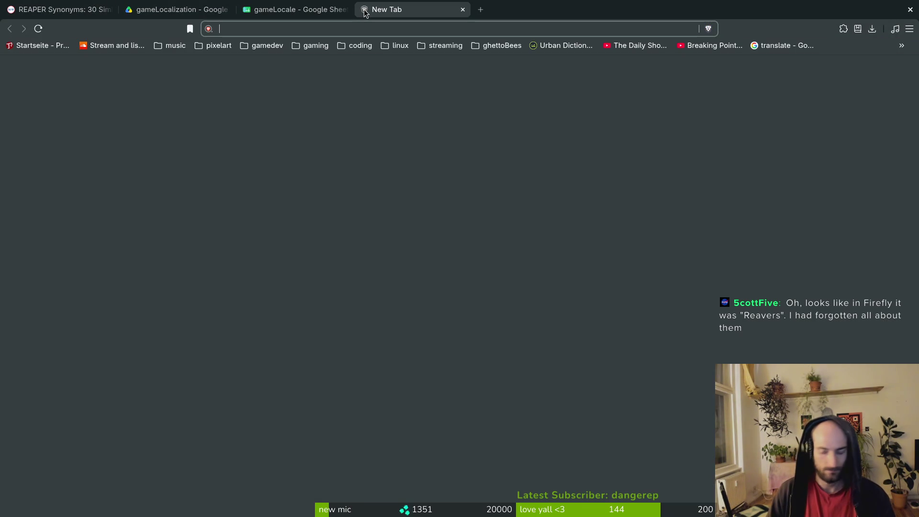
- Search 'scourgebringer wiki' and open the Fandom wiki's Blessings page
text(scourgebringer wiki)
key(Return)
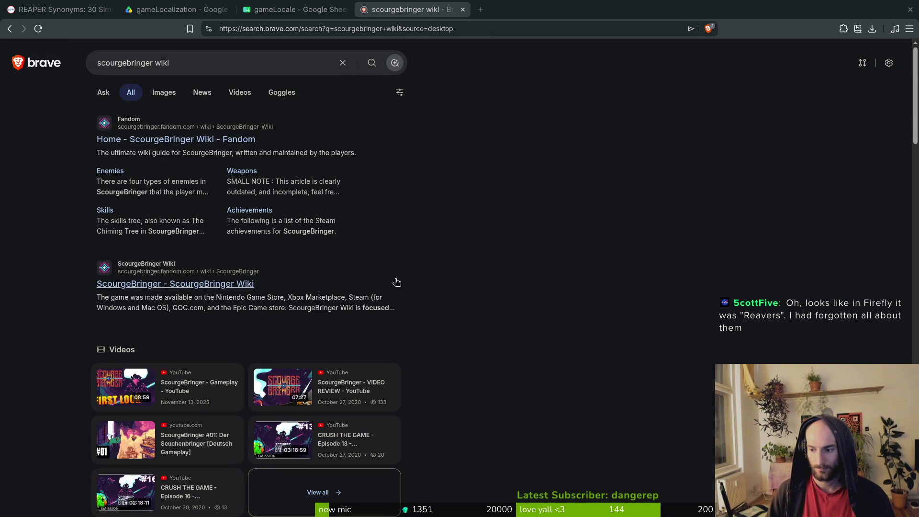
click(220, 139)
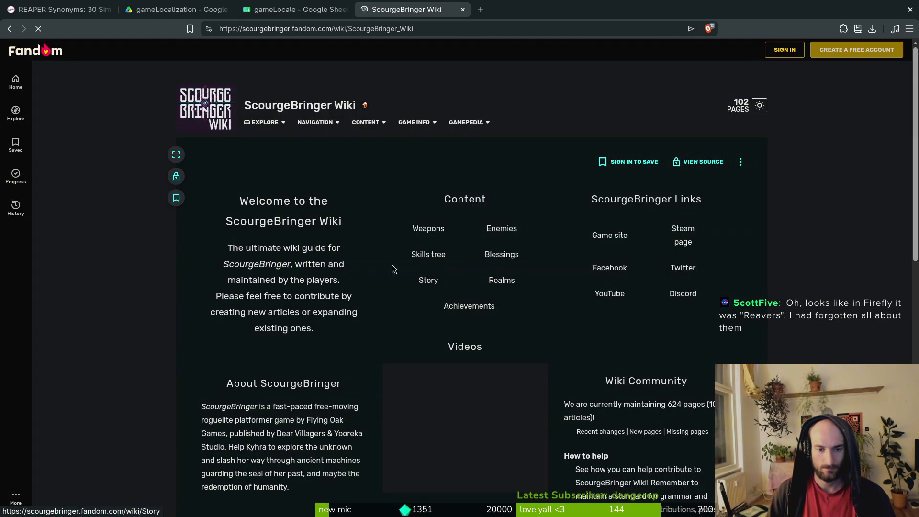
click(510, 257)
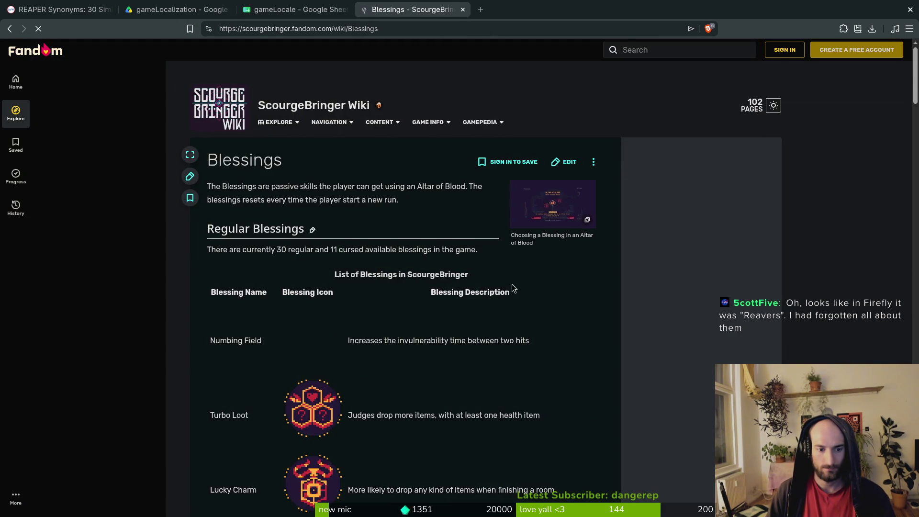
key(alt+Left)
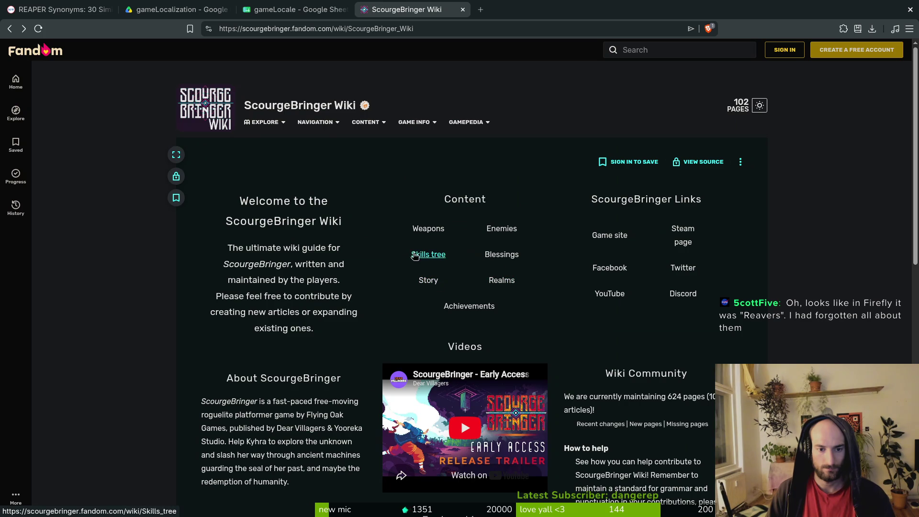
click(502, 254)
- Find Last Stand's description (damage +50% at 1 HP), then return to gameLocale
scroll(389, 292, down, 4)
scroll(421, 297, down, 15)
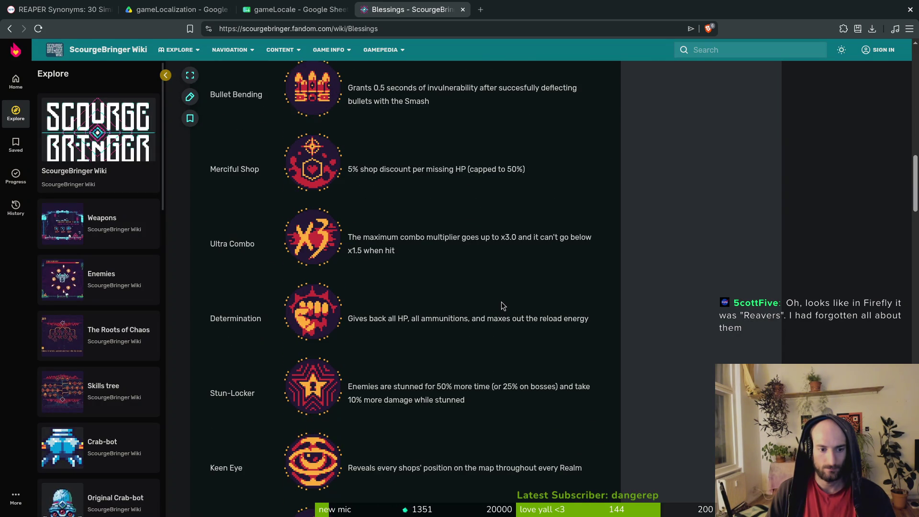
scroll(501, 302, down, 10)
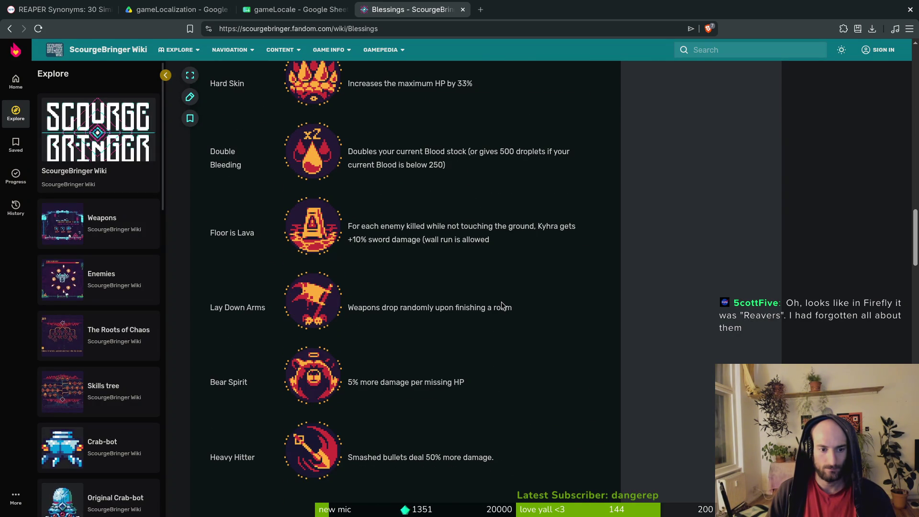
scroll(575, 406, down, 2)
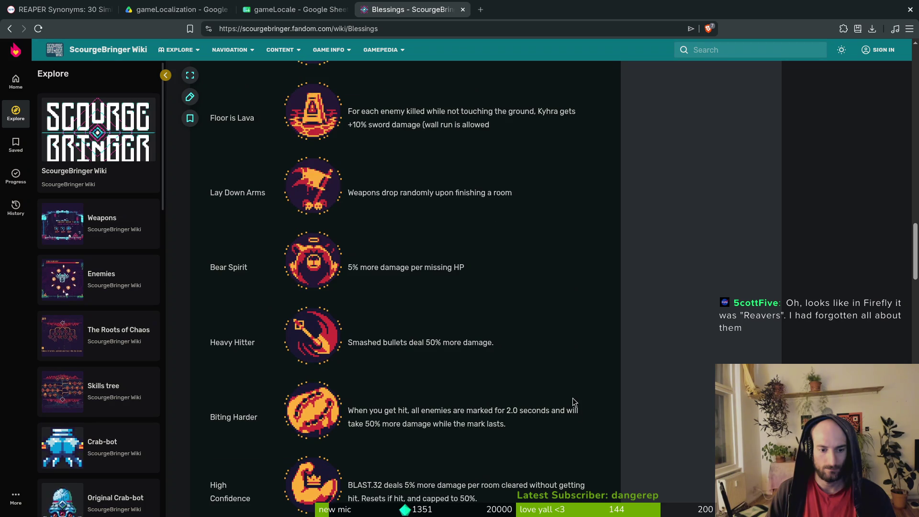
scroll(572, 387, down, 3)
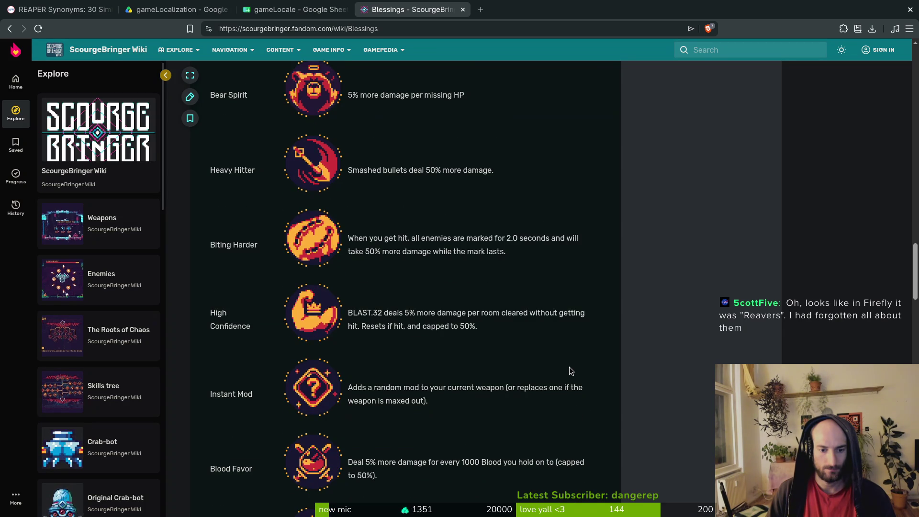
scroll(570, 371, down, 4)
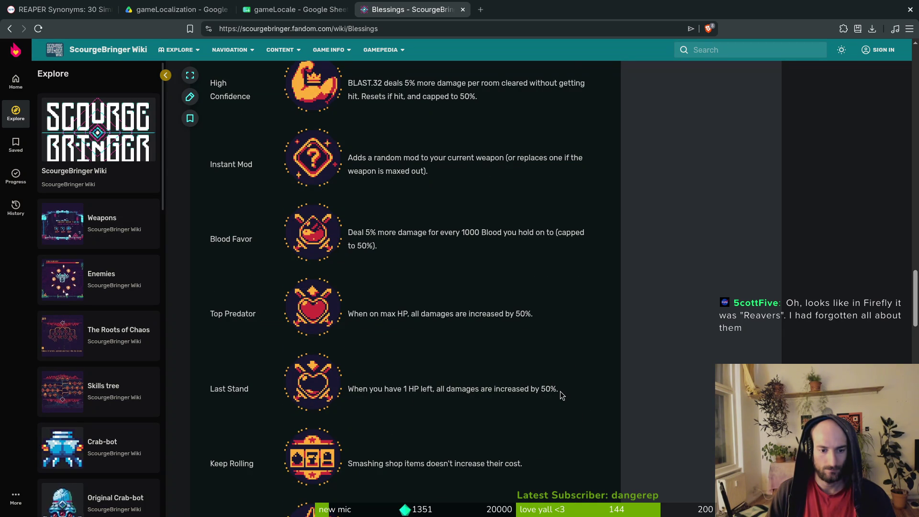
drag(558, 390, 346, 389)
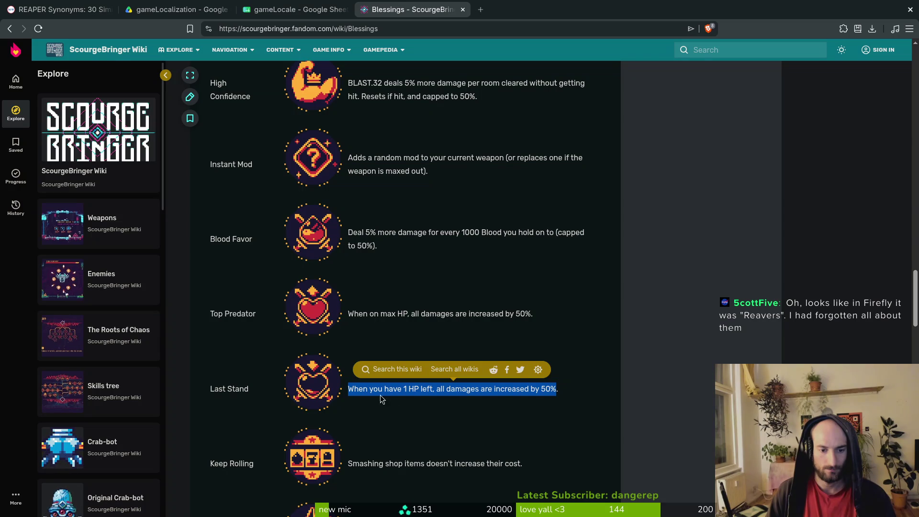
click(456, 421)
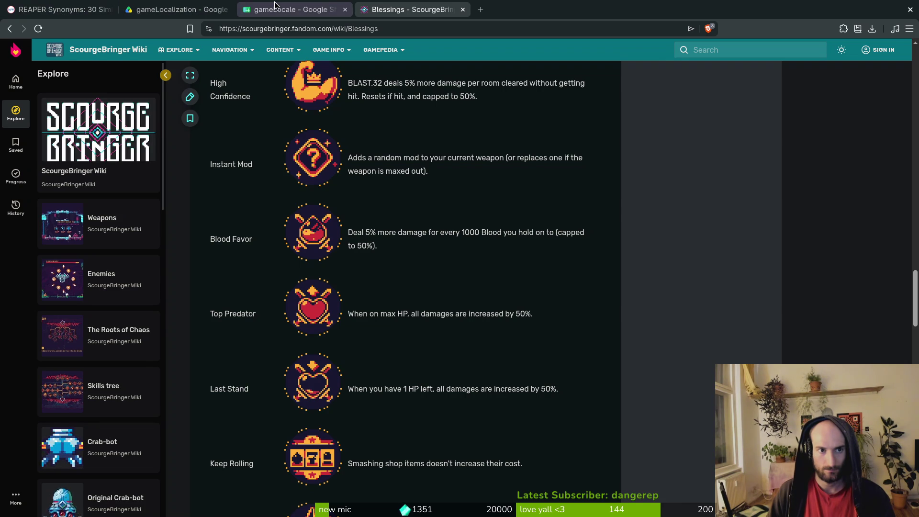
click(295, 10)
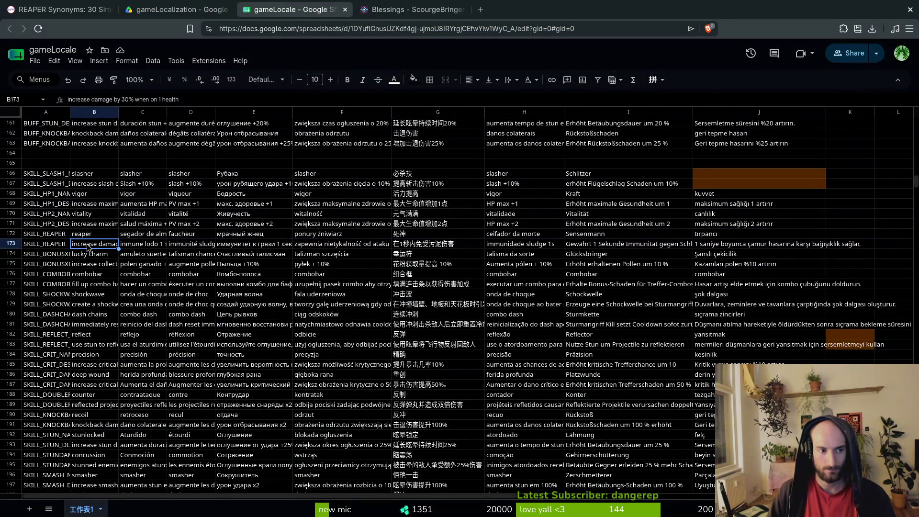
- Revise the 'on 1' wording in the English reaper description in B173
click(196, 98)
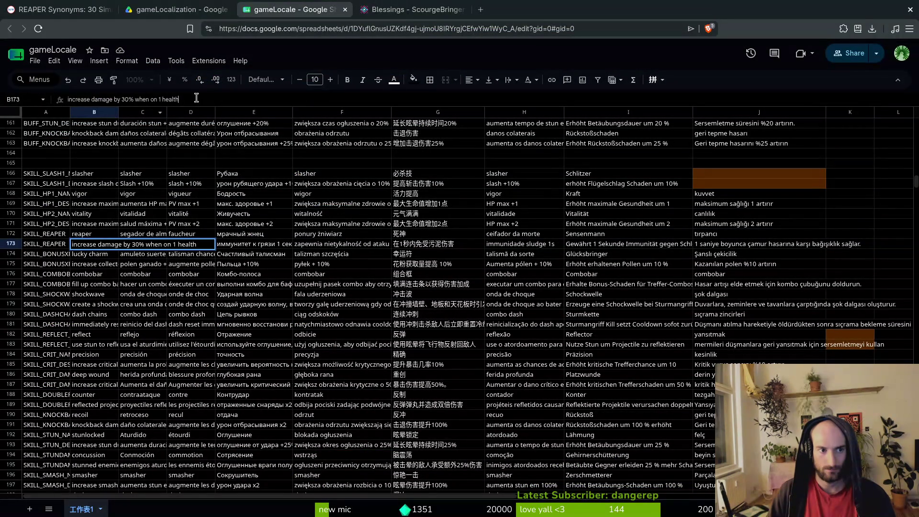
double_click(160, 99)
drag(160, 100, 150, 99)
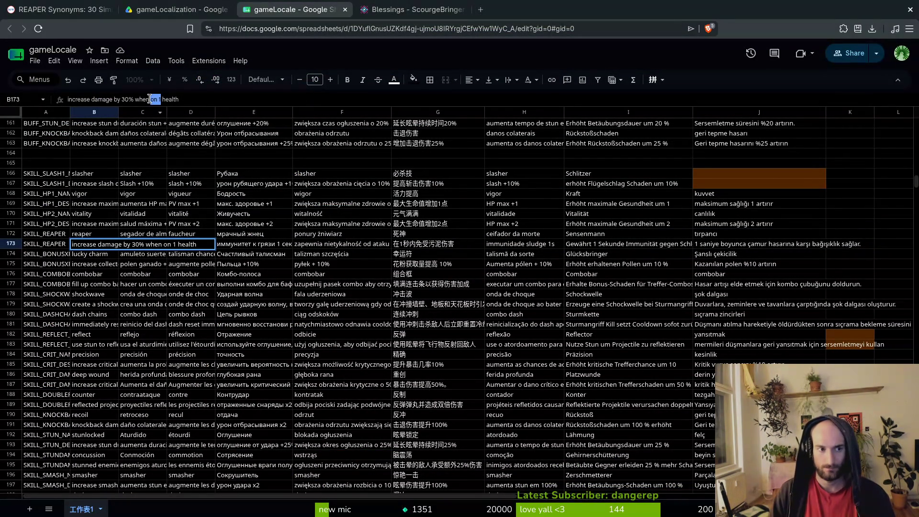
key(Right)
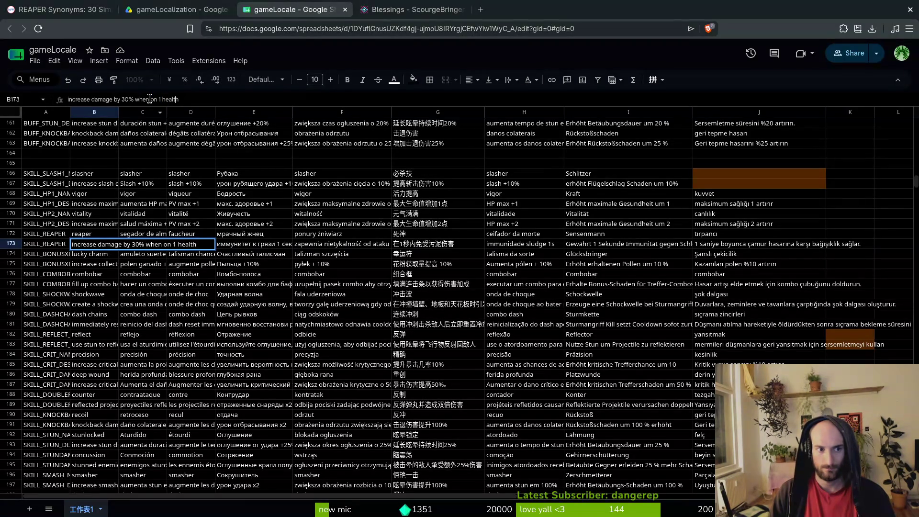
key(Return)
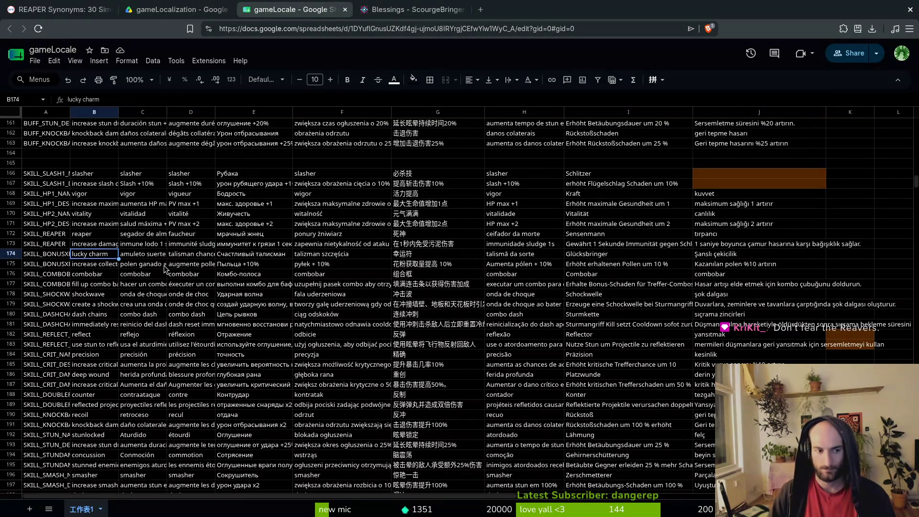
- Copy the B173 description and fill the French and Russian cells D173 and E173
click(99, 246)
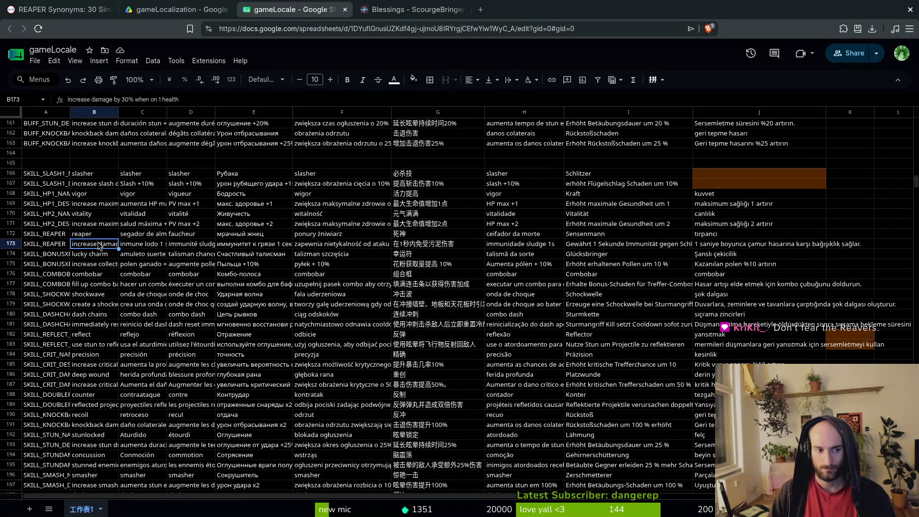
key(ctrl+c)
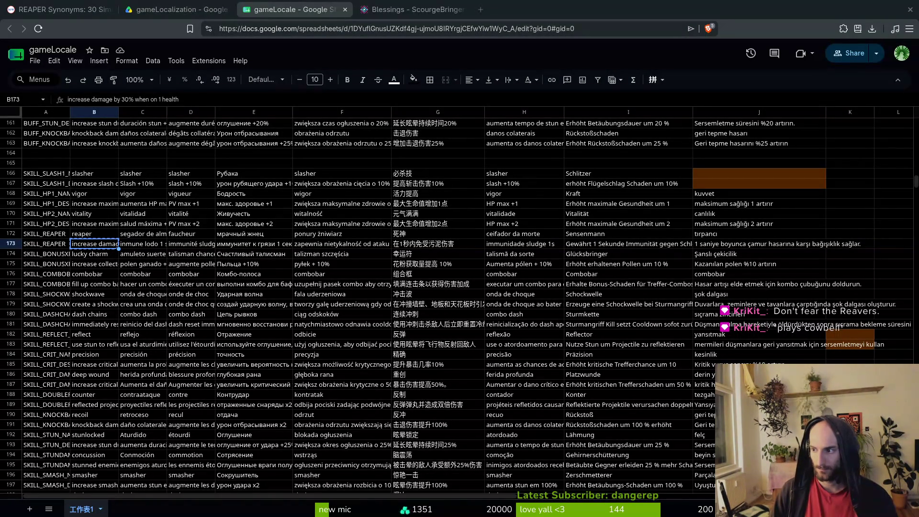
click(141, 245)
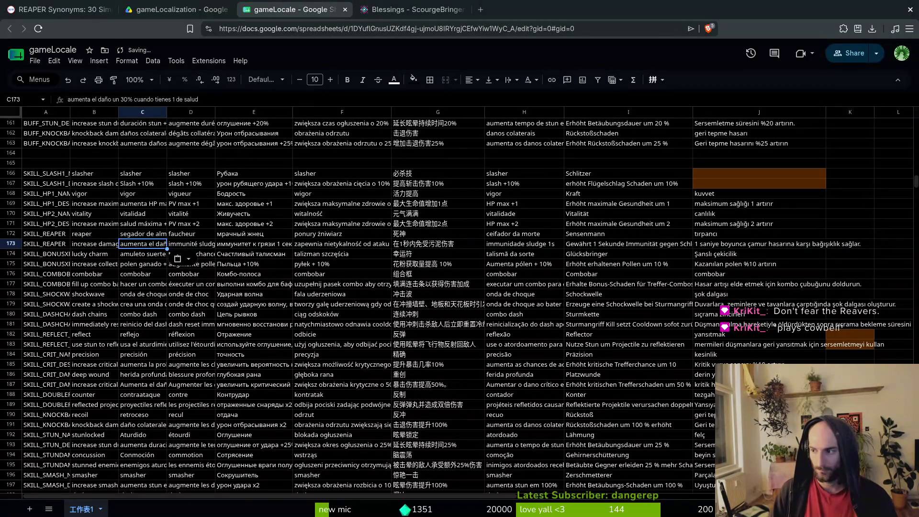
key(Right)
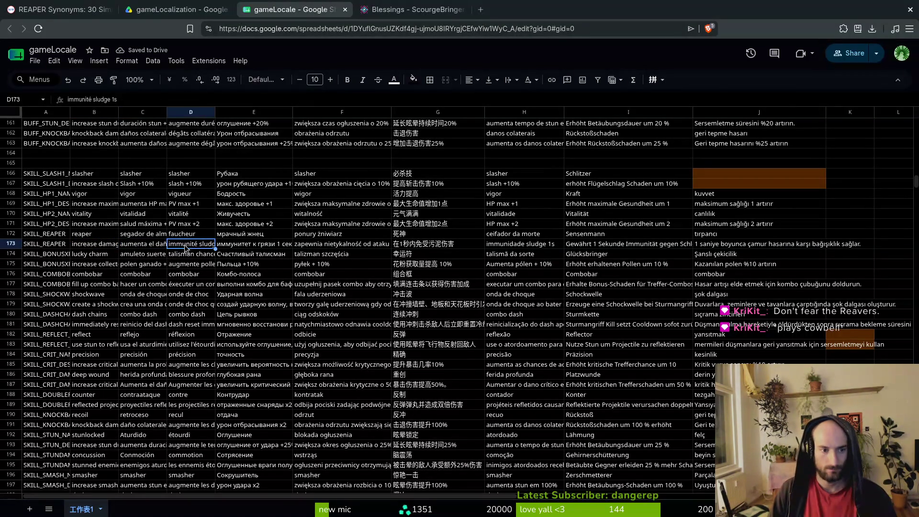
key(ctrl+v)
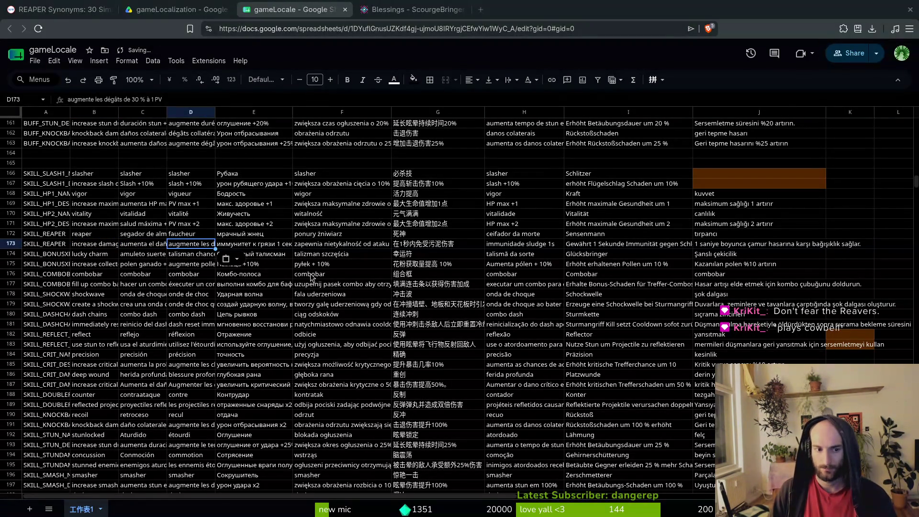
key(Right)
key(ctrl+v)
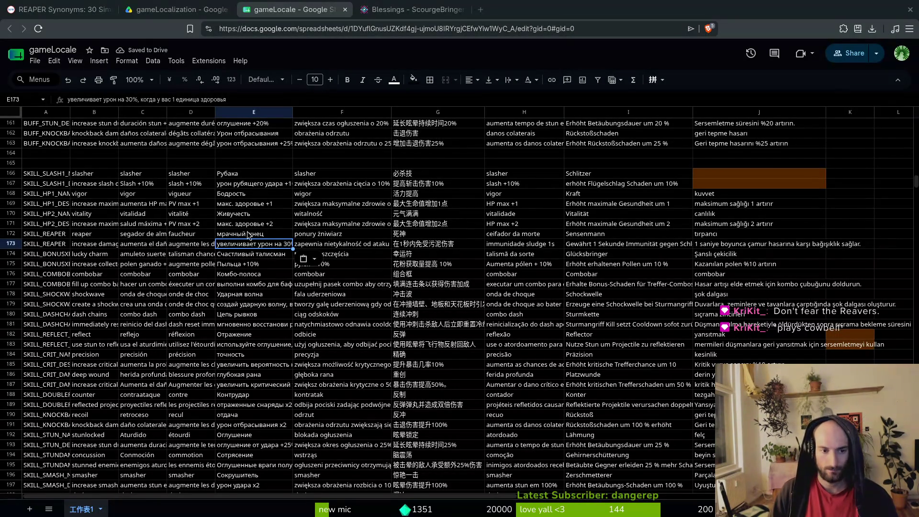
- Paste the Polish, Chinese, Portuguese, German and Turkish translations into F173 through J173
click(306, 247)
key(ctrl+v)
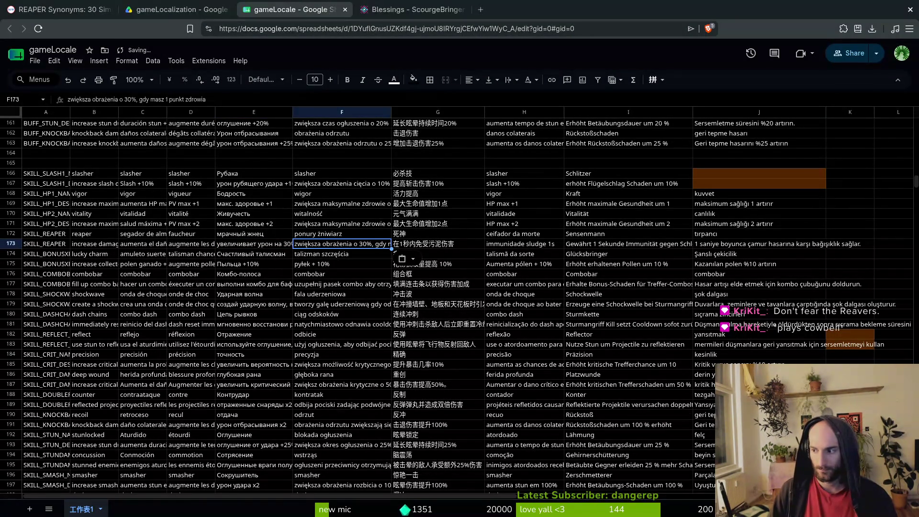
click(410, 248)
key(ctrl+v)
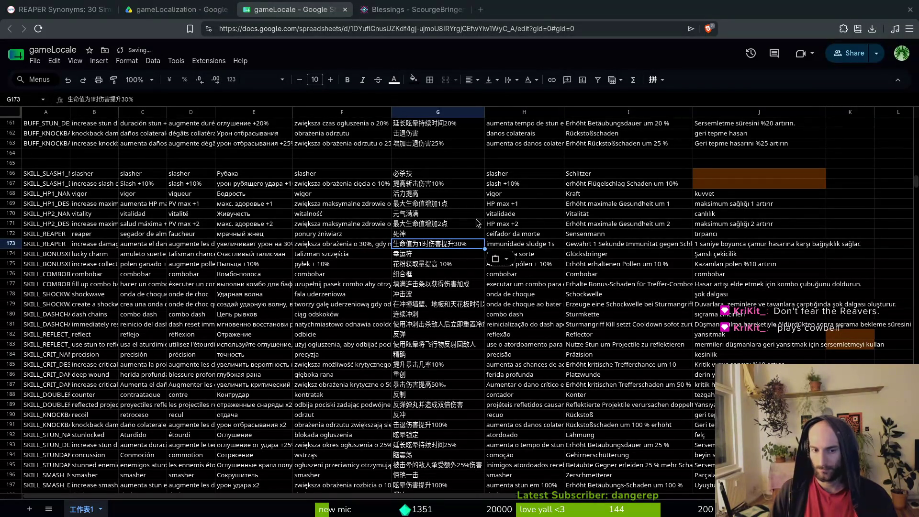
key(Tab)
key(ctrl+v)
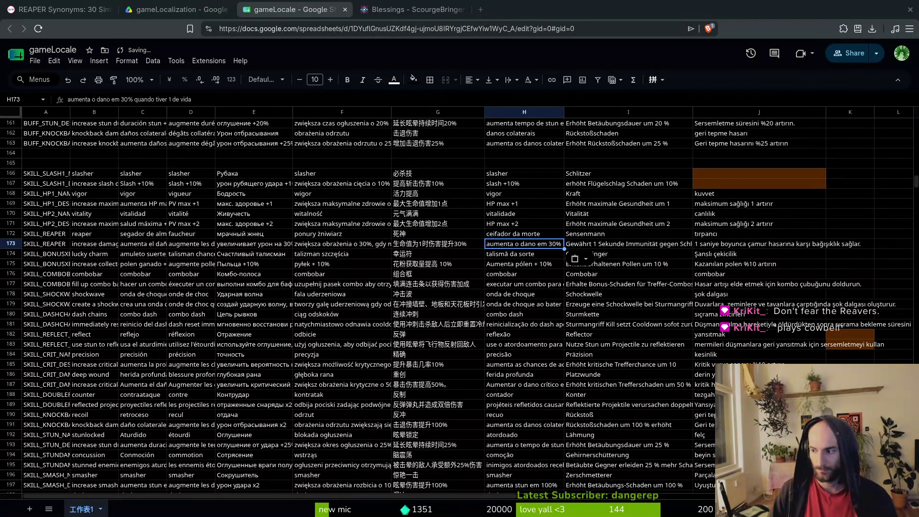
key(Tab)
key(ctrl+v)
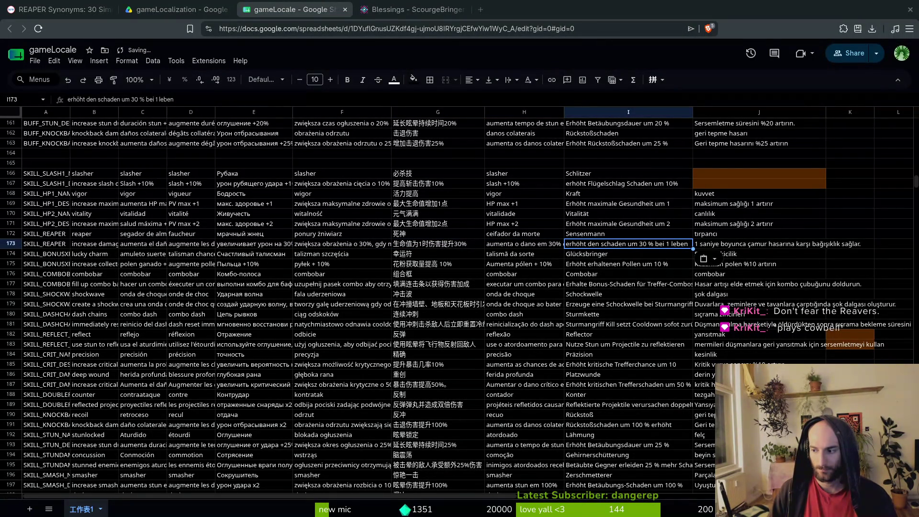
key(Tab)
key(ctrl+v)
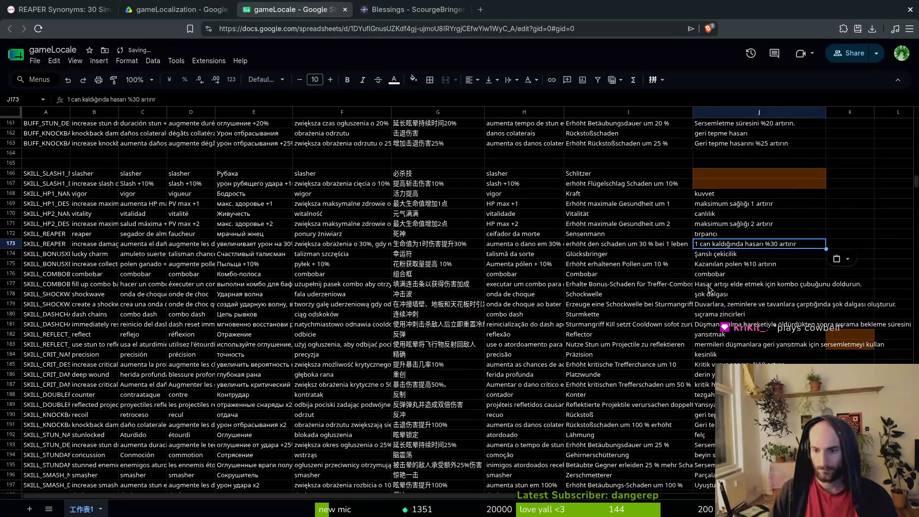
- Select the SKILL_REAPER key in A173 and close the unneeded browser tabs
click(50, 243)
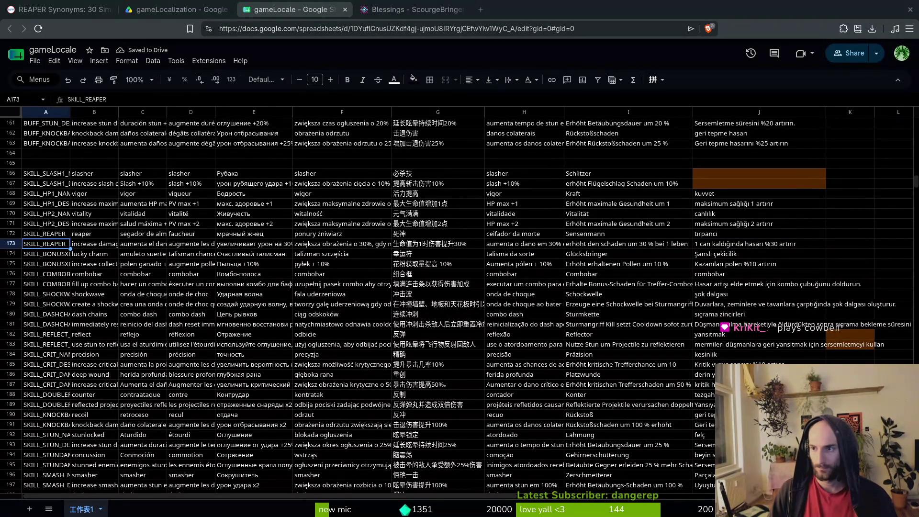
click(57, 9)
key(ctrl+w)
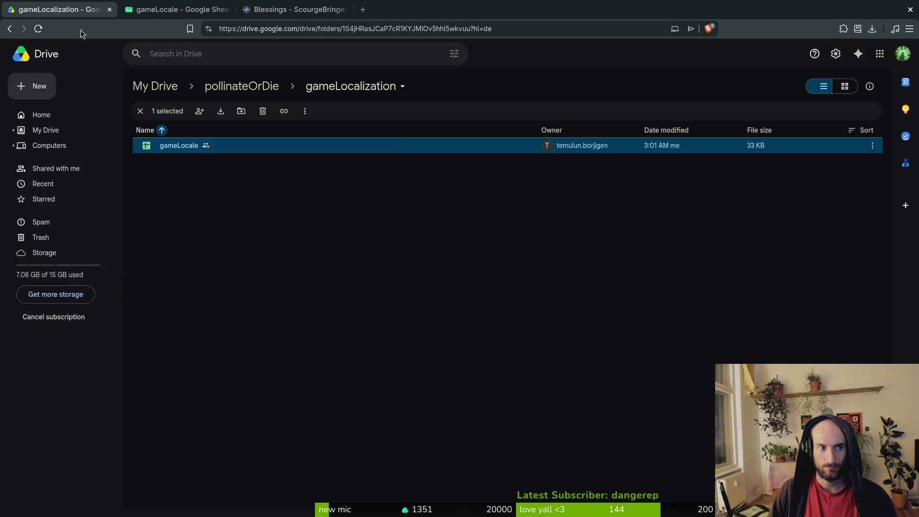
- Close the leftover browser tabs and set the Godot resource's Name to SKILL_REAPER
key(ctrl+w)
click(181, 9)
key(ctrl+w)
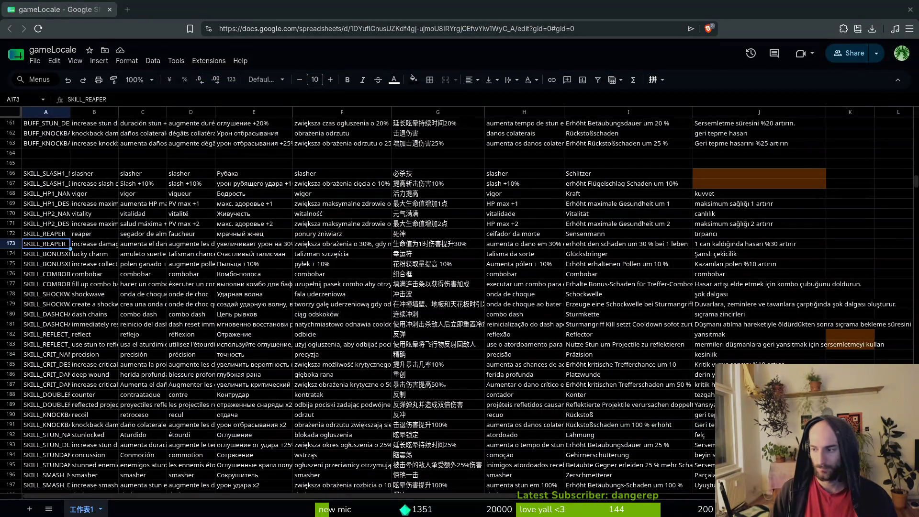
key(alt+Tab)
click(868, 130)
text(SK)
key(ctrl+a)
text(SK)
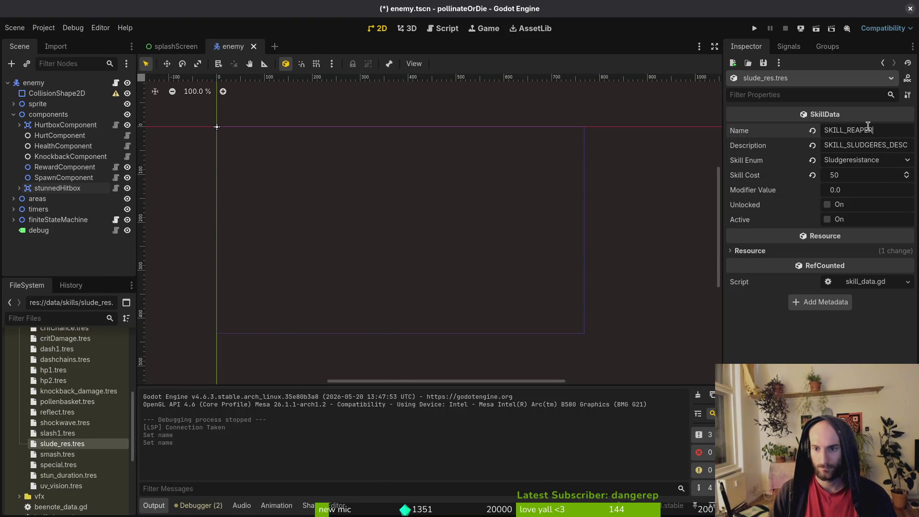
- Rename the key in spreadsheet cell A172 to SKILL_REAPER_NAME
key(alt+Tab)
click(58, 224)
click(65, 233)
click(119, 97)
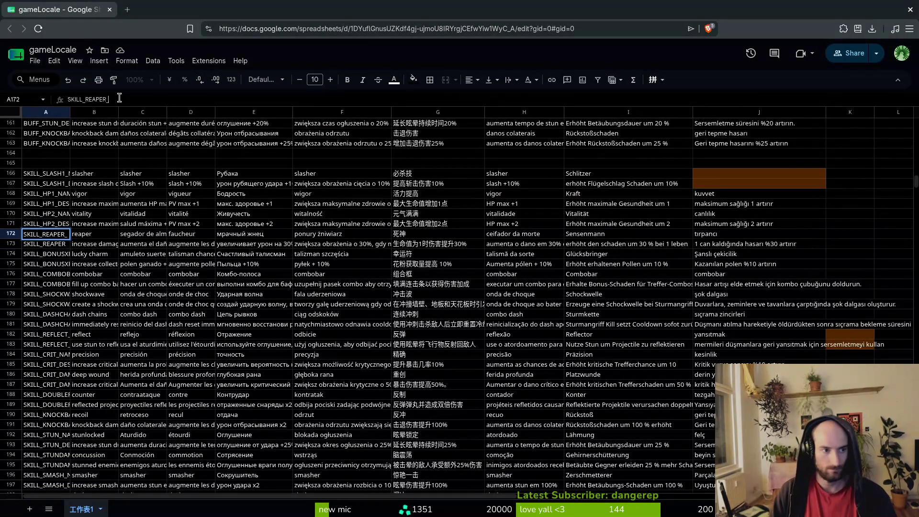
text(NAME)
key(Return)
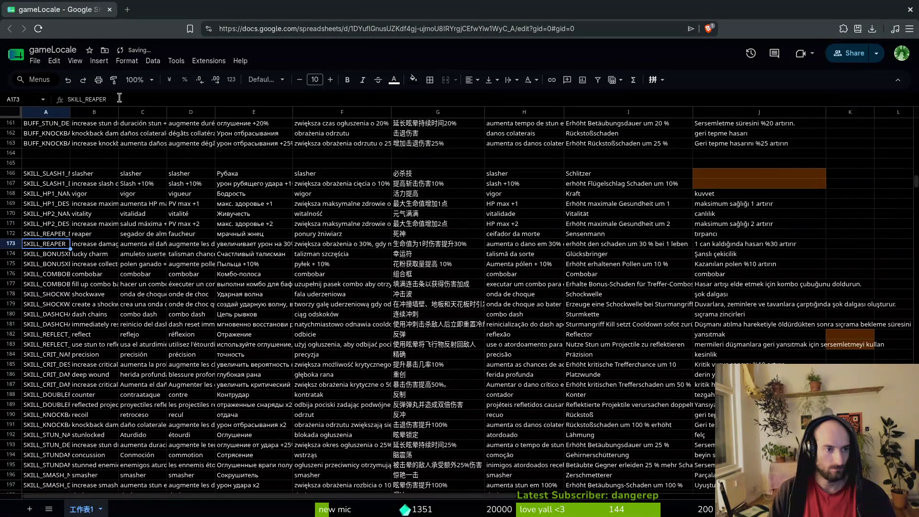
- Rename the key in A173 to SKILL_REAPER_DESC and return to Godot
click(119, 98)
text(NAME)
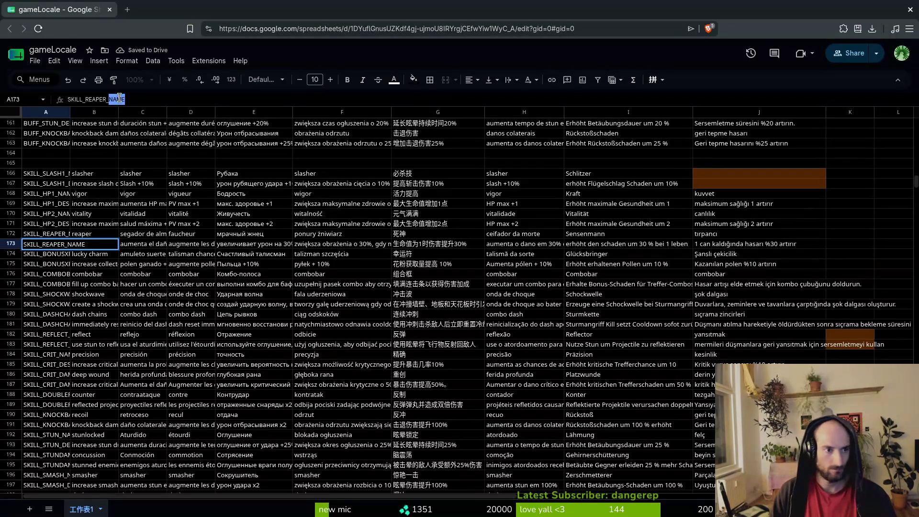
key(Return)
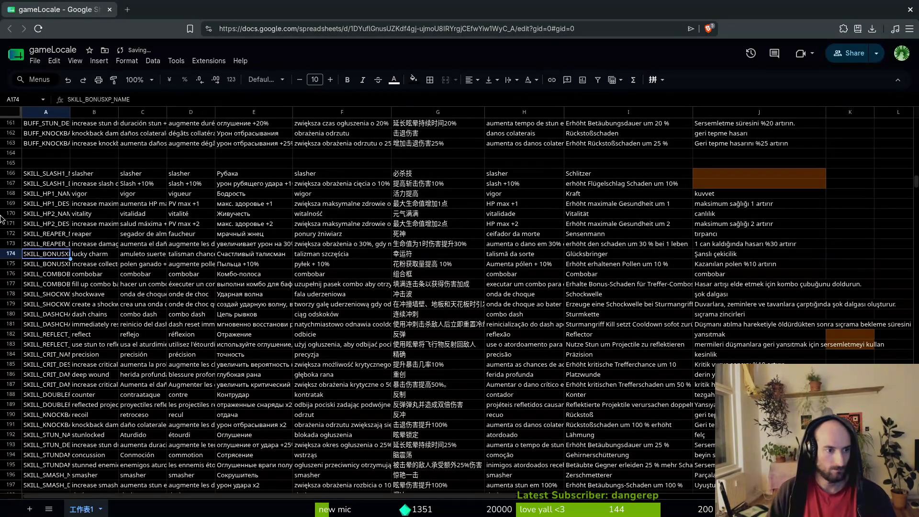
click(58, 205)
click(49, 225)
click(49, 246)
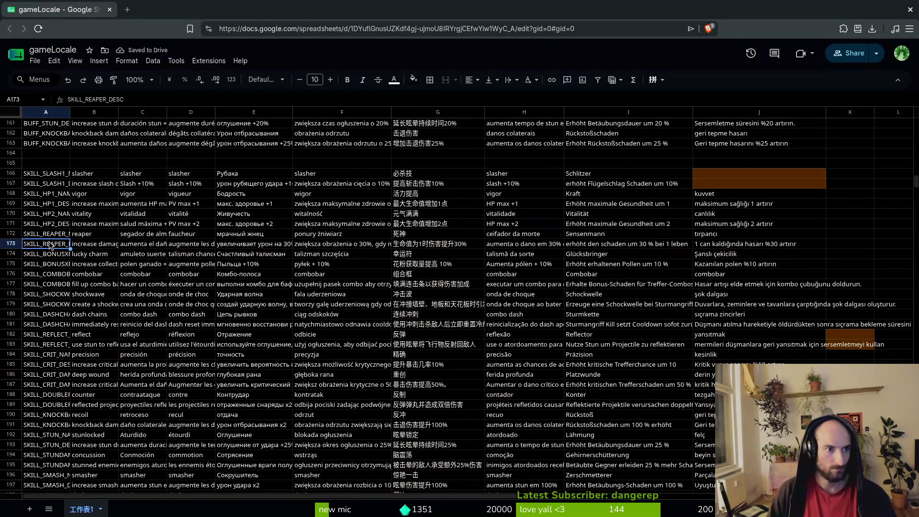
key(alt+Tab)
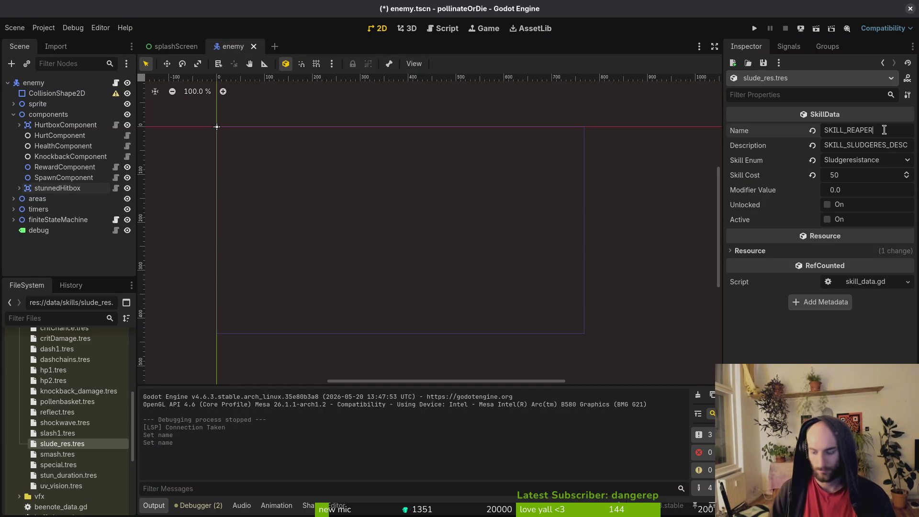
- Set Description to SKILL_REAPER_DESC, choose Reaper as Skill Enum, and save the resource
key(Tab)
text(SKI)
key(ctrl+a)
text(SK)
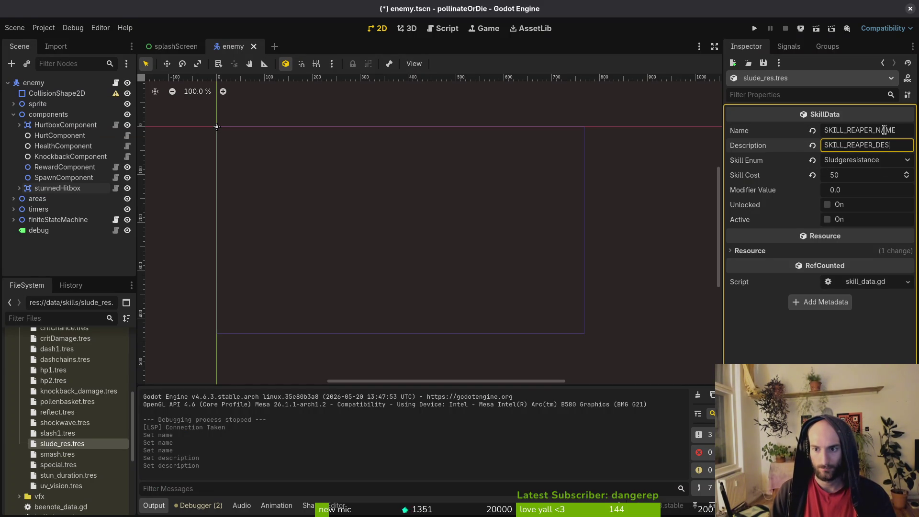
click(857, 163)
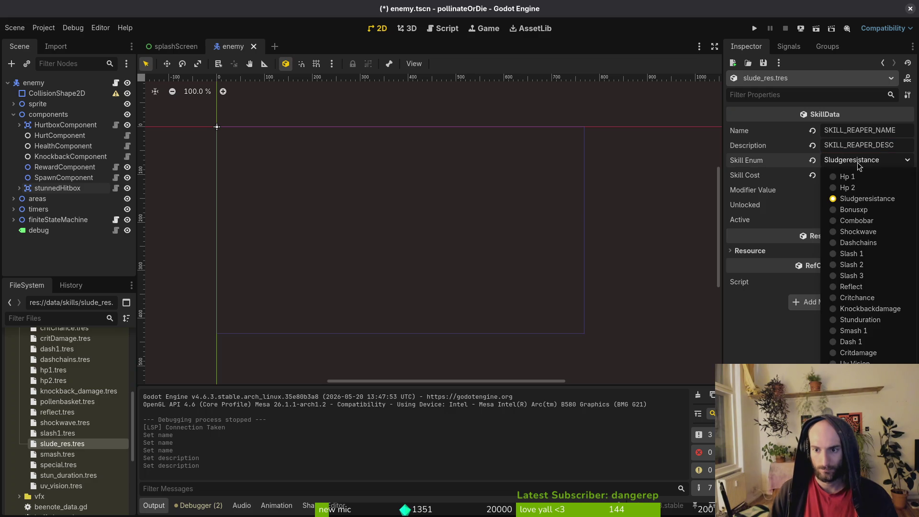
click(769, 347)
key(ctrl+s)
- Launch a quick F5 test run and recheck the Reaper skill type in the Inspector
key(alt+Tab)
key(alt+Tab)
click(43, 28)
key(Escape)
key(F5)
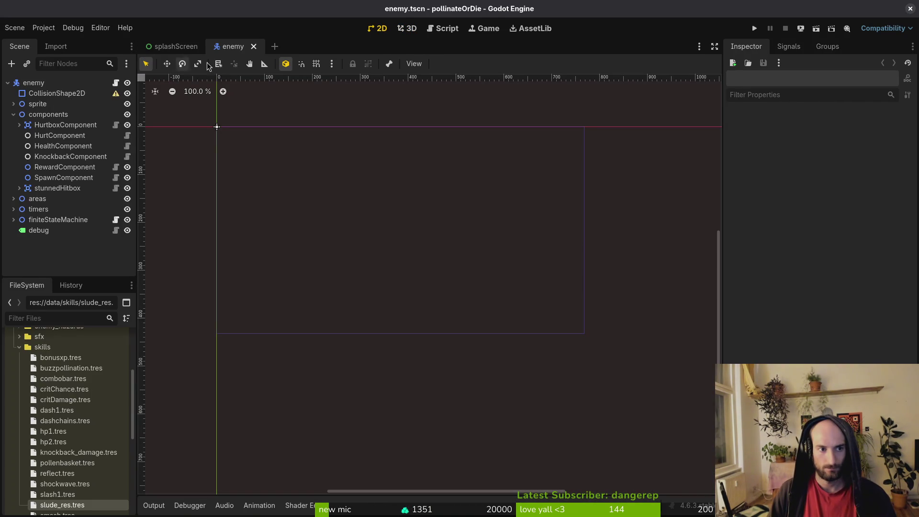
click(94, 502)
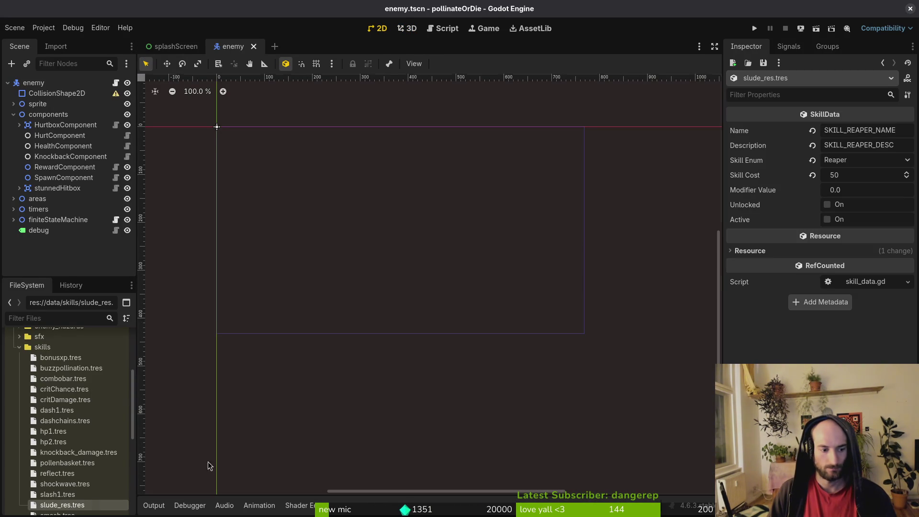
click(854, 163)
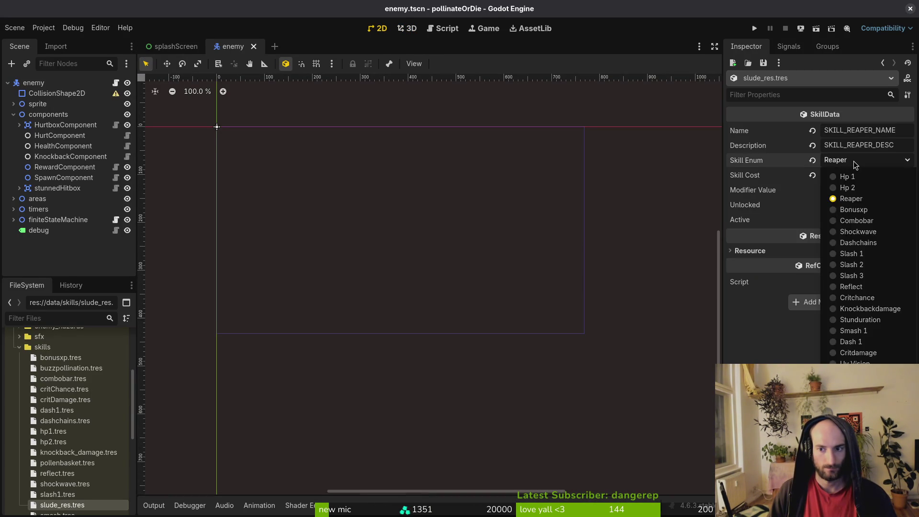
- Rename slude_res.tres to reaper.tres
click(75, 503)
text(reaper.tres)
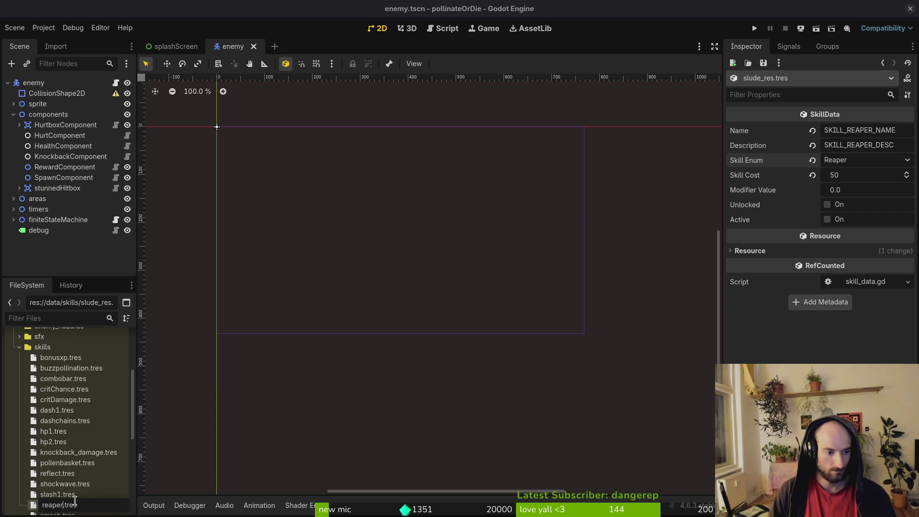
key(Return)
- Open the skill manager script through the quick resource search
key(shift+alt+o)
text(skill)
key(Return)
key(shift+alt+o)
- Open skill.manager.tscn and check that reaper.tres is listed in Skill Templates
text(skman)
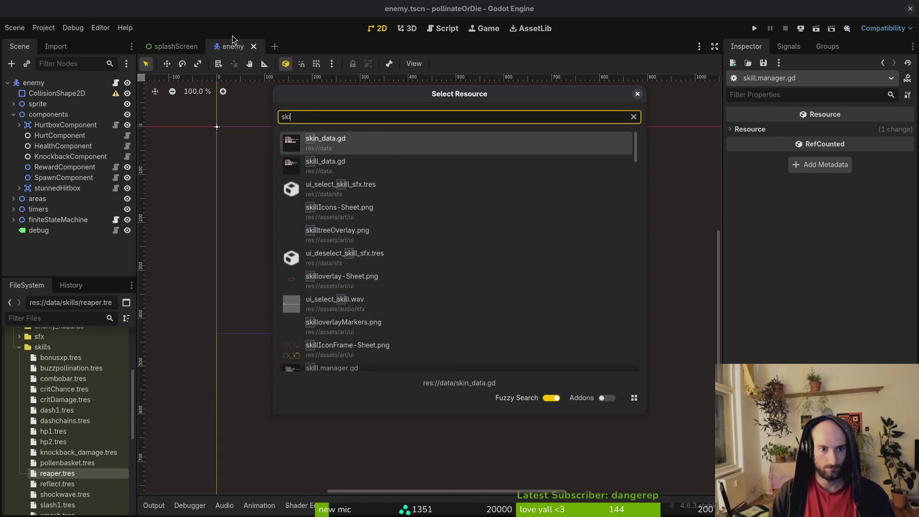
key(Return)
click(42, 83)
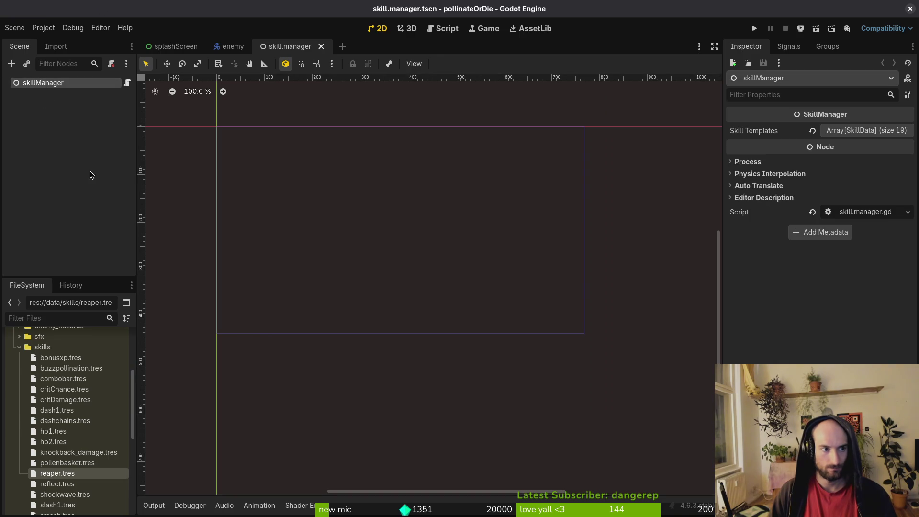
click(816, 134)
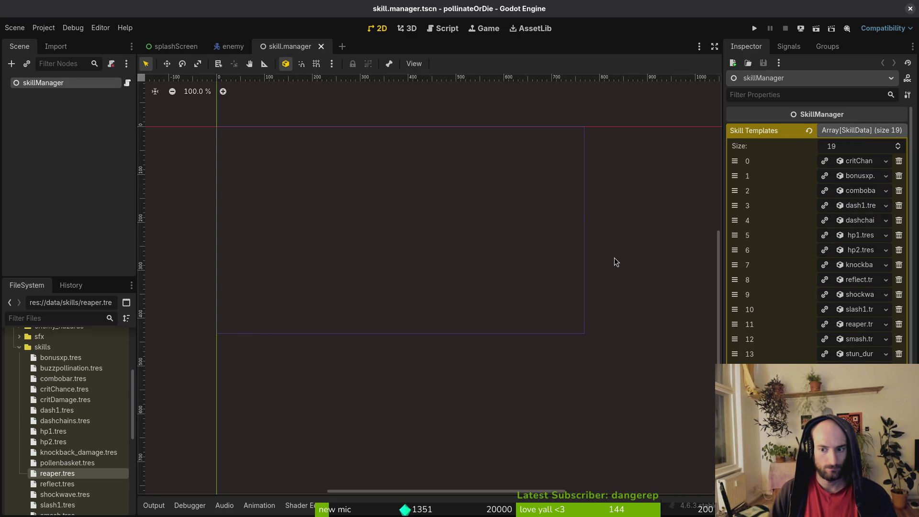
click(857, 324)
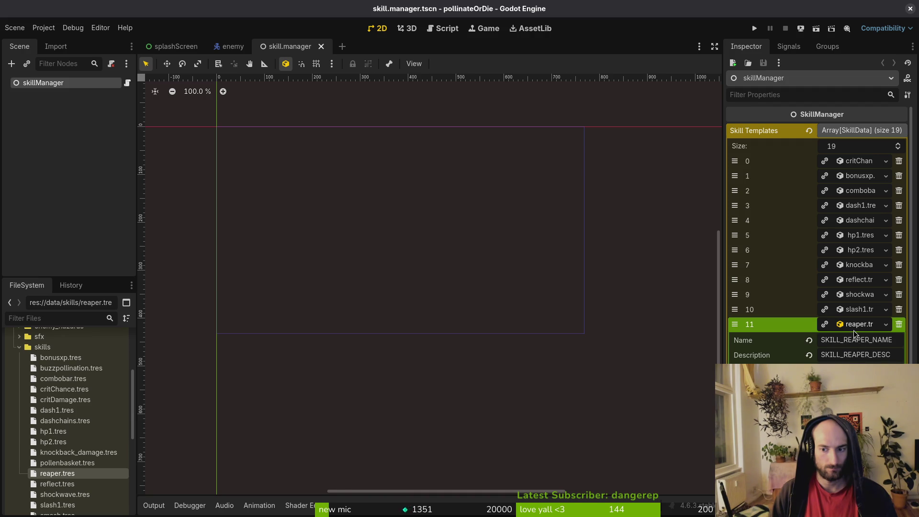
click(853, 331)
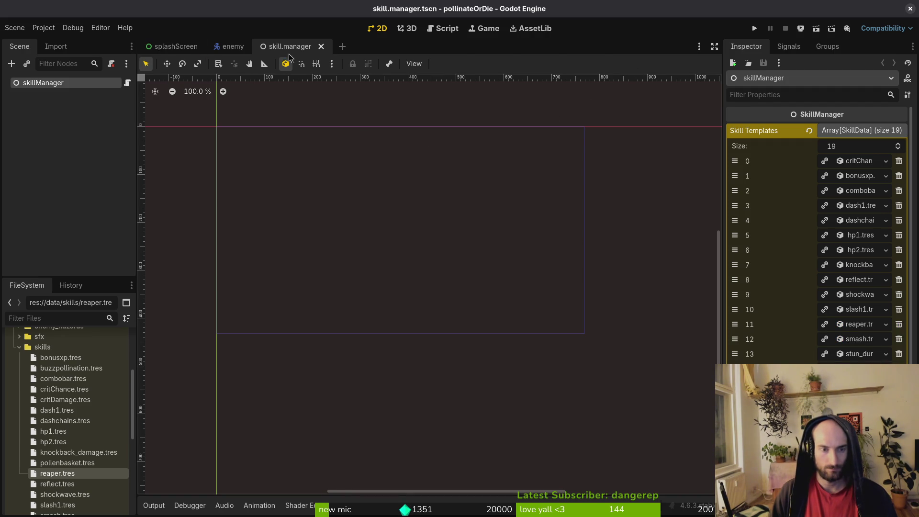
- Open skills_overlay.tscn and collapse its skills node in the scene tree
key(shift+alt+o)
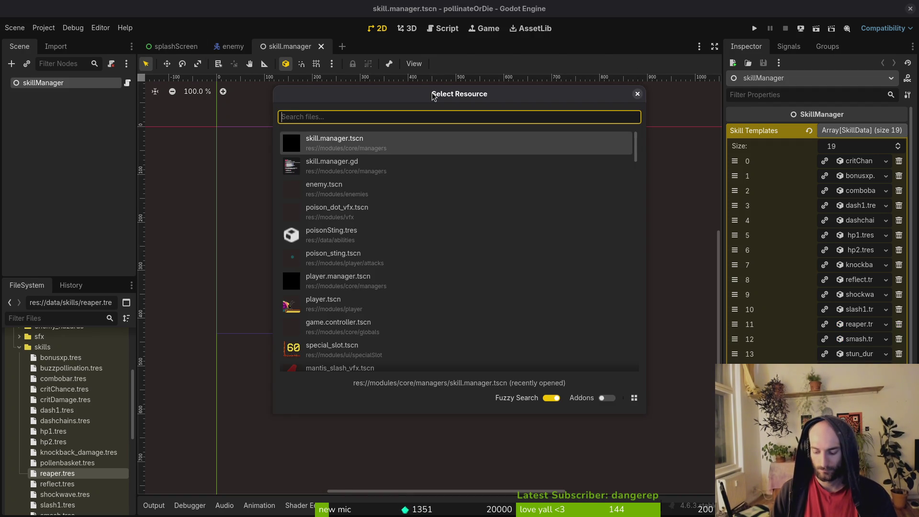
key(Escape)
key(shift+alt+o)
text(skillsov)
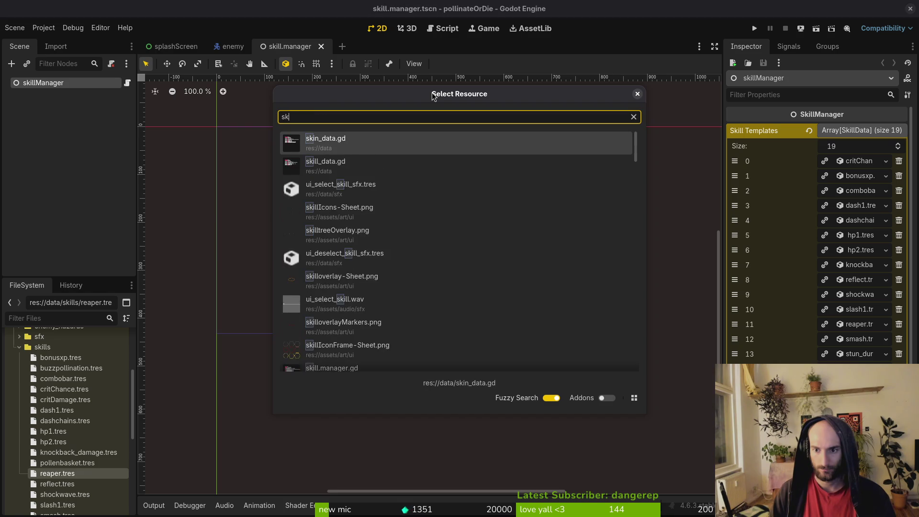
key(Return)
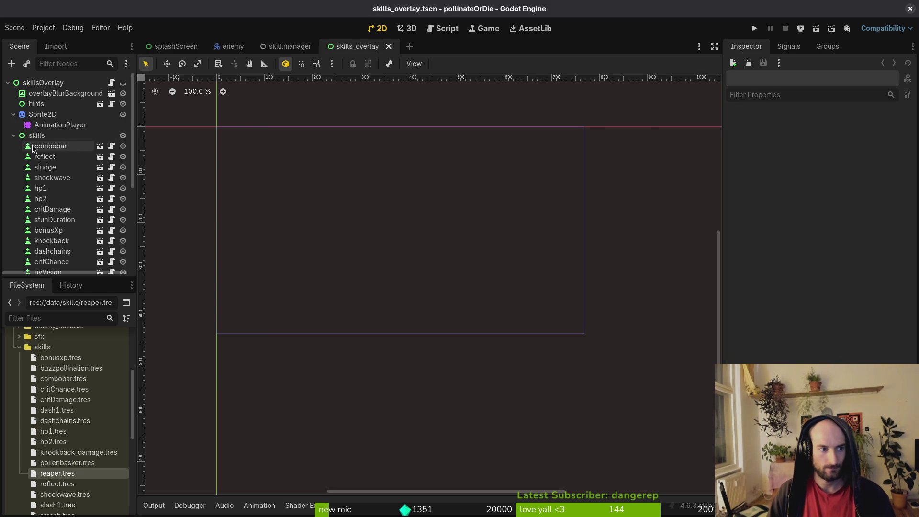
click(14, 135)
scroll(387, 213, up, 5)
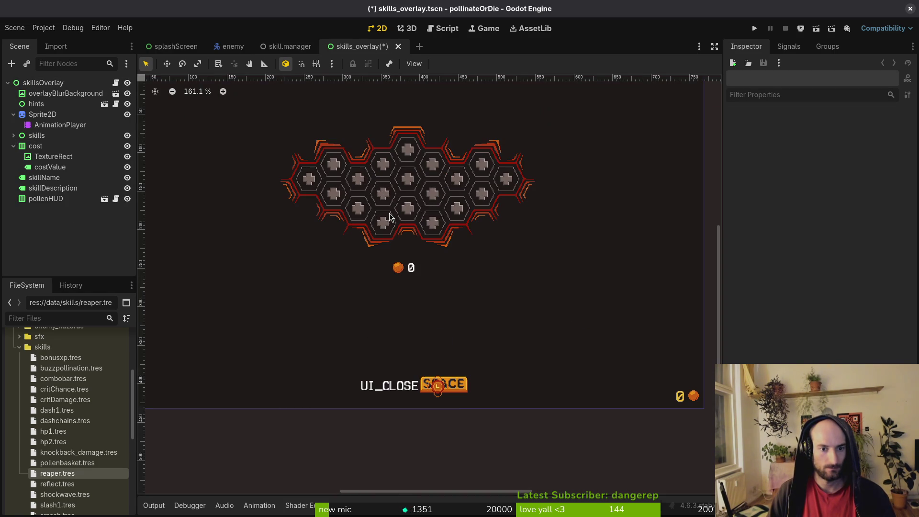
- Run the game, continue the saved game, and bring up the in-game skill tree
click(754, 29)
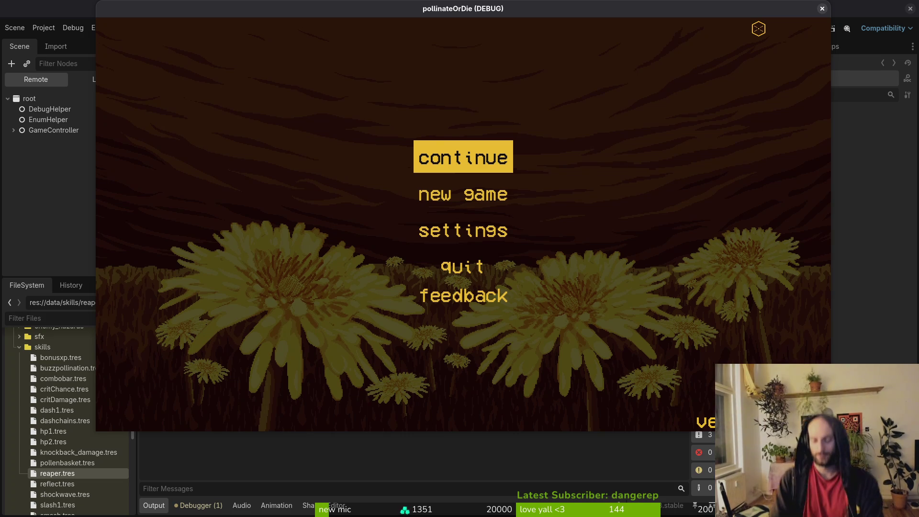
key(Return)
key(a)
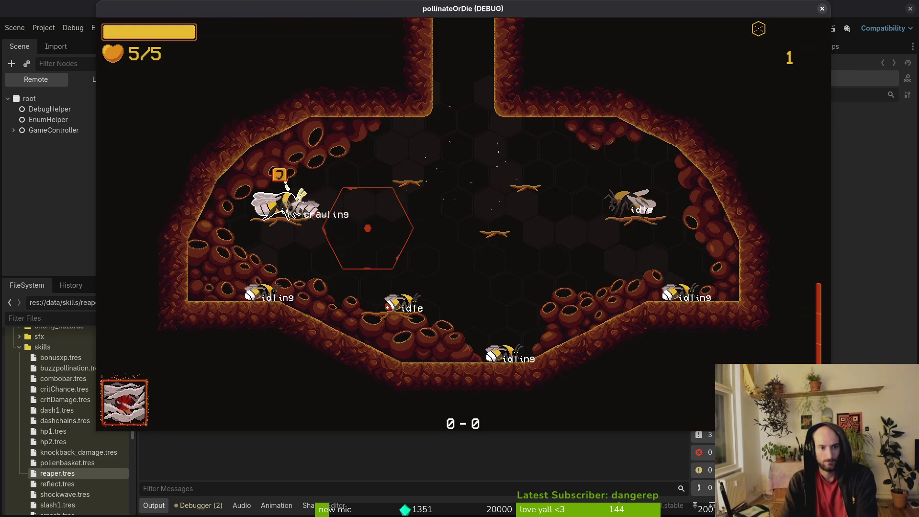
key(e)
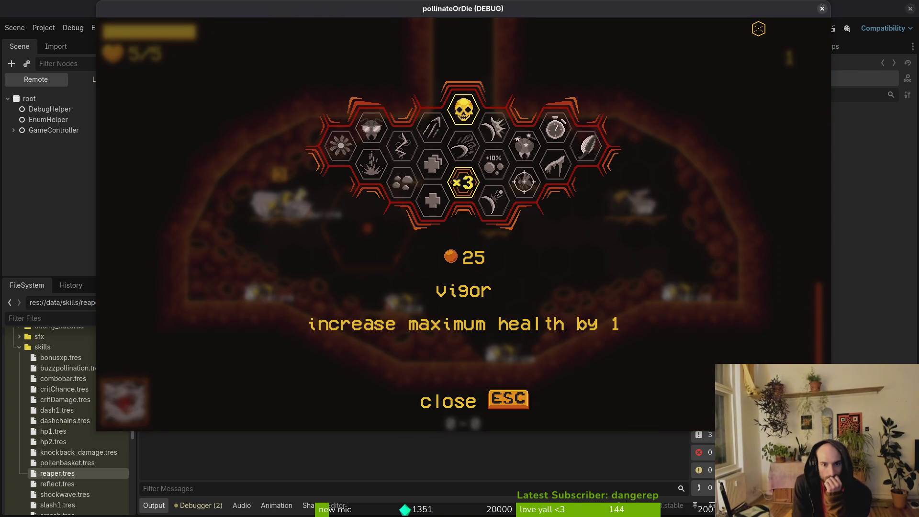
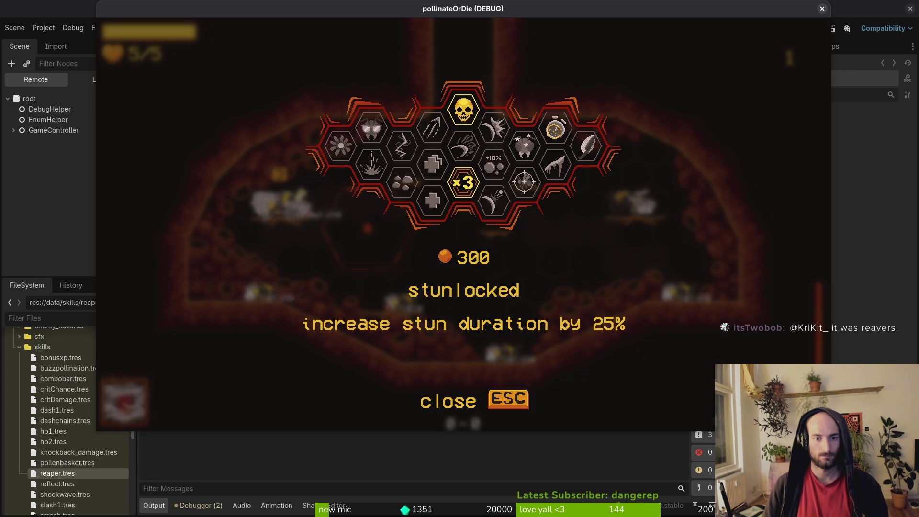
- Close the running game, expand the skills group and make skillsOverlay visible
key(F8)
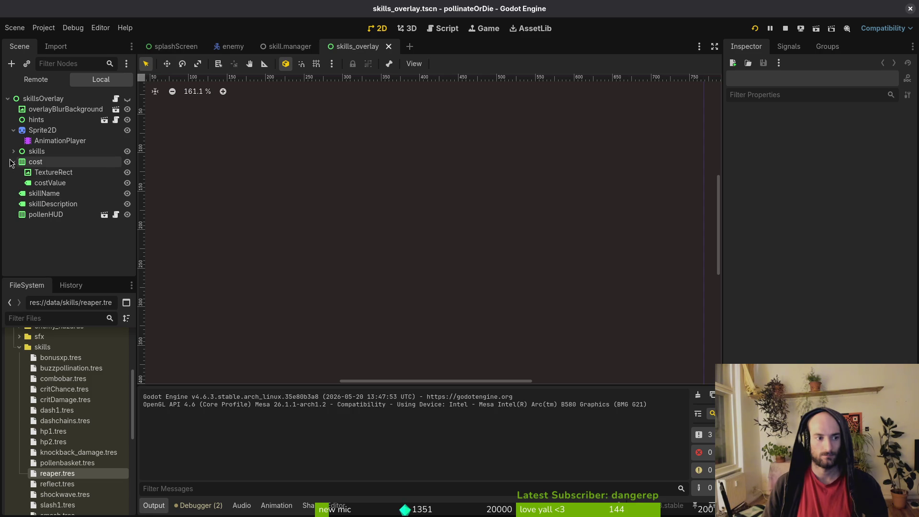
click(14, 152)
click(124, 99)
click(335, 200)
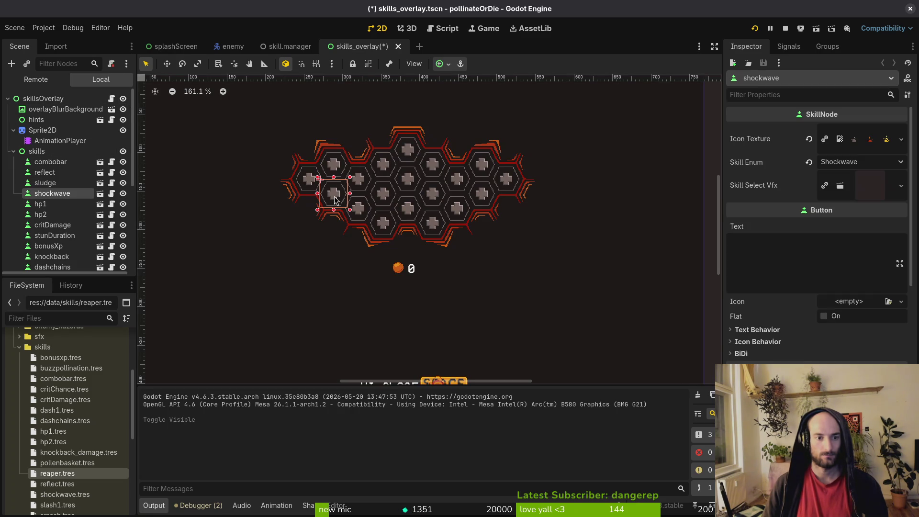
- Rename the sludge skill node to hp3 and launch the game to test it
click(56, 184)
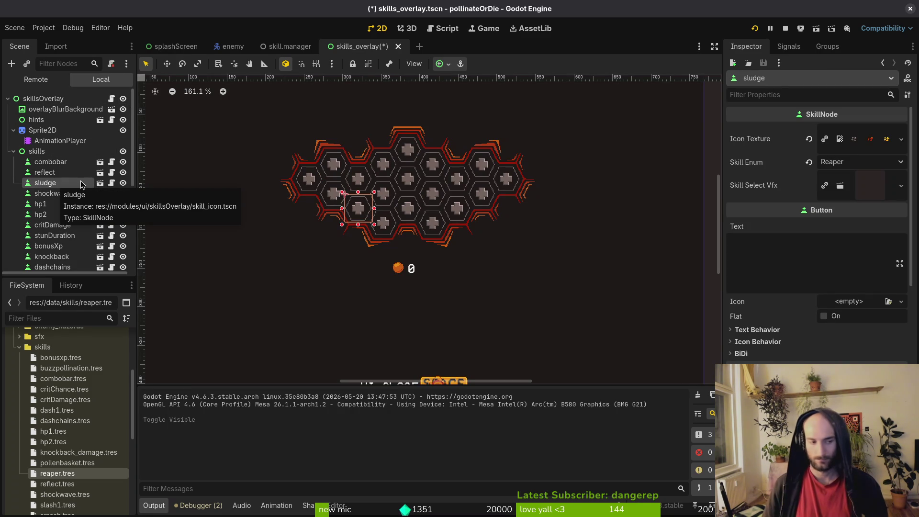
click(80, 181)
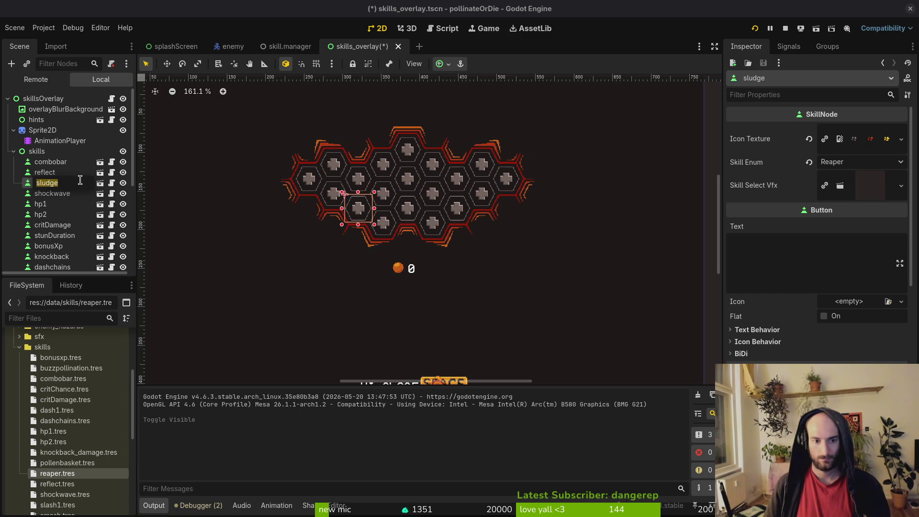
key(Return)
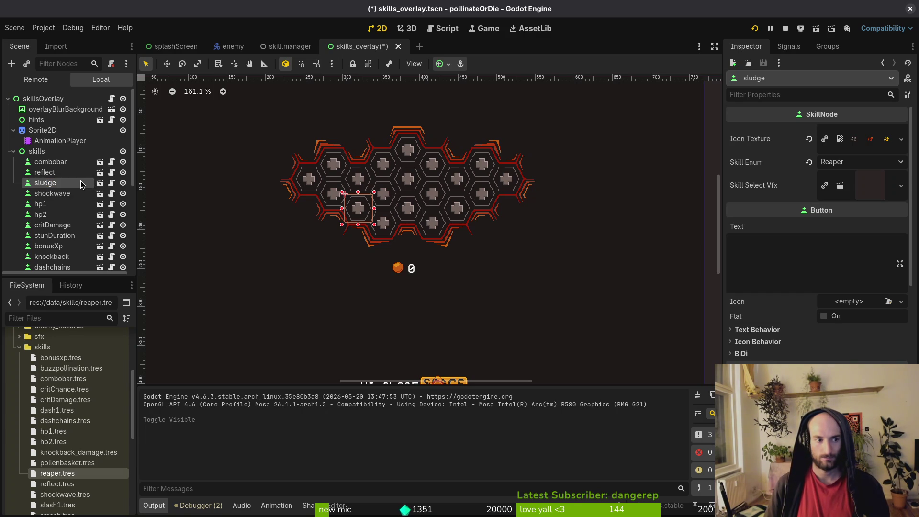
click(70, 217)
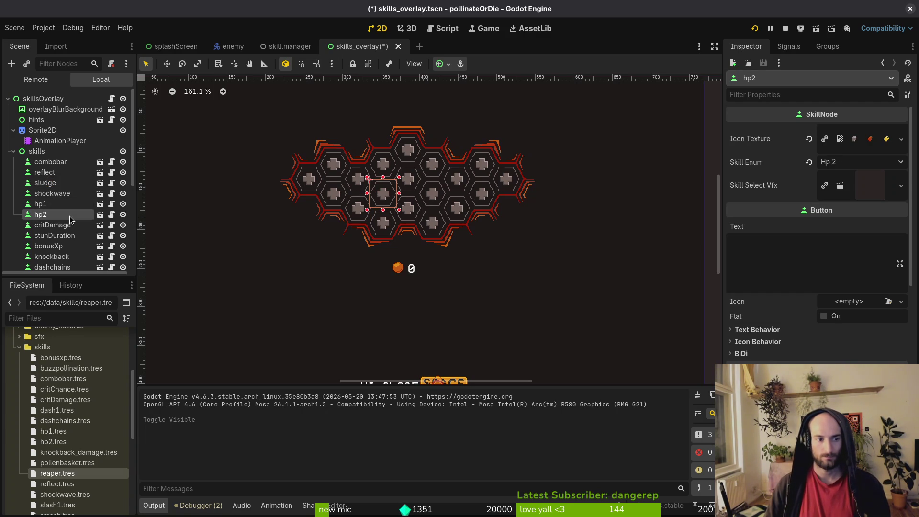
click(57, 184)
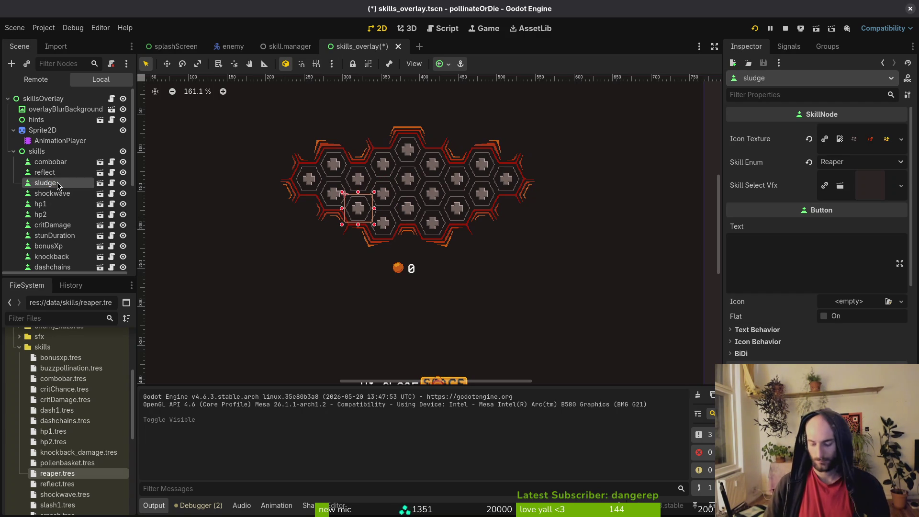
click(57, 183)
text(hp2)
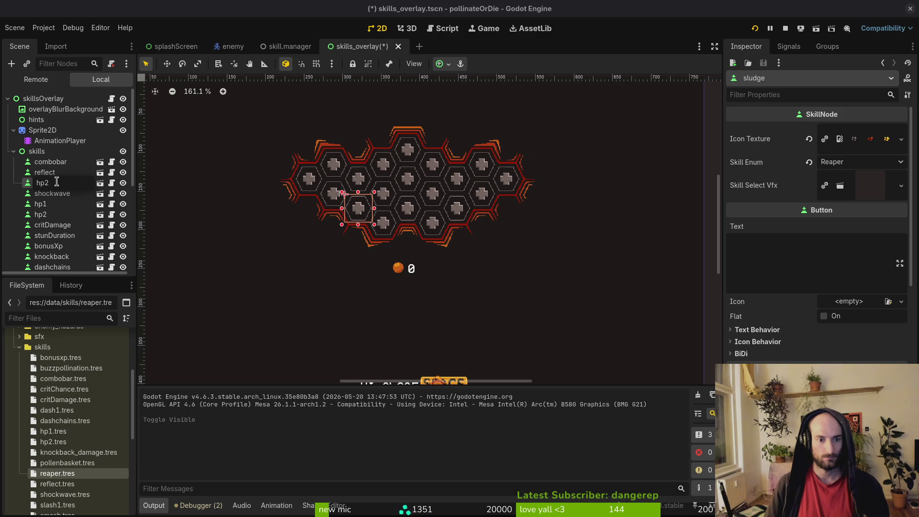
key(Return)
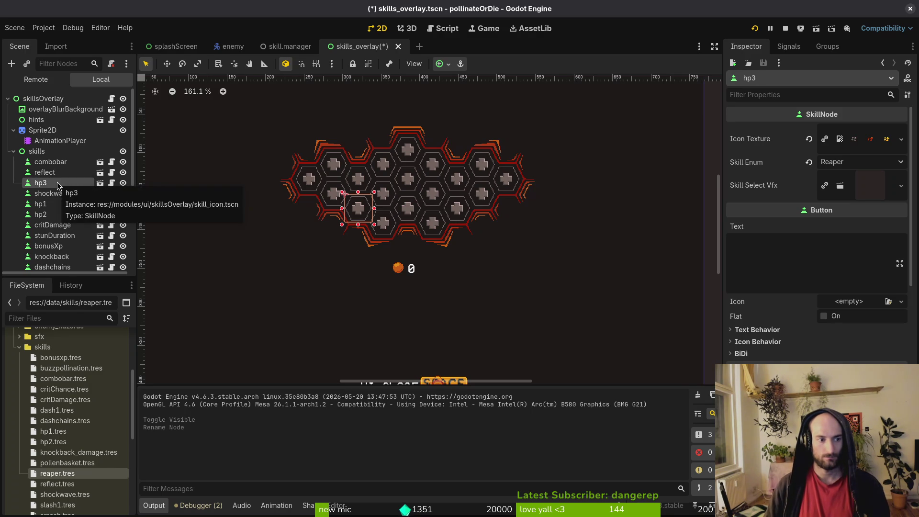
click(57, 215)
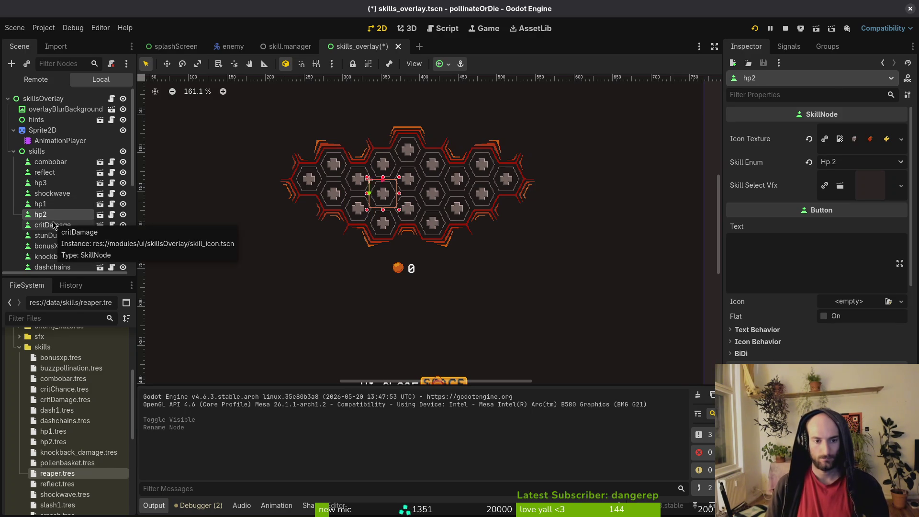
key(F5)
- Check the skills overlay in the running game, then return to the editor
key(Escape)
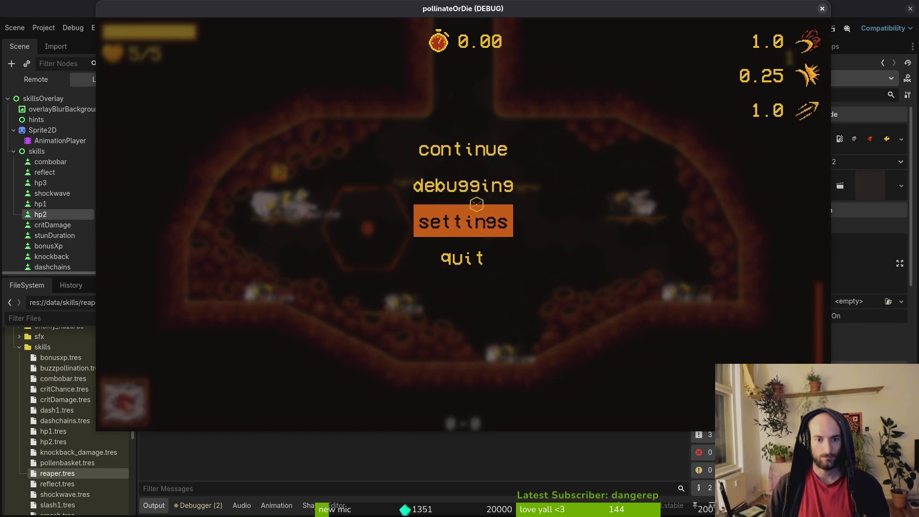
key(Return)
key(Escape)
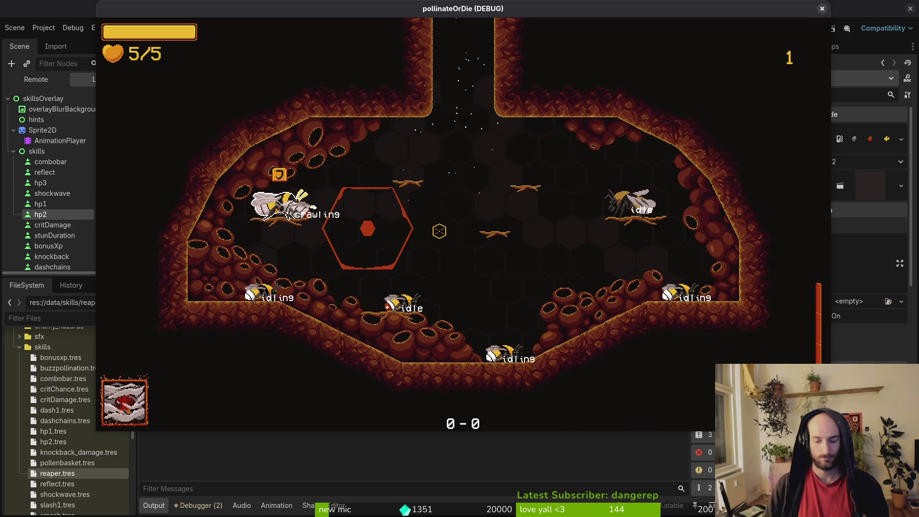
key(Tab)
key(alt+Tab)
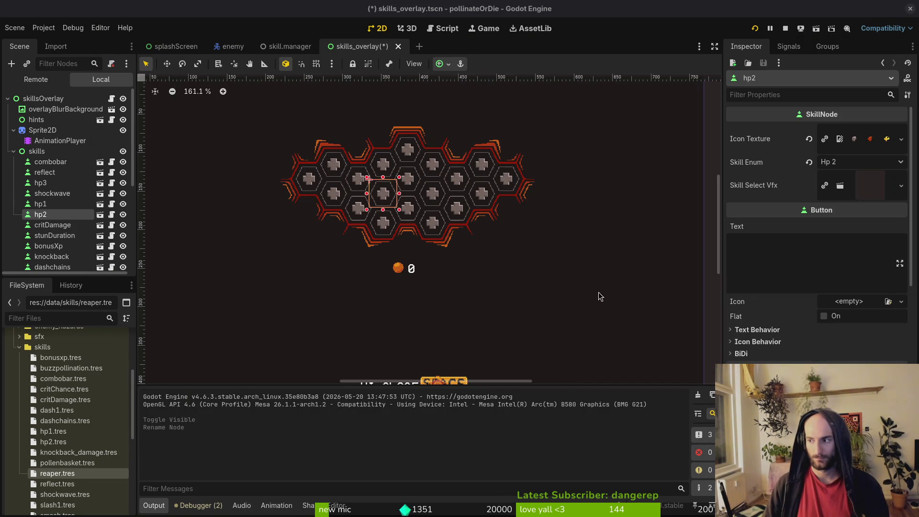
- Rename the hp2 skill node to stun
click(40, 182)
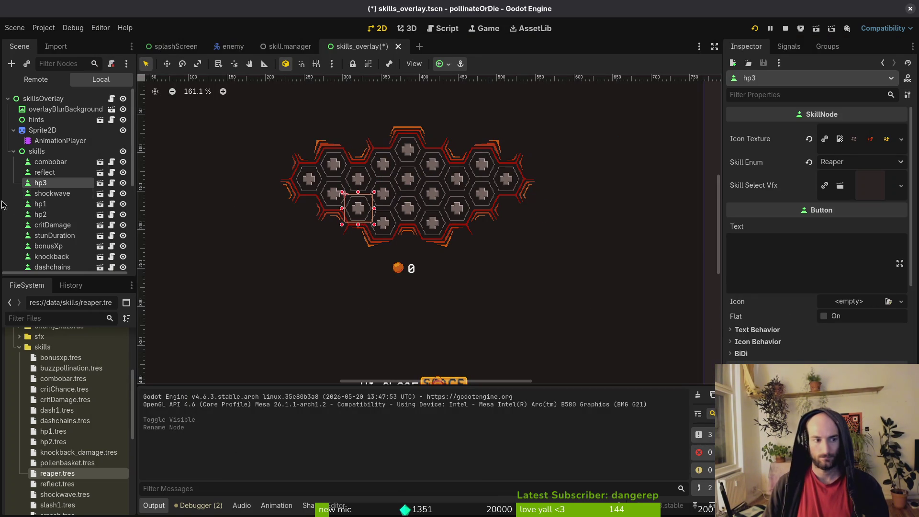
click(50, 206)
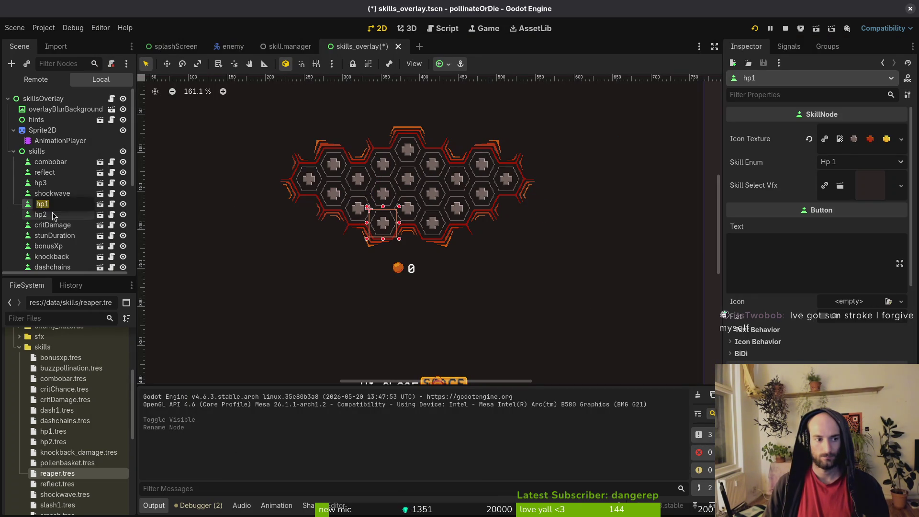
click(68, 217)
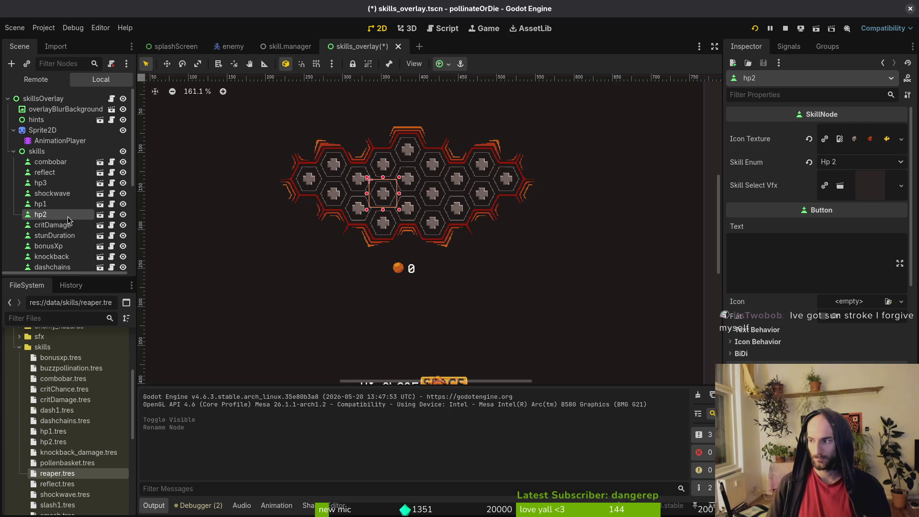
double_click(67, 217)
text(stun)
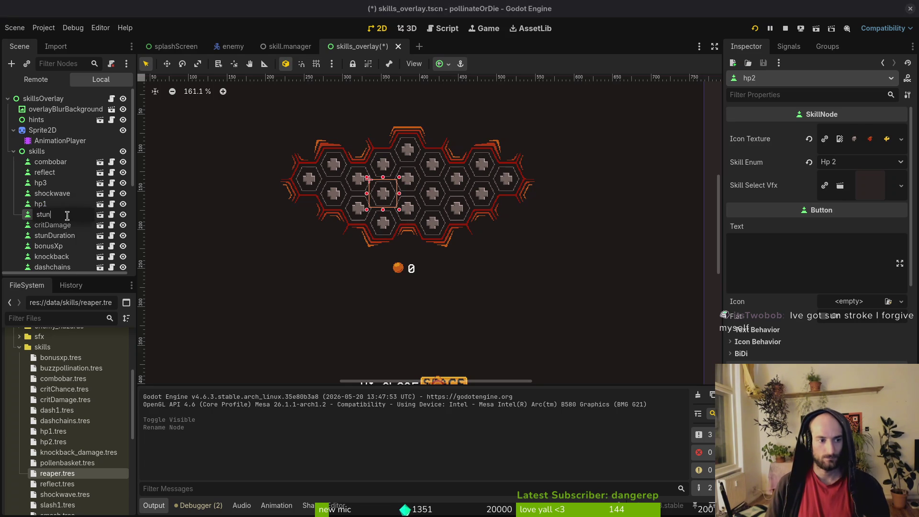
key(Return)
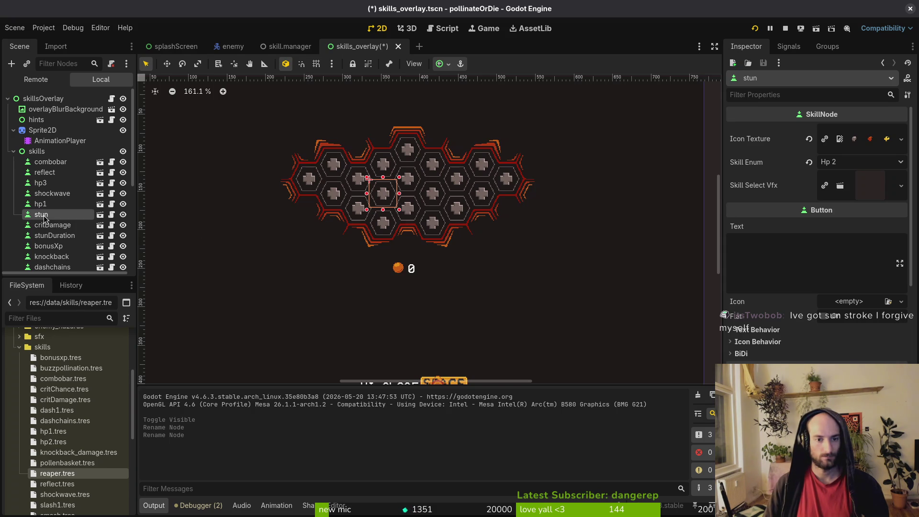
- Rename stunDuration to reaper and hp3 to hp2
click(47, 241)
double_click(47, 239)
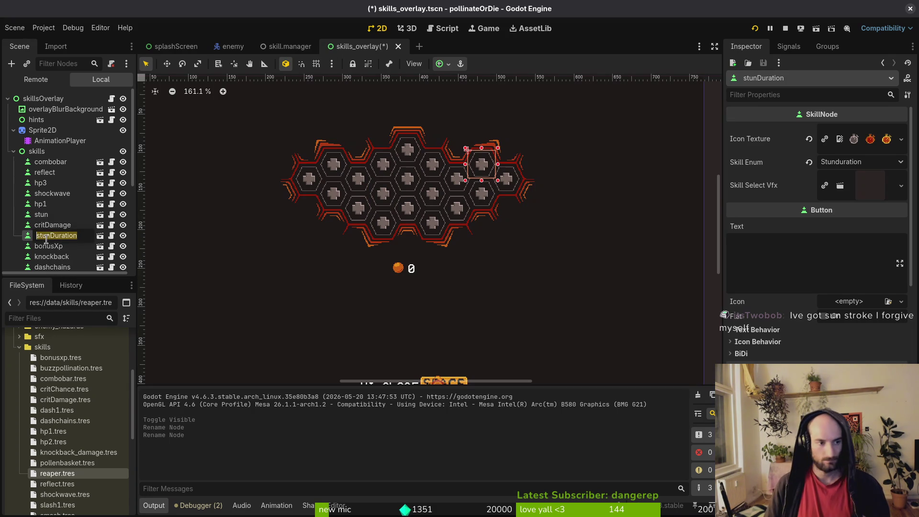
text(reaper)
key(Return)
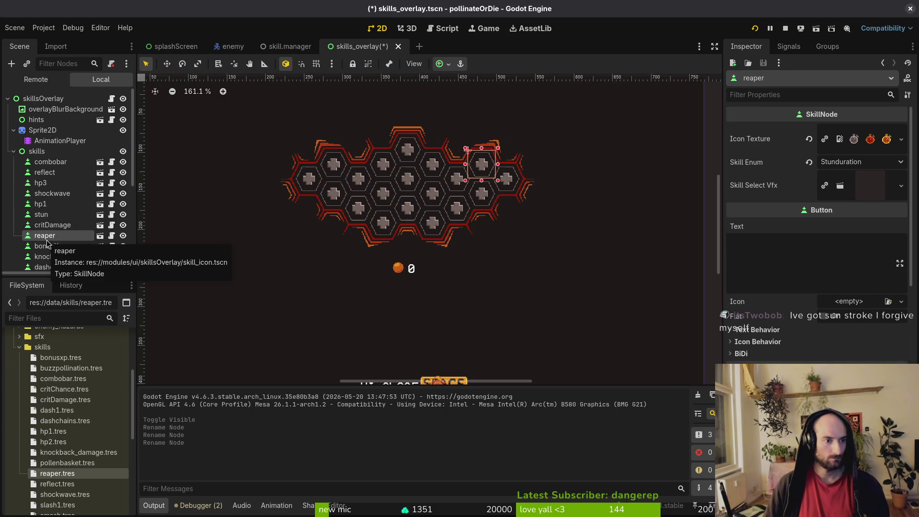
click(53, 183)
double_click(41, 182)
text(hp2)
key(Return)
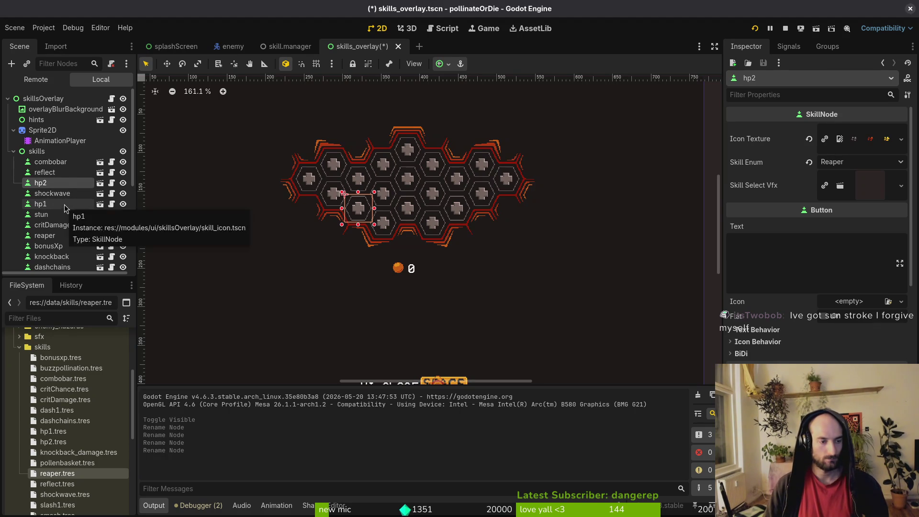
- Set hp2's Skill Enum to Hp 2 and its Icon Texture to the hp texture, then save
click(862, 162)
click(838, 189)
key(ctrl+s)
click(808, 138)
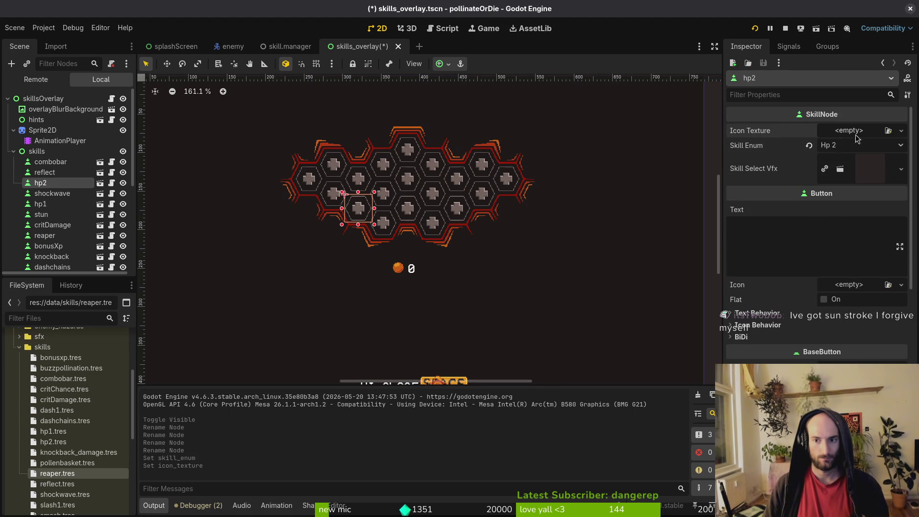
click(849, 131)
click(814, 347)
text(hp)
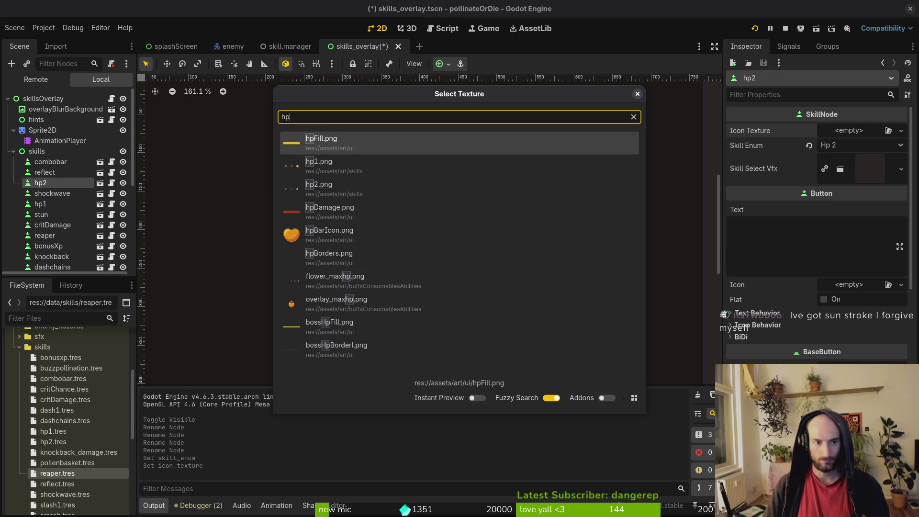
key(Down)
key(Return)
key(ctrl+s)
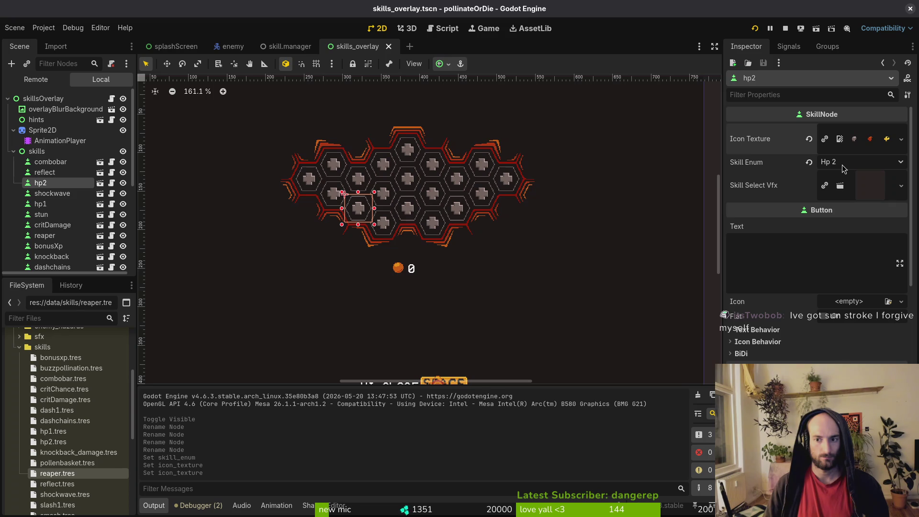
- Lower the skill cost in hp2.tres from 100 to 50
click(58, 449)
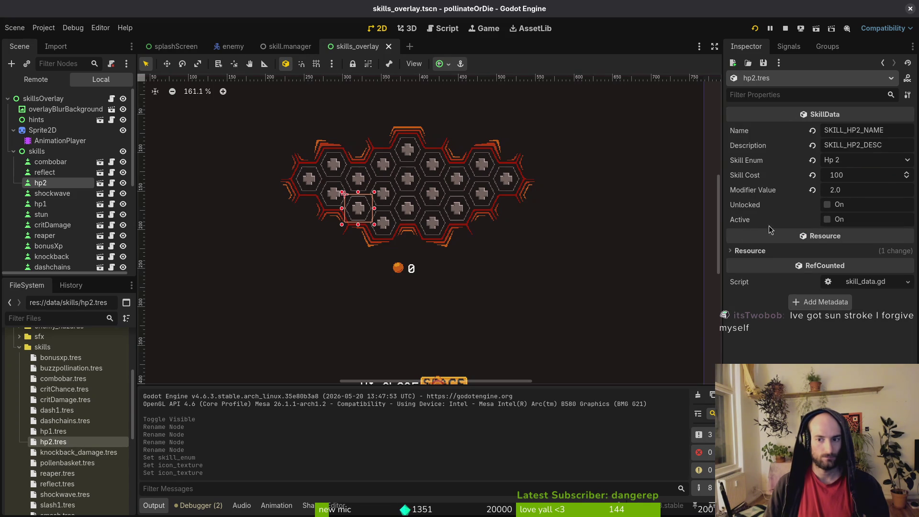
click(872, 179)
text(50)
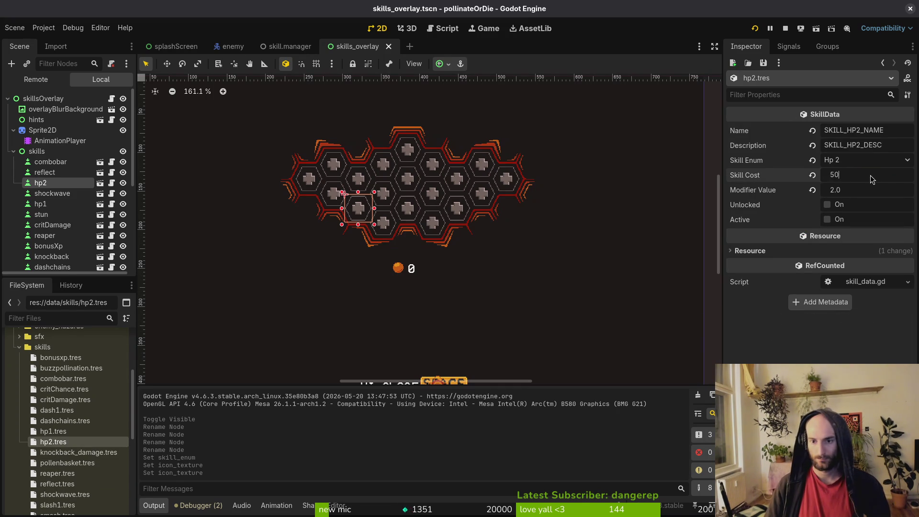
key(Return)
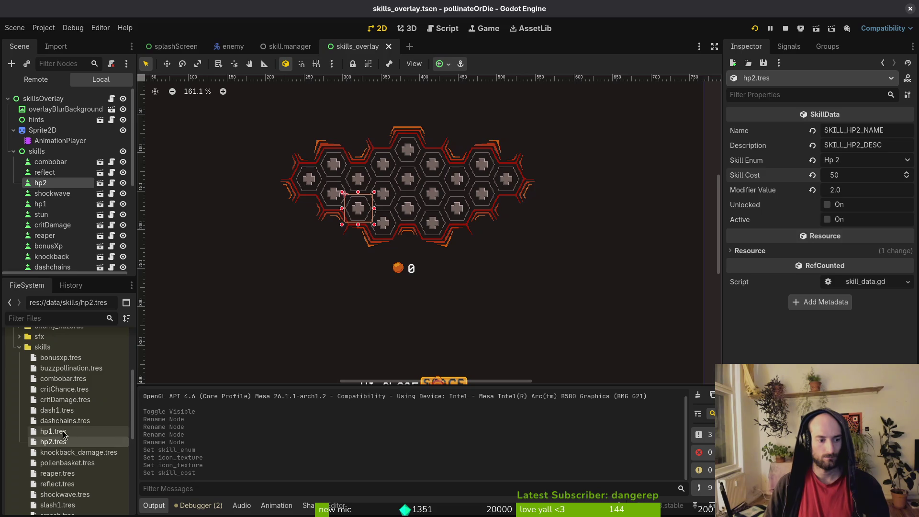
click(57, 473)
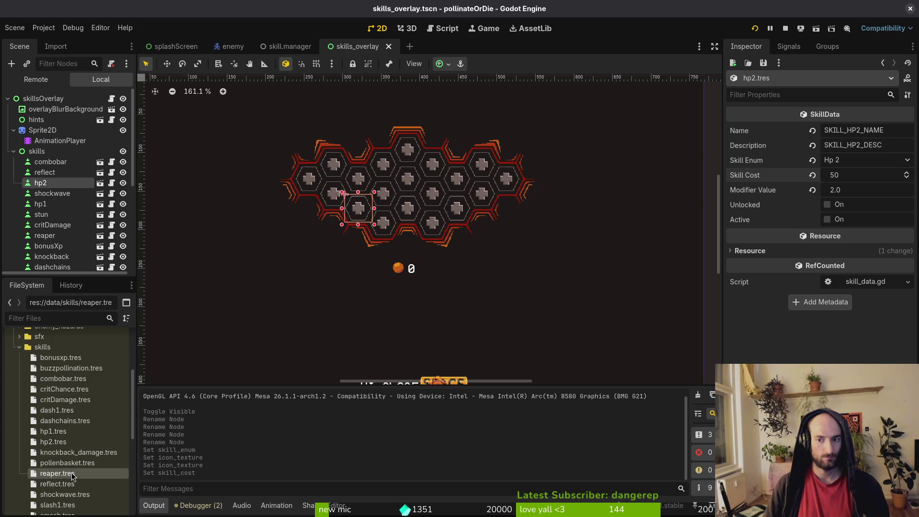
click(51, 186)
click(51, 194)
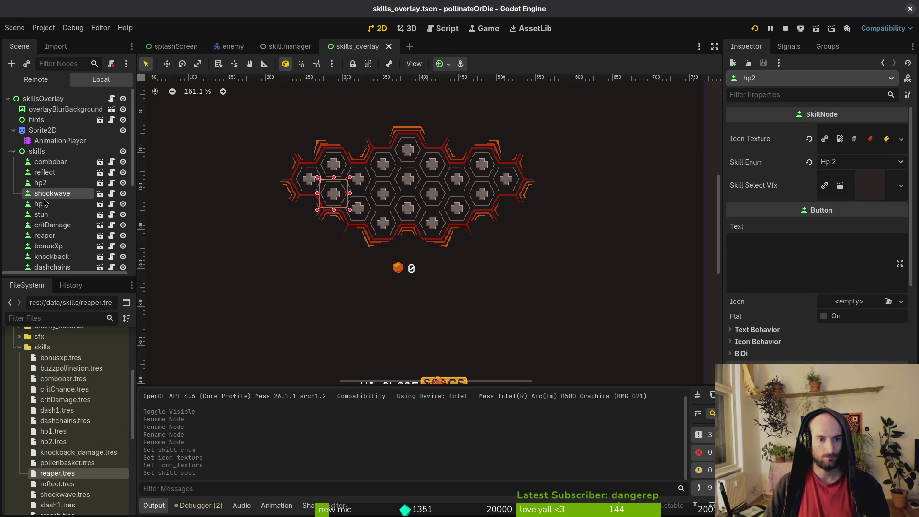
- Set the stun node's Skill Enum to Stunduration, load the stun icon texture, and save
click(47, 215)
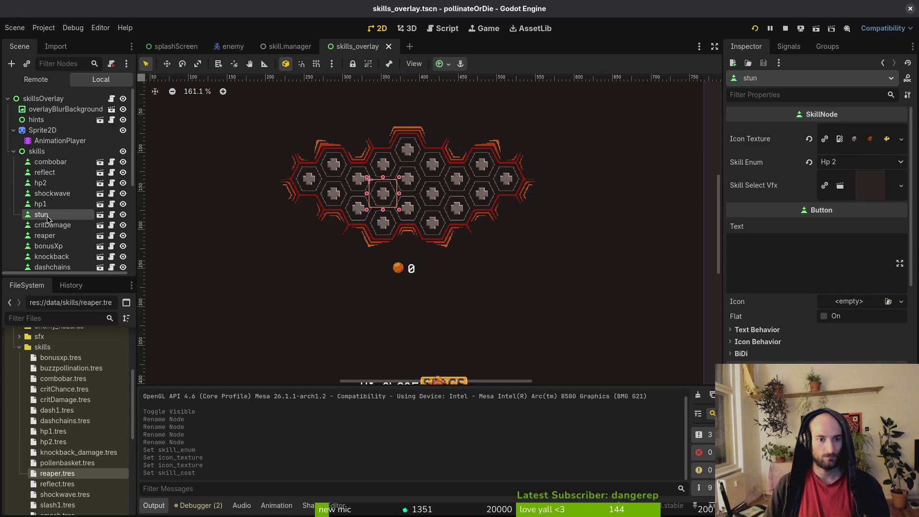
click(870, 163)
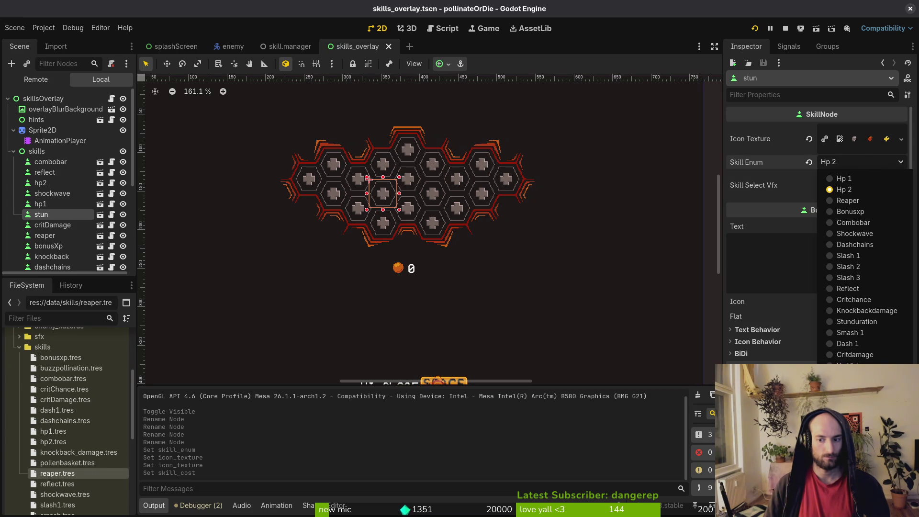
click(857, 322)
click(808, 141)
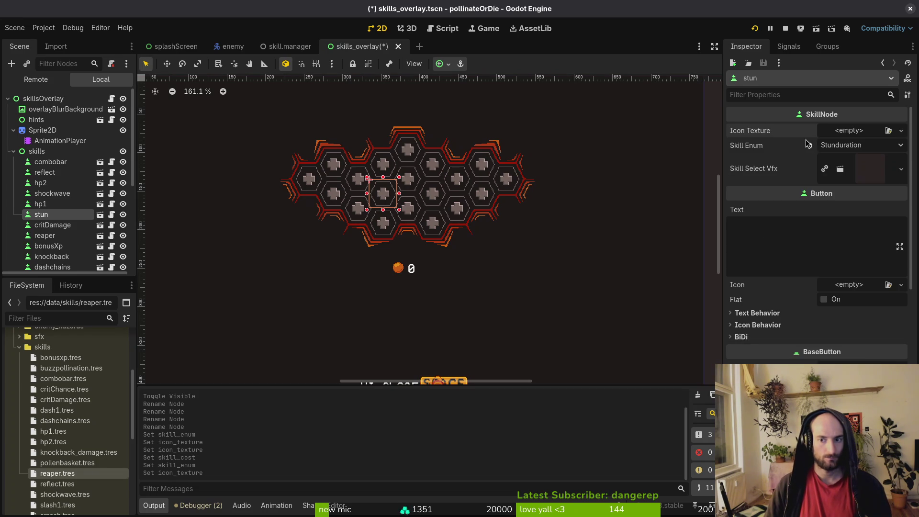
click(847, 130)
click(823, 393)
text(stun)
key(Return)
key(ctrl+s)
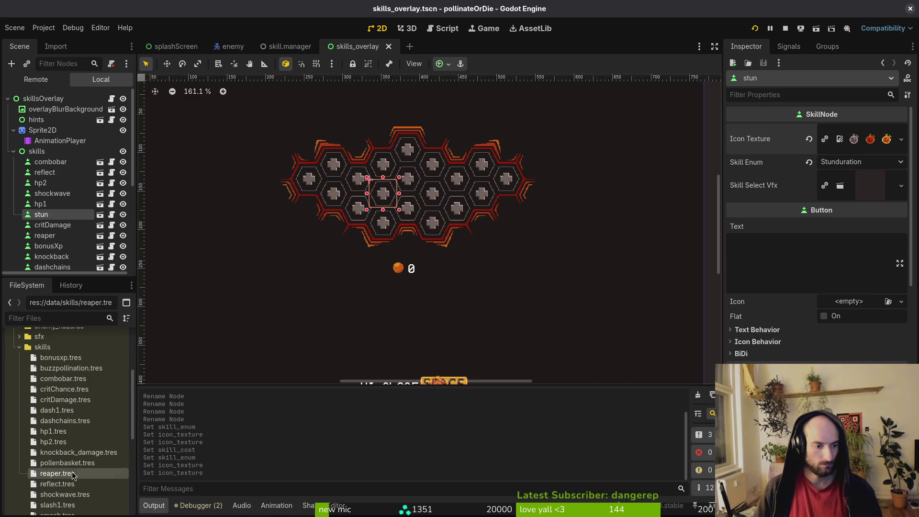
- Cut the skill cost in stun_duration.tres from 300 to 100 and save
scroll(65, 484, down, 2)
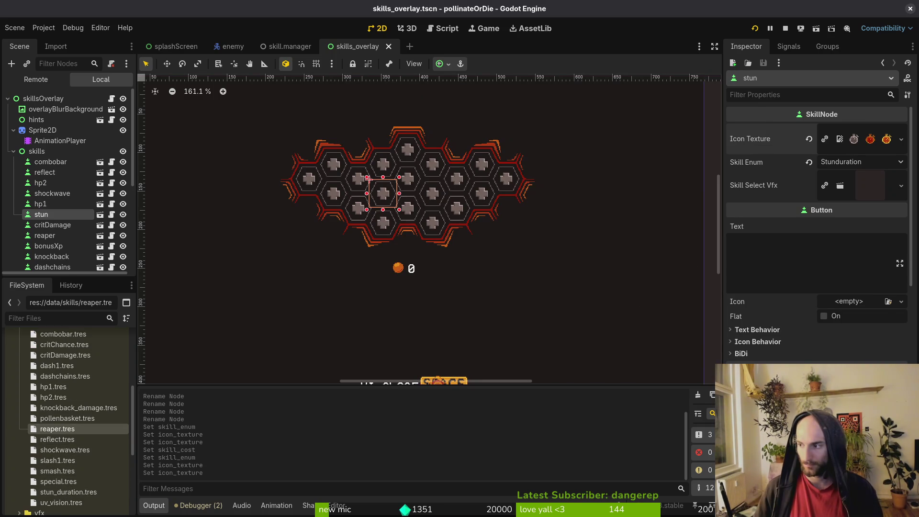
click(69, 492)
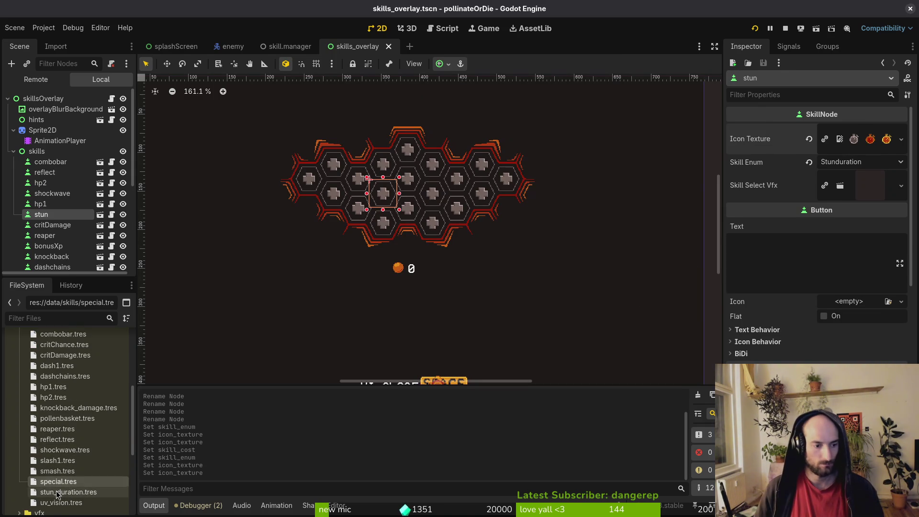
click(863, 178)
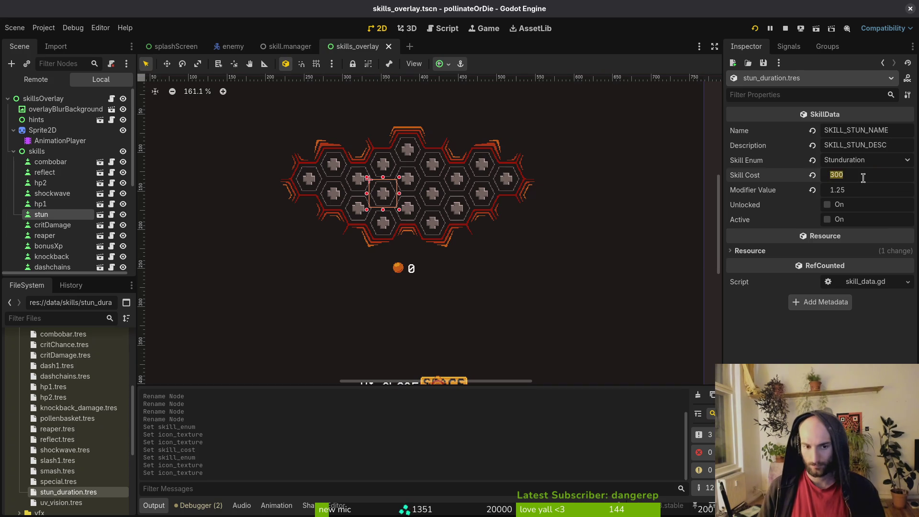
text(100)
key(ctrl+s)
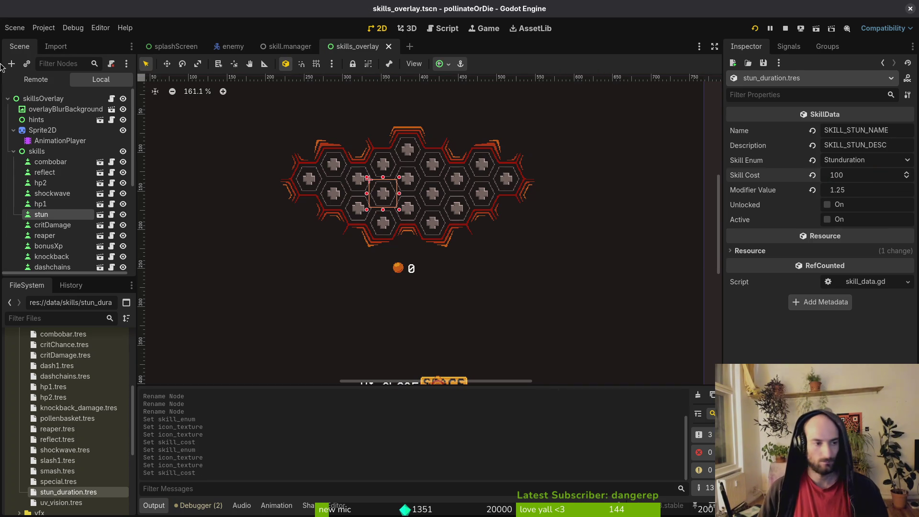
click(45, 235)
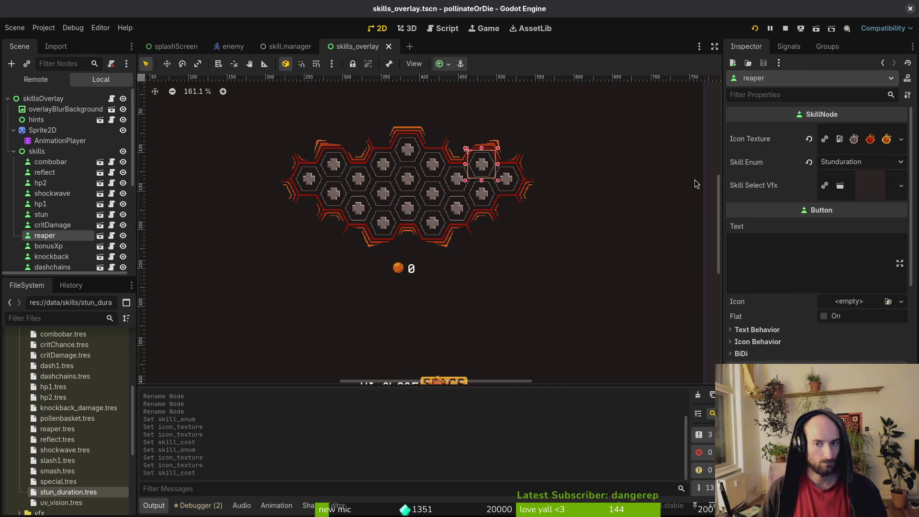
- Set the reaper slot's Skill Enum to Reaper and clear its icon texture
click(846, 161)
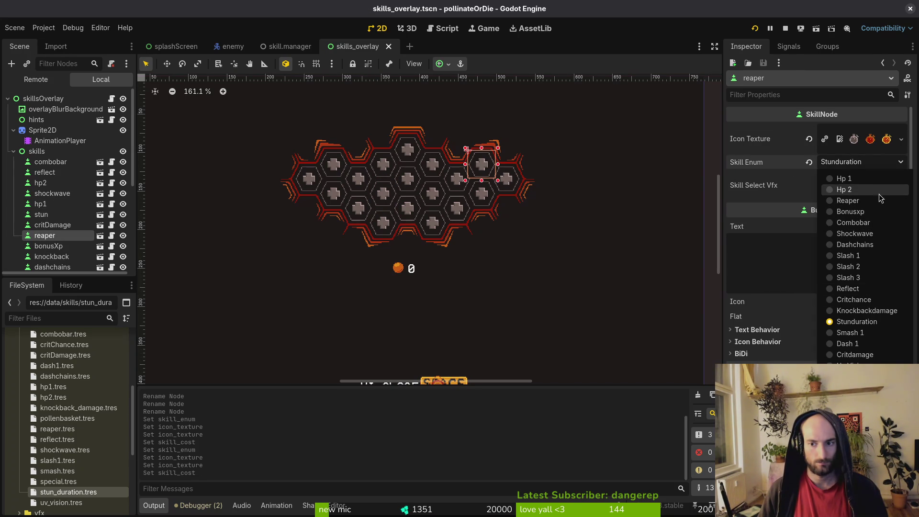
click(847, 194)
click(808, 139)
click(842, 131)
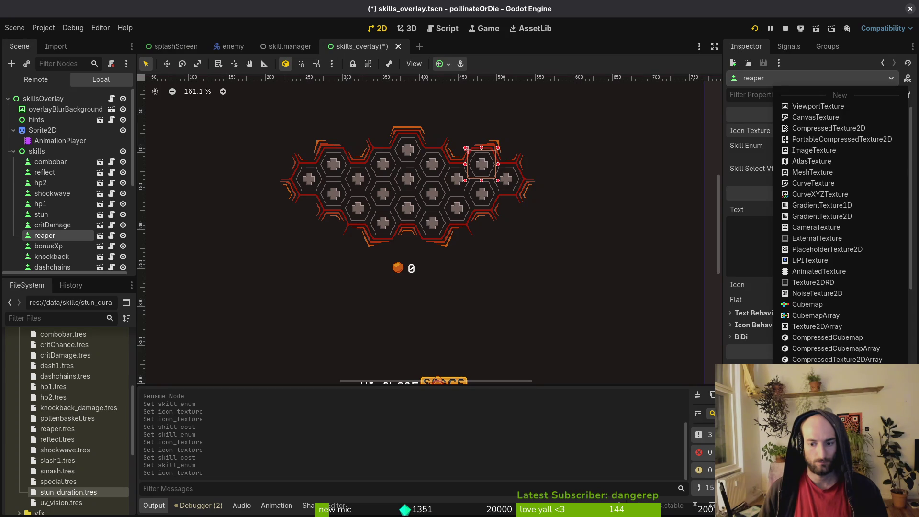
click(813, 345)
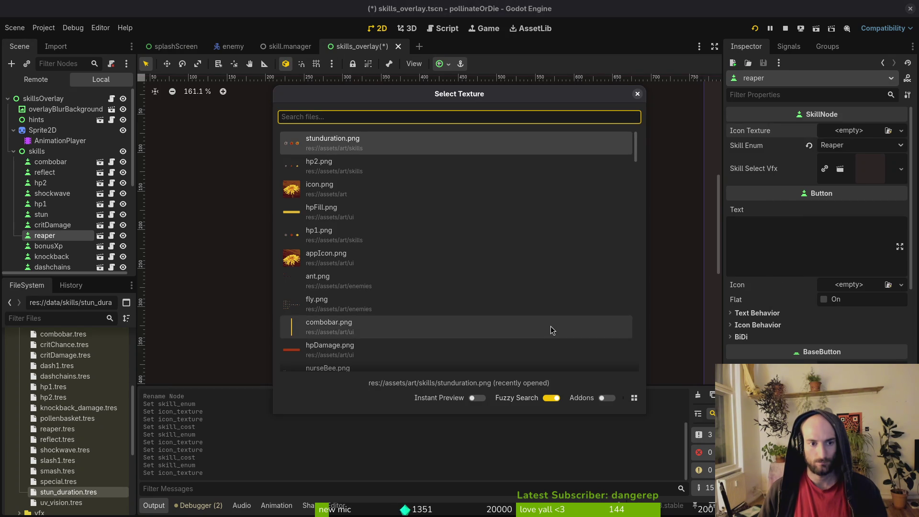
key(Escape)
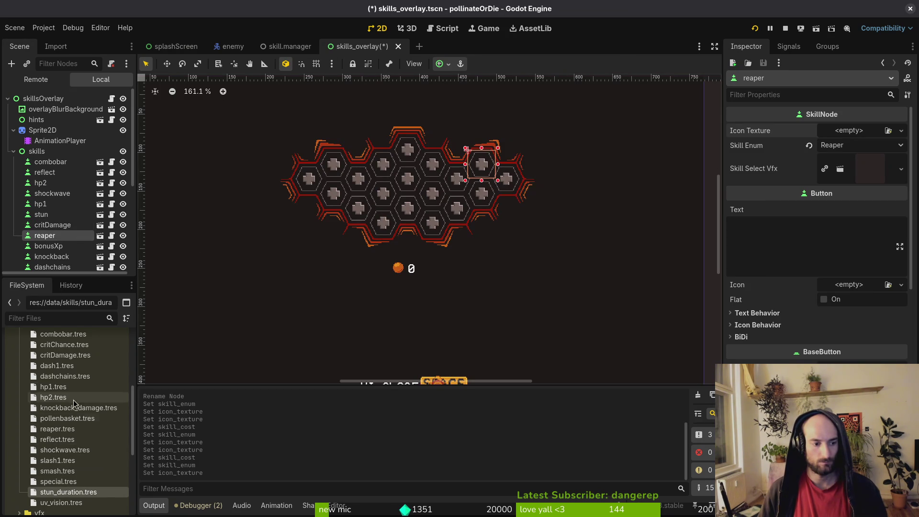
- Raise the skill cost in reaper.tres to 300 and save
click(63, 430)
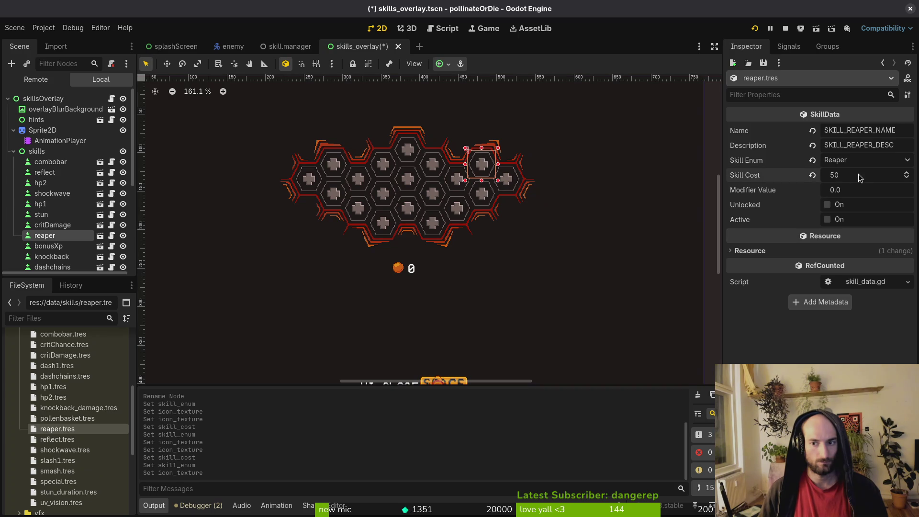
text(0)
key(Return)
key(ctrl+s)
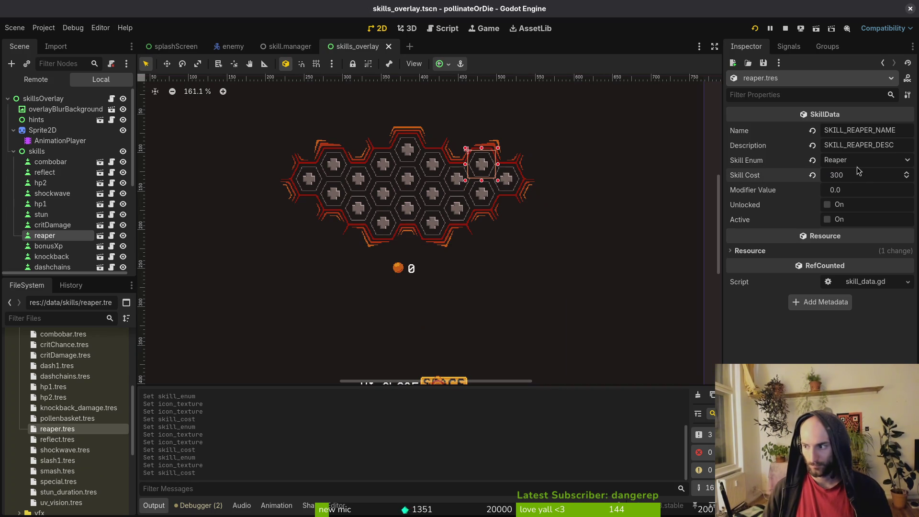
- Switch from Godot over to Aseprite
key(super)
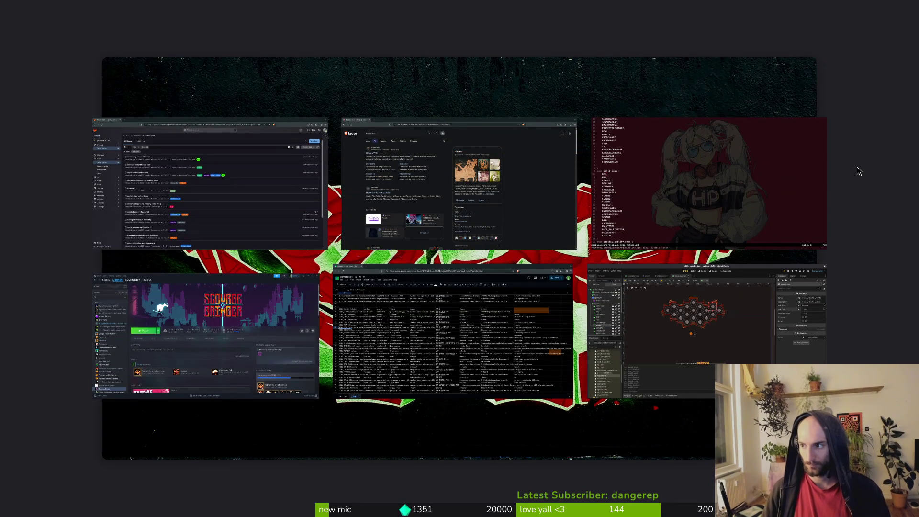
key(super)
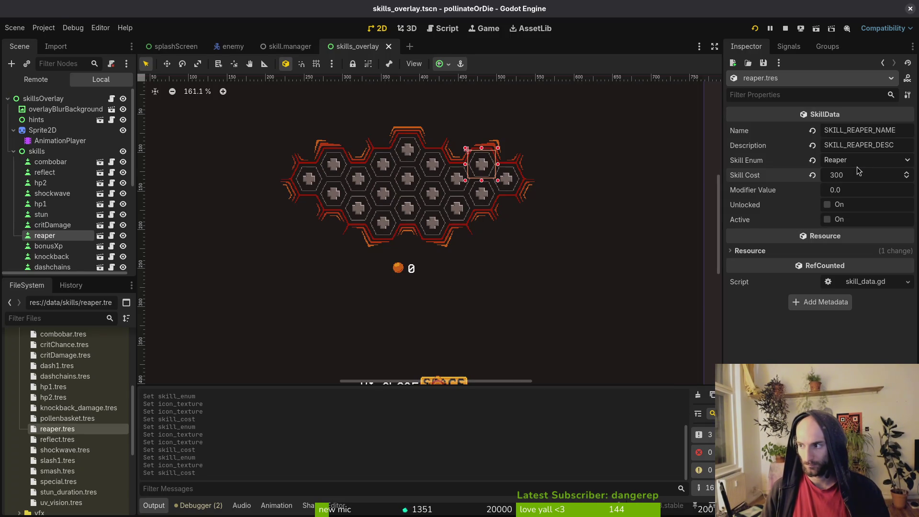
key(alt+Tab)
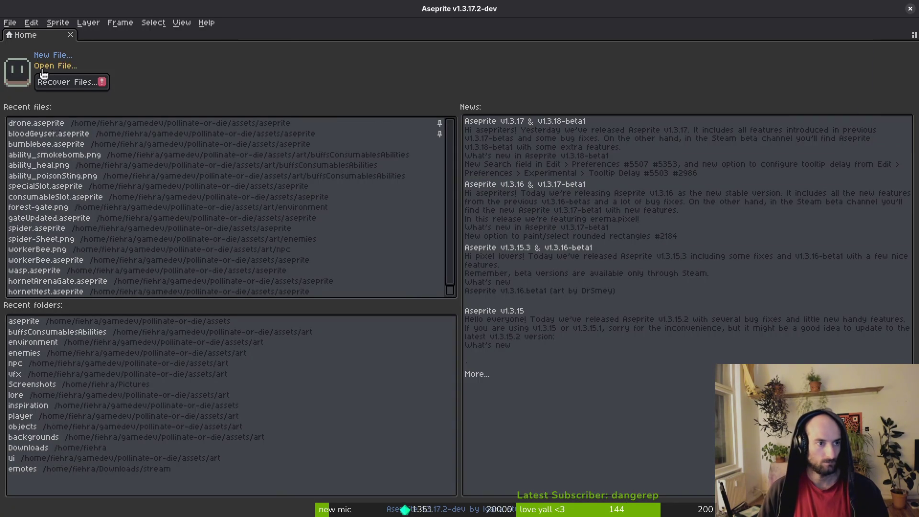
- Open skillIcons.aseprite from the assets/aseprite folder
click(42, 70)
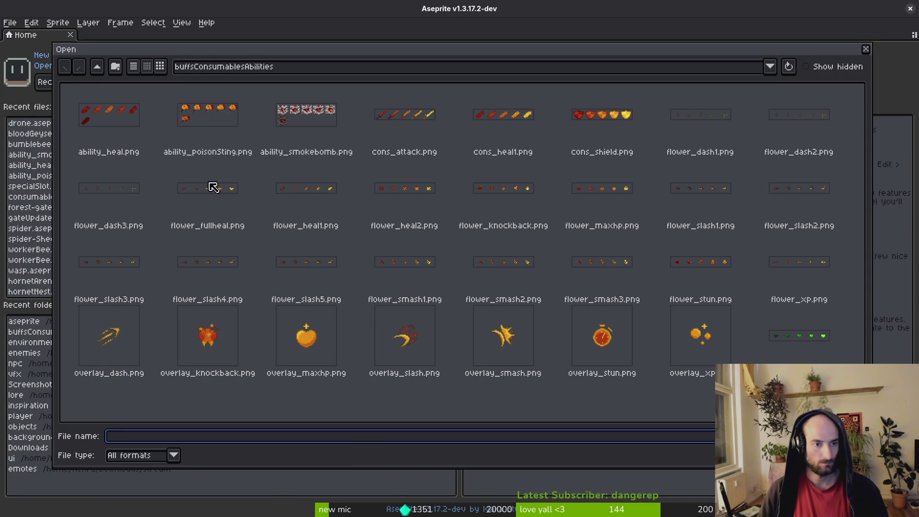
click(99, 67)
click(98, 67)
double_click(139, 150)
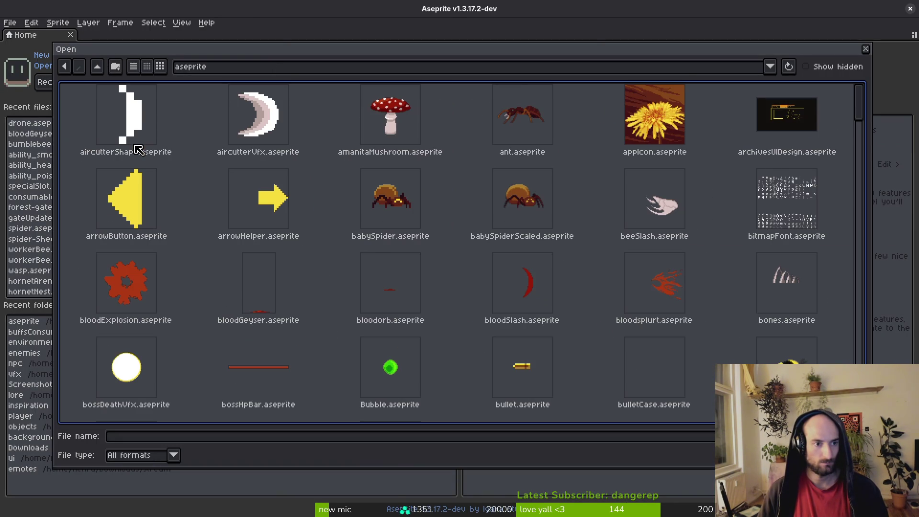
scroll(565, 242, down, 15)
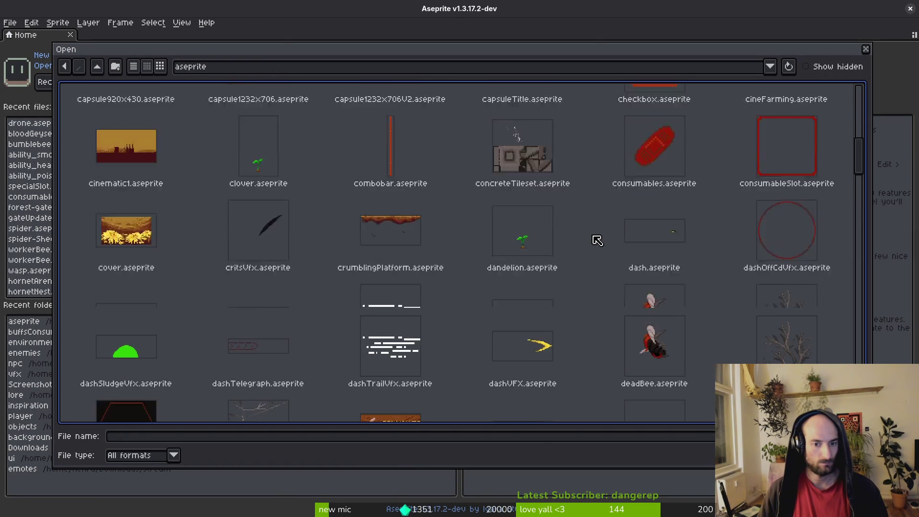
scroll(600, 241, down, 15)
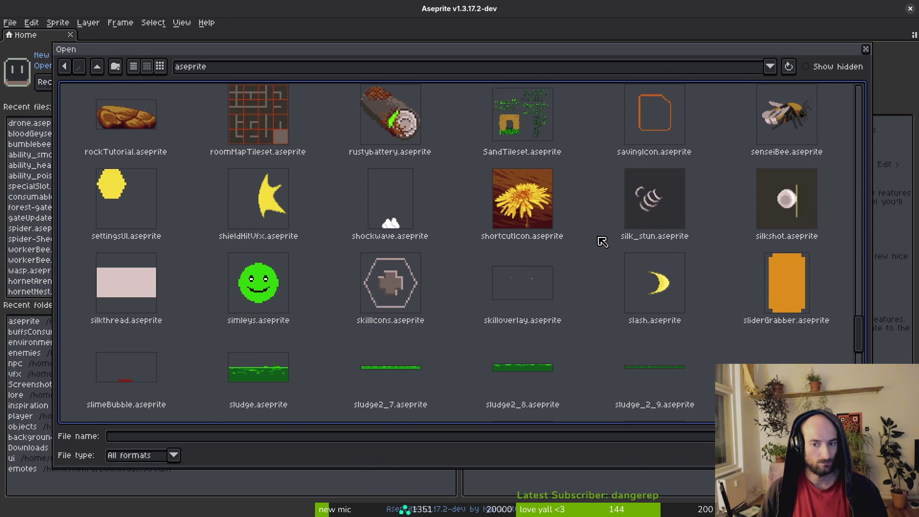
click(391, 282)
key(Return)
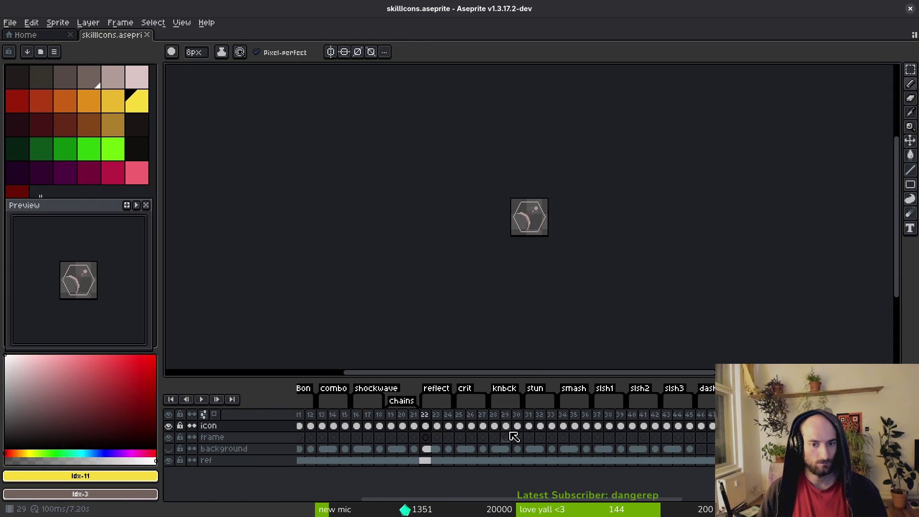
- Go to frame 7 with the rocks icon and open the sludge tag's properties
key(i)
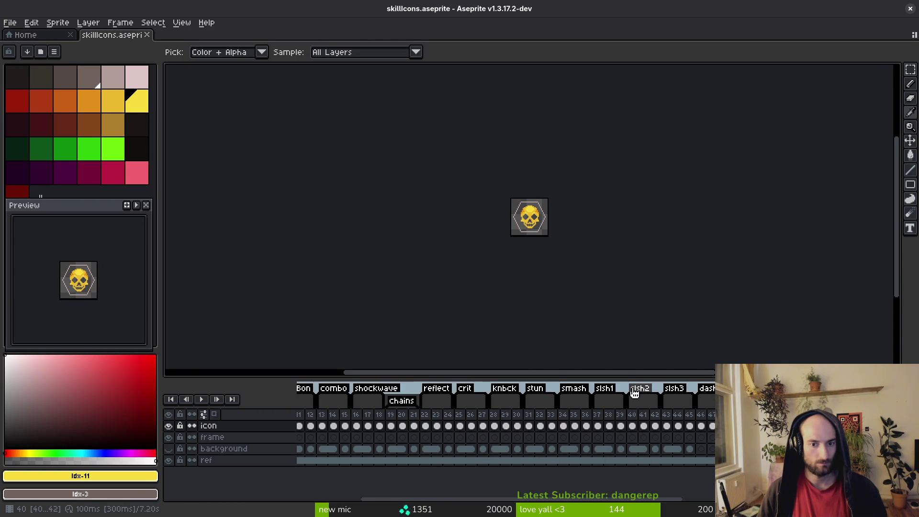
scroll(679, 405, right, 5)
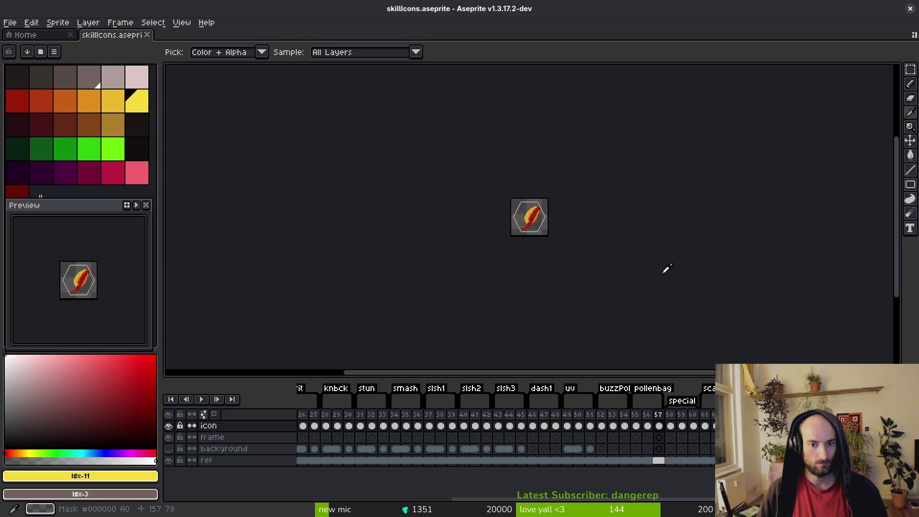
key(b)
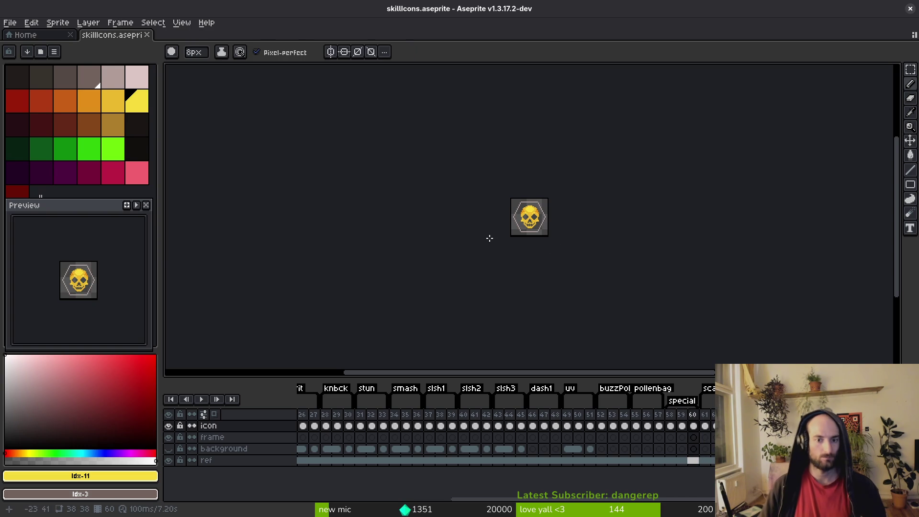
scroll(543, 221, up, 4)
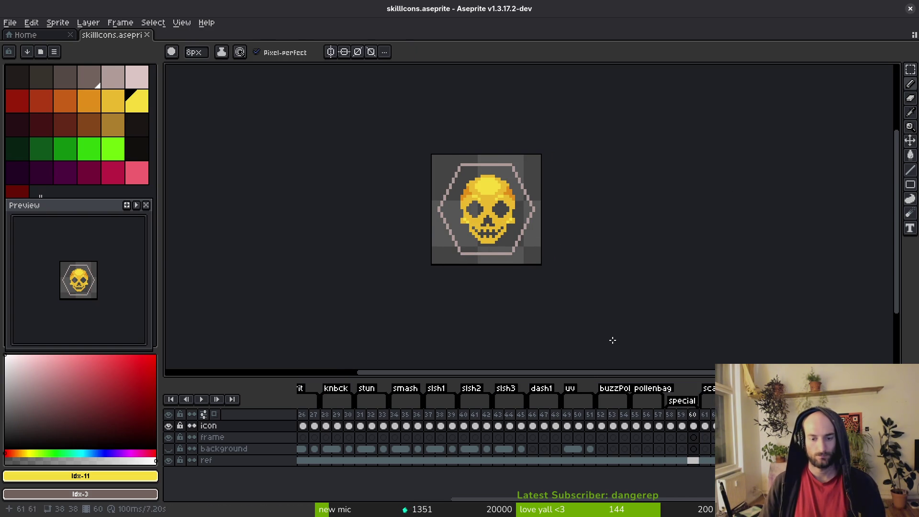
scroll(602, 455, up, 4)
scroll(582, 441, up, 2)
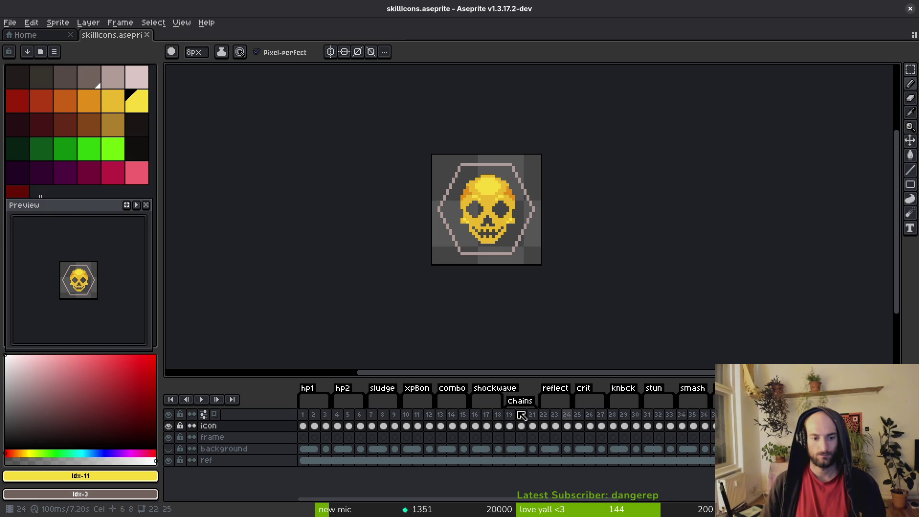
click(375, 429)
scroll(482, 242, up, 2)
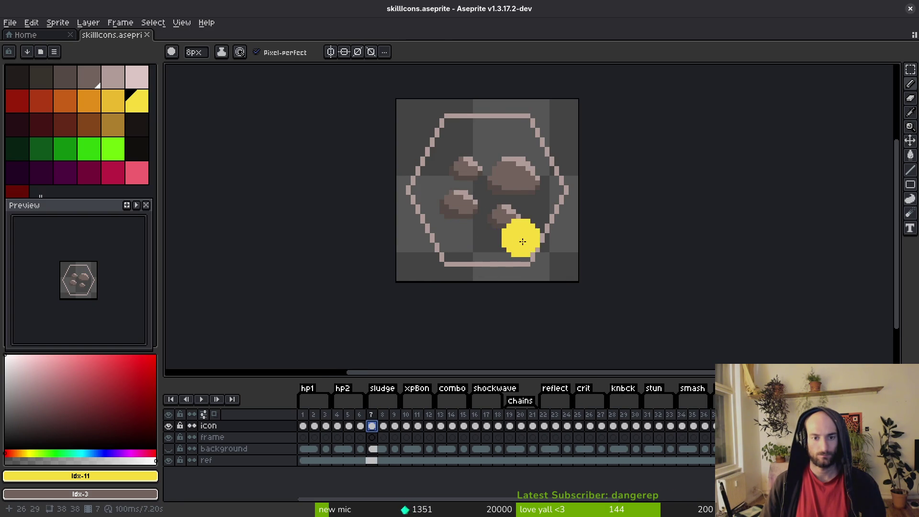
double_click(383, 390)
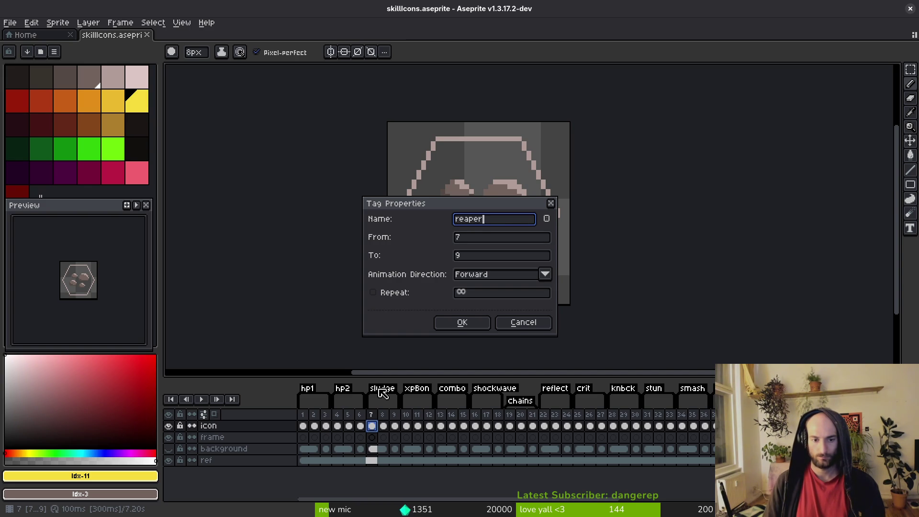
- Confirm the tag name reaper and jump to the skull icon frames
key(Return)
scroll(383, 426, right, 4)
scroll(505, 426, right, 1)
key(shift+Right)
key(shift+Right)
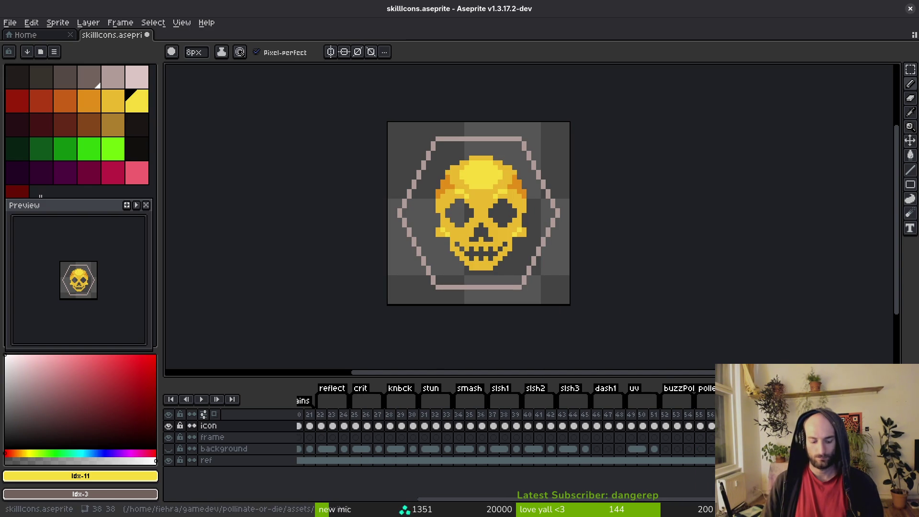
- Paste the yellow skull into reaper frames 7–9 and shift the pasted cels
scroll(477, 444, left, 6)
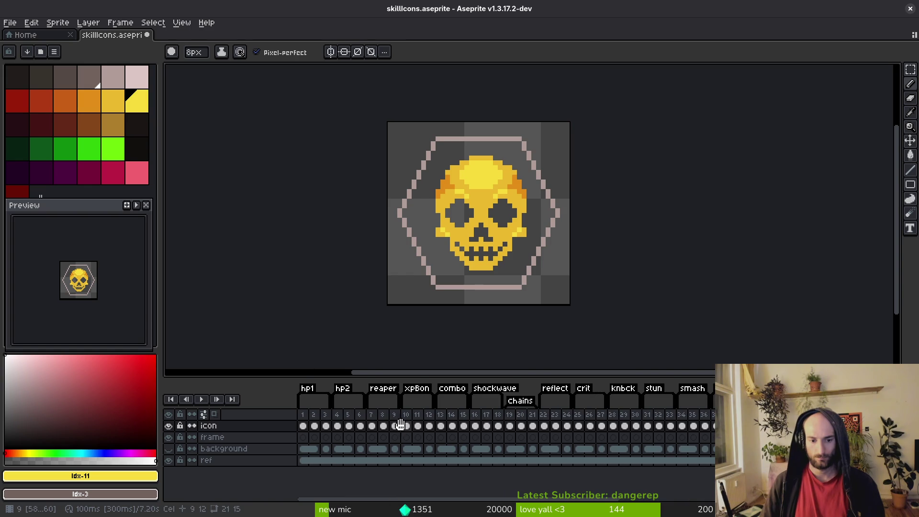
click(373, 438)
key(ctrl+v)
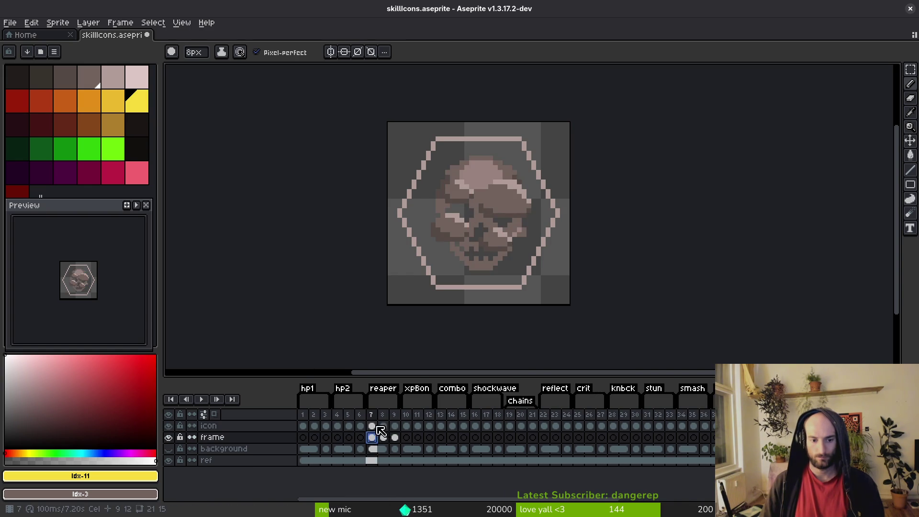
mouse_move(394, 439)
mouse_down()
mouse_move(712, 442)
mouse_move(584, 457)
mouse_move(579, 472)
mouse_move(258, 433)
mouse_move(178, 437)
mouse_move(394, 433)
mouse_up()
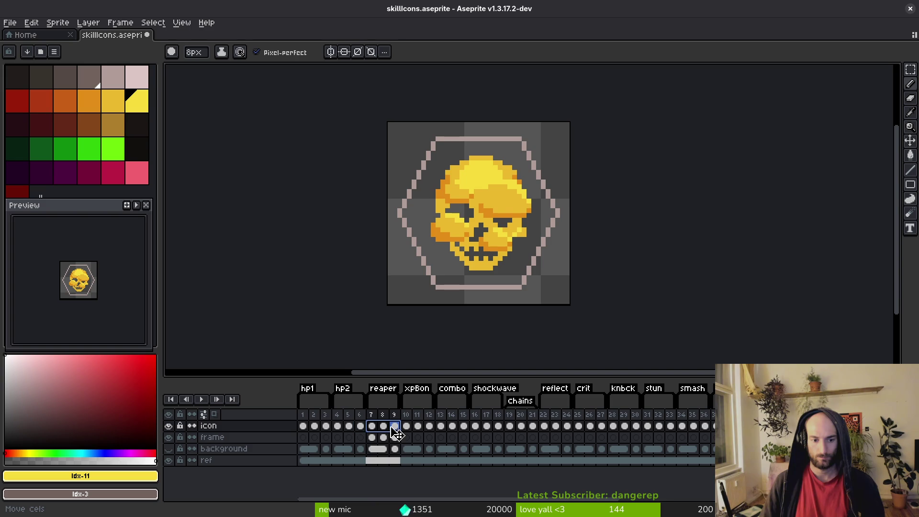
click(232, 426)
- Add a new layer named backup holding the side-view skull cels
key(shift+n)
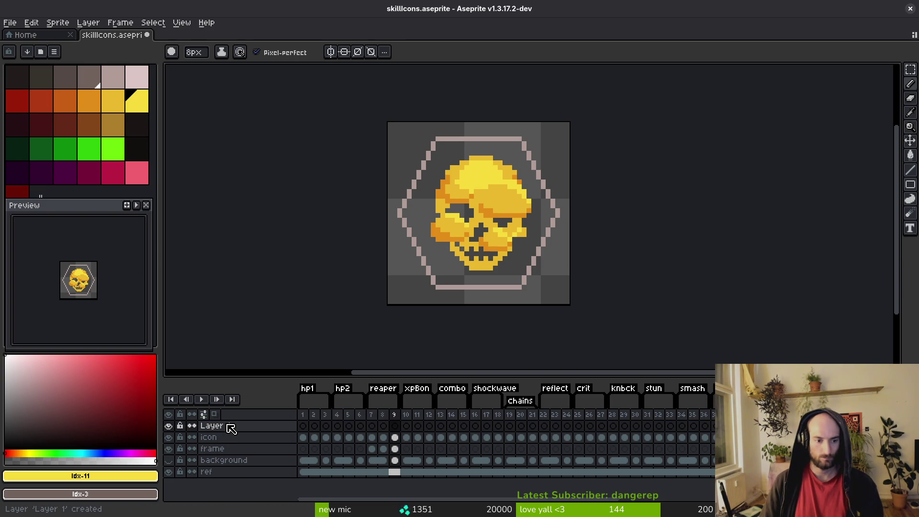
double_click(229, 425)
text(backup)
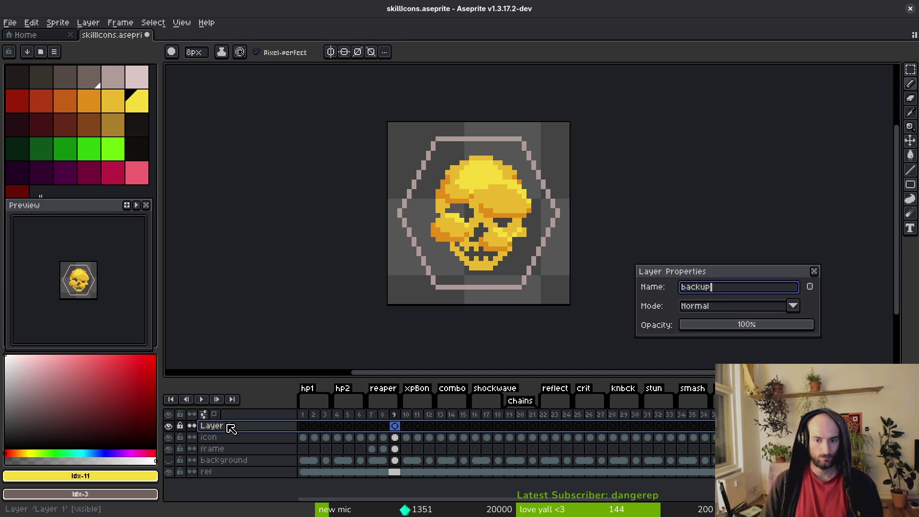
key(Return)
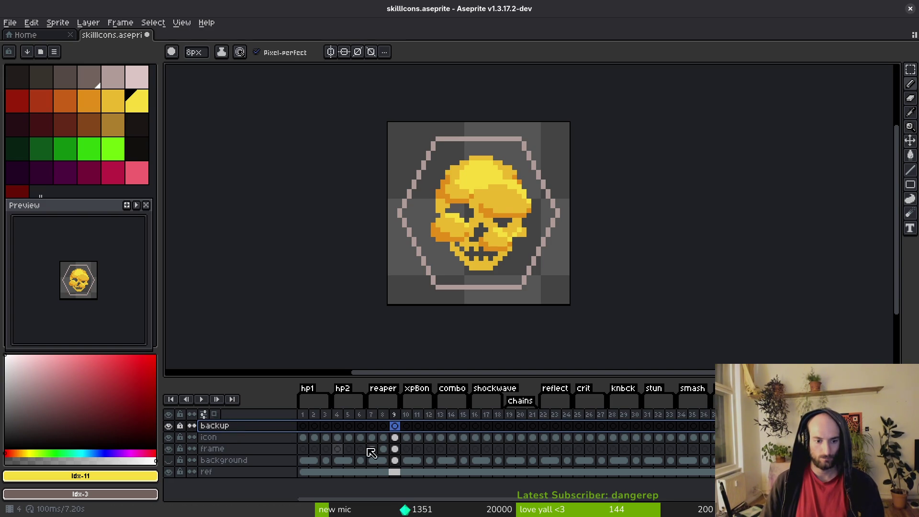
drag(372, 437, 407, 435)
- Move the frontal skull cels for frames 7–9 onto the icon layer and save
click(169, 450)
click(168, 450)
click(168, 425)
mouse_move(372, 449)
mouse_down()
mouse_move(395, 449)
mouse_move(402, 437)
mouse_up()
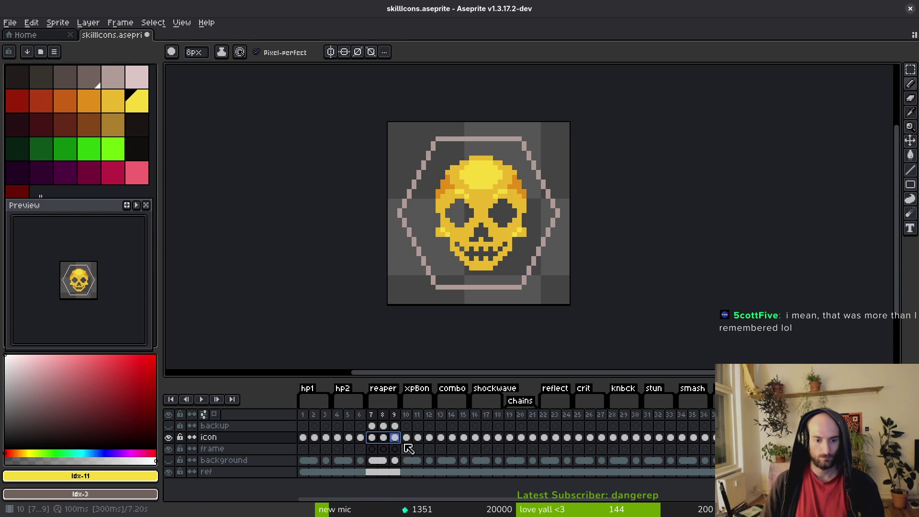
key(ctrl+s)
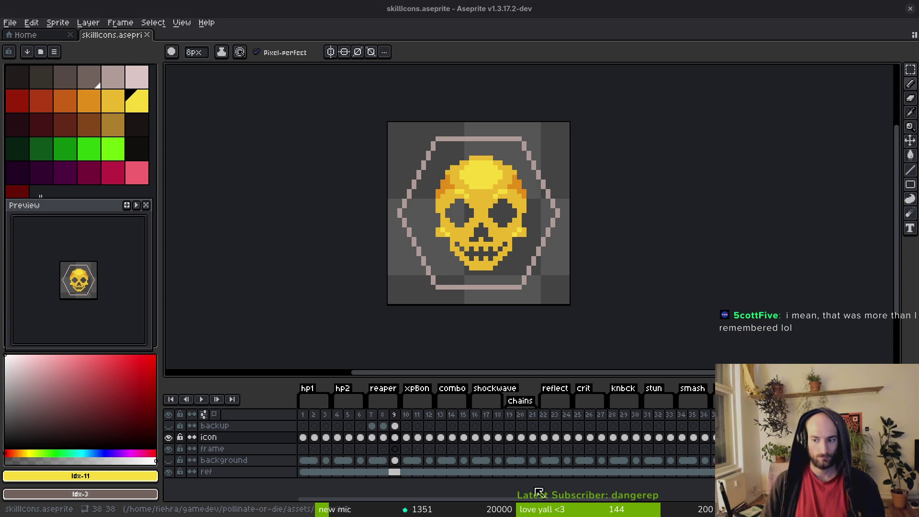
- Scroll the timeline to frame 58 on the icon layer
scroll(530, 448, right, 10)
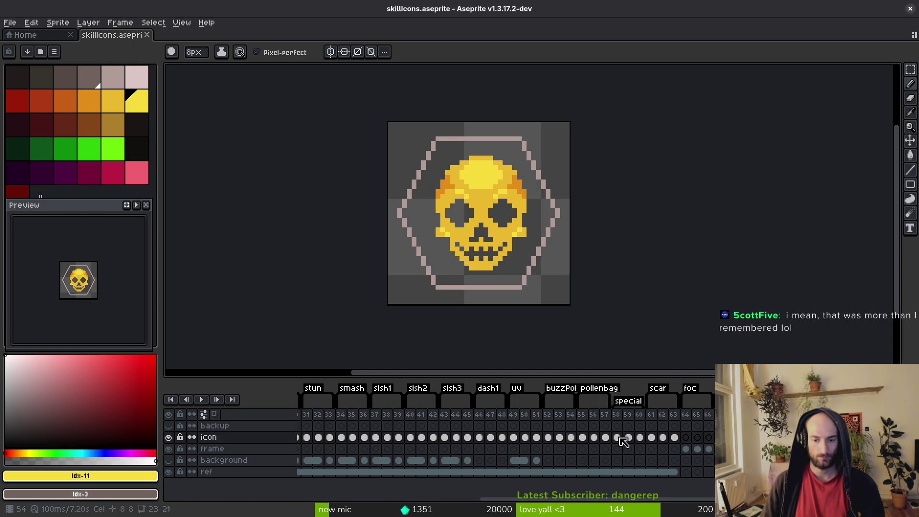
scroll(530, 449, right, 1)
click(638, 450)
click(590, 437)
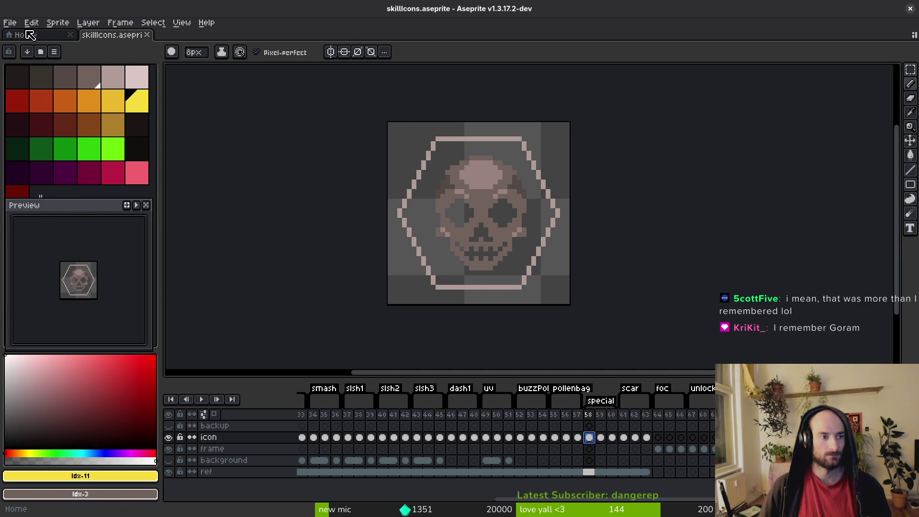
- Open specialSlot.aseprite from the Home page
click(26, 34)
click(37, 69)
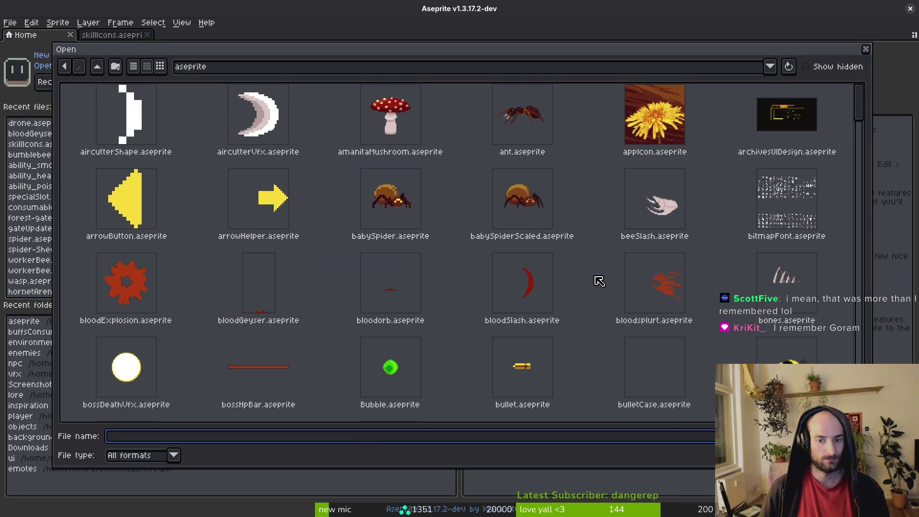
scroll(595, 280, down, 3)
drag(862, 126, 844, 332)
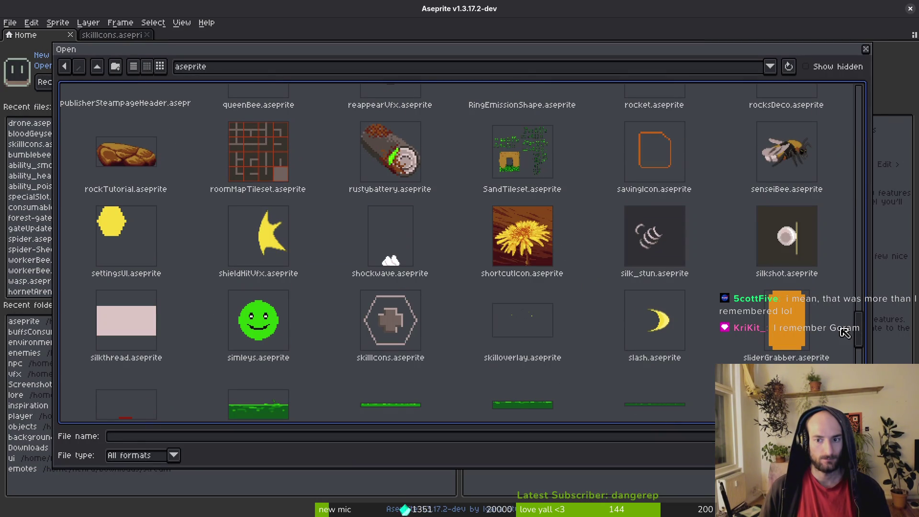
scroll(844, 332, down, 5)
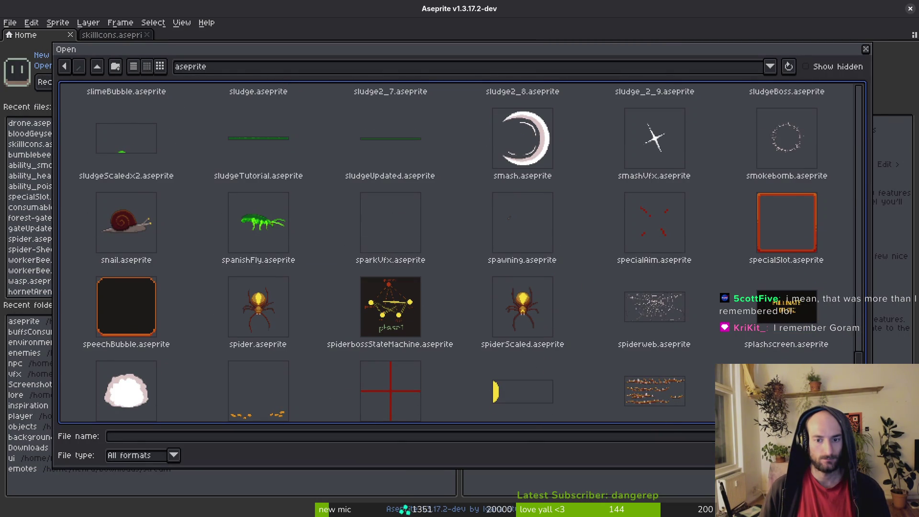
double_click(752, 225)
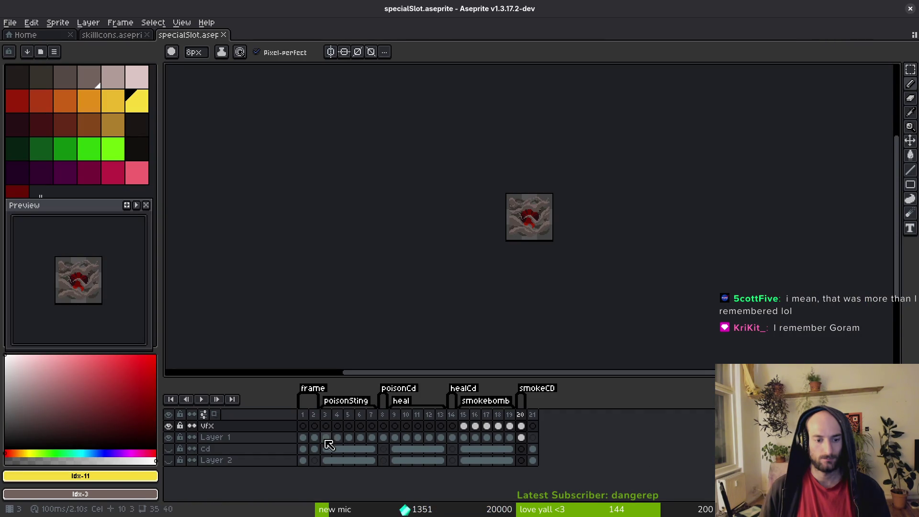
- Select and copy the orange scythe artwork on frame 3
click(326, 437)
scroll(534, 218, up, 3)
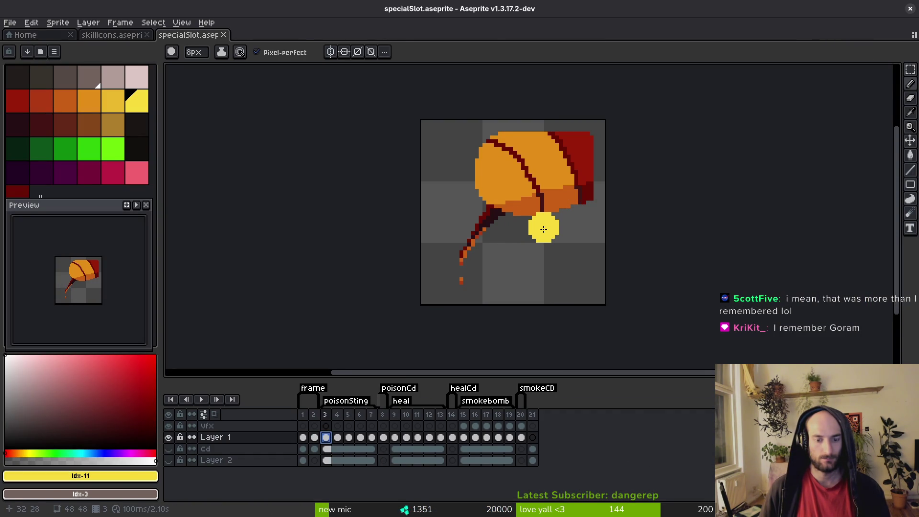
key(m)
key(ctrl+a)
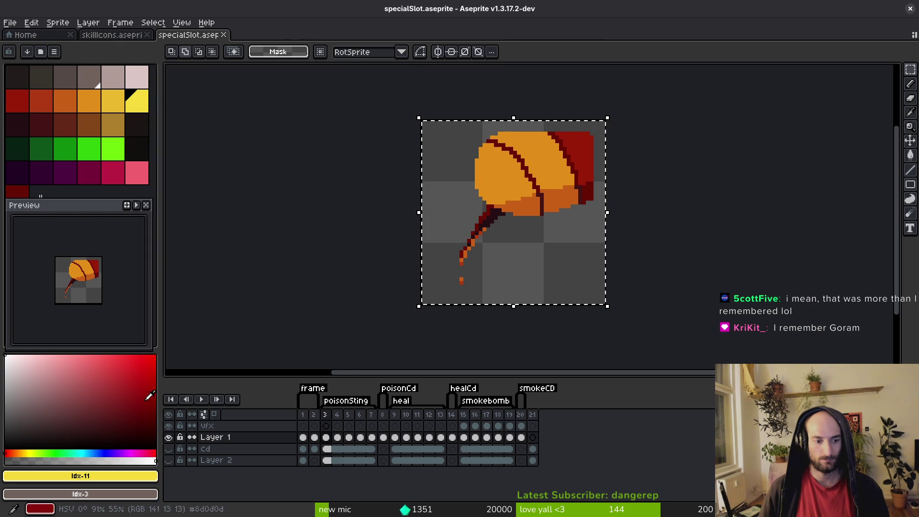
- Rename Layer 1 to icon and return to the skillIcons sheet
double_click(241, 439)
text(icon)
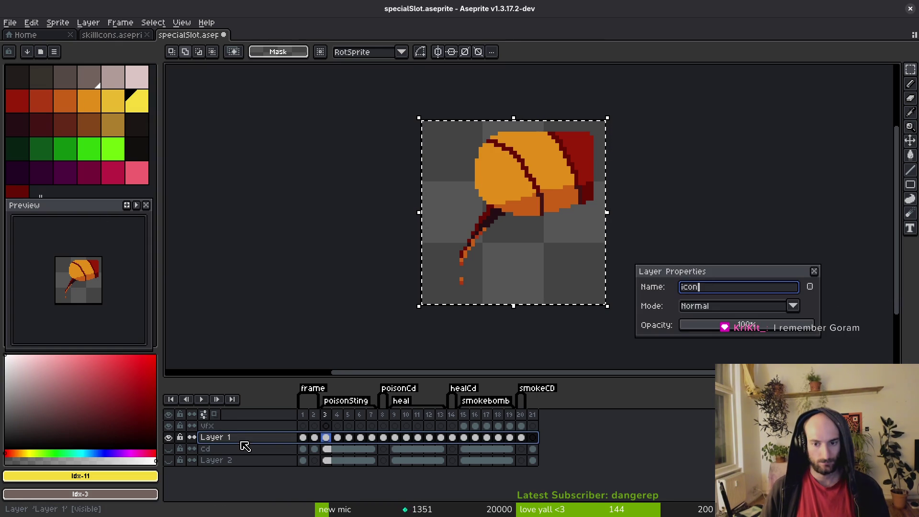
key(Return)
click(119, 41)
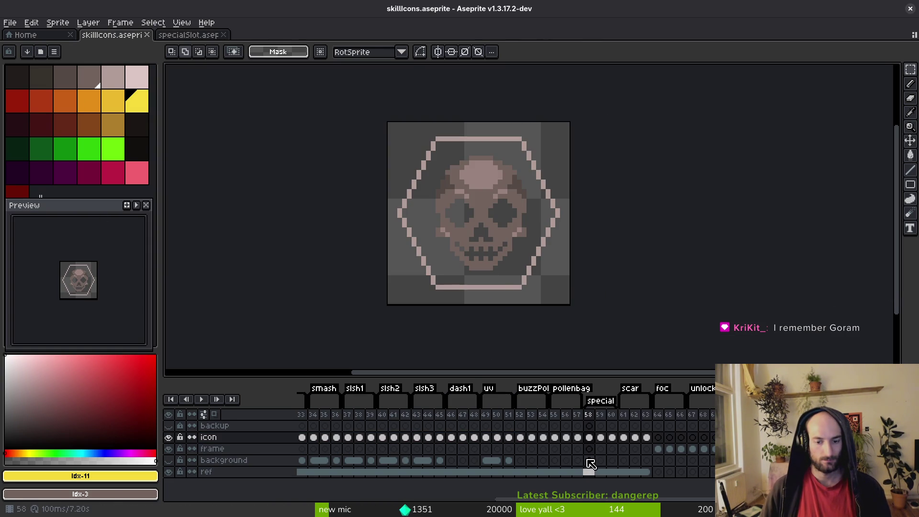
- Paste the scythe into frame 58 and trial a smaller size and position, then cancel
click(589, 448)
key(ctrl+v)
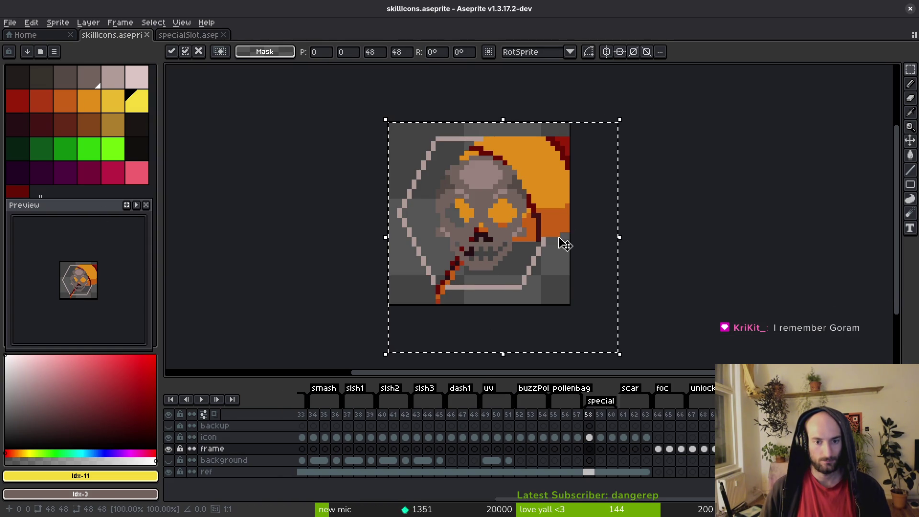
scroll(601, 230, down, 2)
drag(606, 324, 514, 236)
mouse_move(469, 113)
mouse_down()
mouse_move(500, 139)
mouse_move(493, 132)
mouse_up()
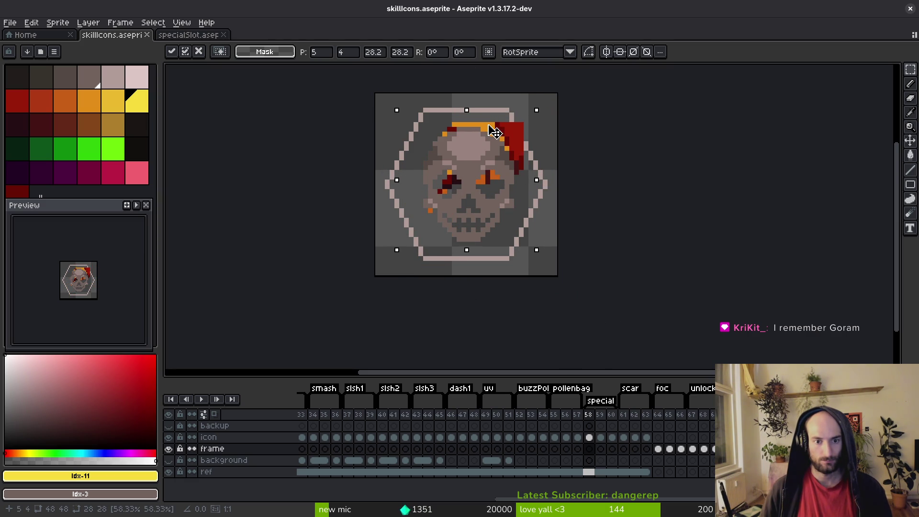
mouse_move(397, 250)
mouse_down()
mouse_move(381, 268)
mouse_move(369, 267)
mouse_up()
key(Escape)
- Re-paste the scythe, shrink it to about 34 px, and apply it over the skull
key(ctrl+v)
drag(608, 325, 538, 262)
mouse_move(508, 125)
mouse_down()
mouse_move(517, 142)
mouse_move(507, 136)
mouse_up()
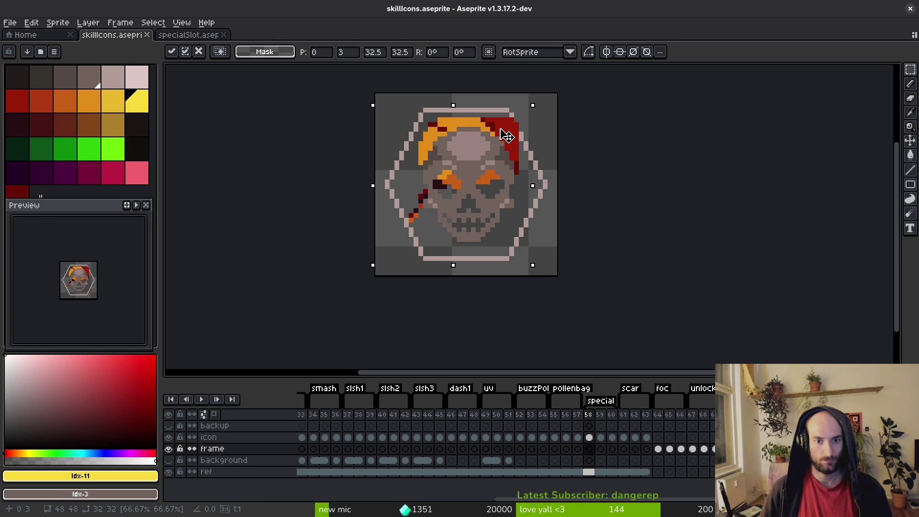
key(Return)
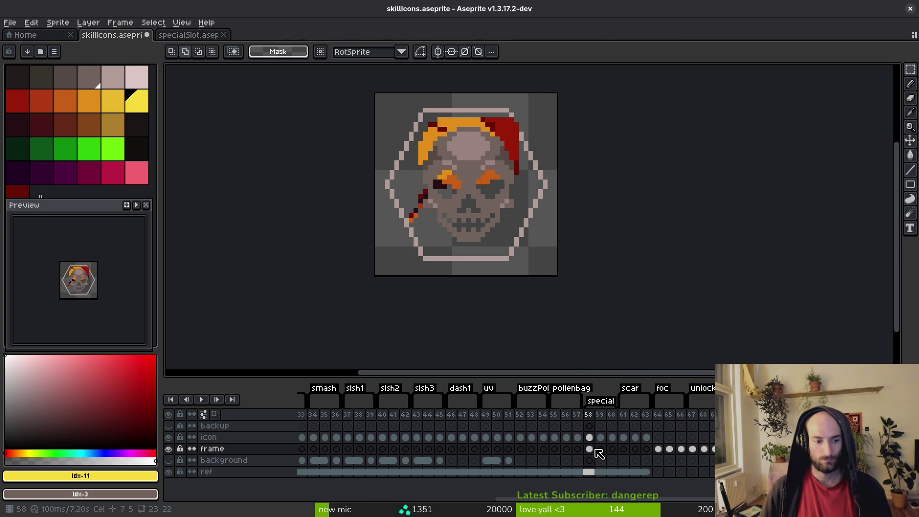
- Move frame 58's hair cel to the backup layer, hiding the icon layer and showing the backup
drag(590, 450, 589, 425)
click(168, 437)
click(168, 426)
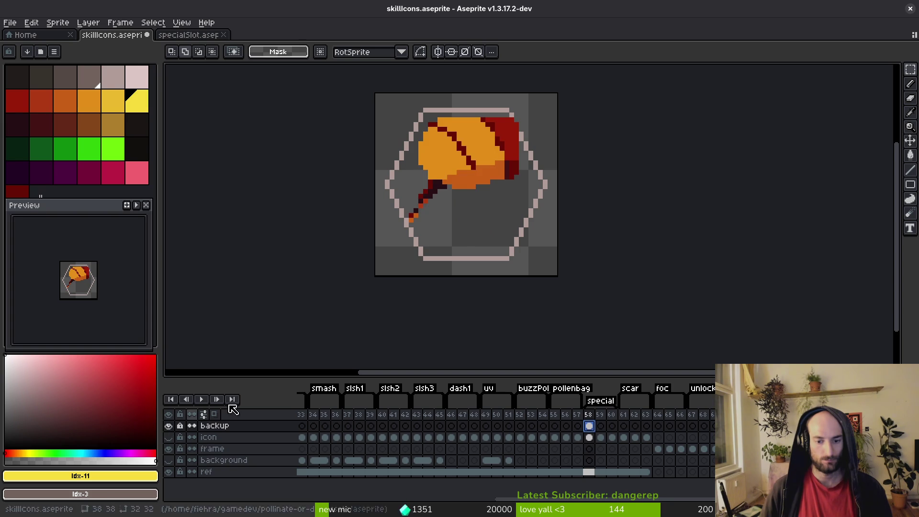
scroll(514, 160, up, 1)
scroll(514, 161, up, 2)
- Redraw the hexagon outline over the red hair with a one-pixel Pencil in orange
key(b)
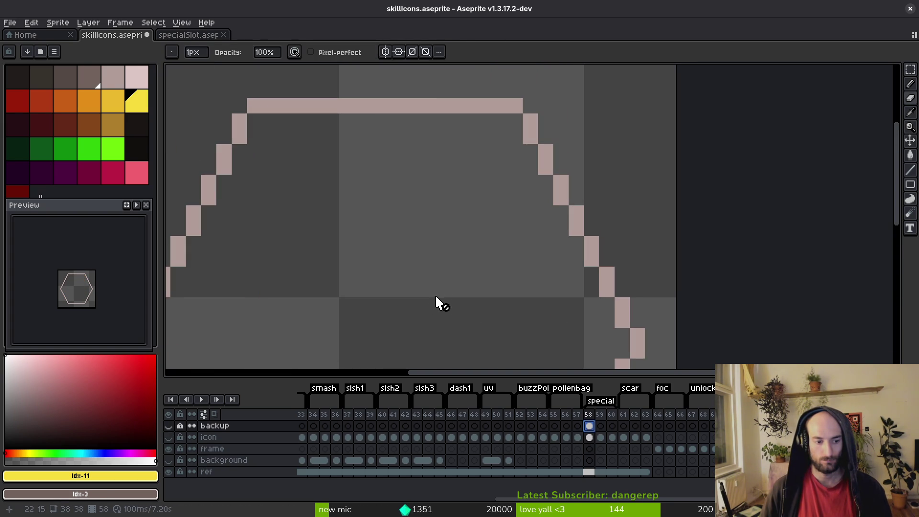
drag(515, 136, 561, 182)
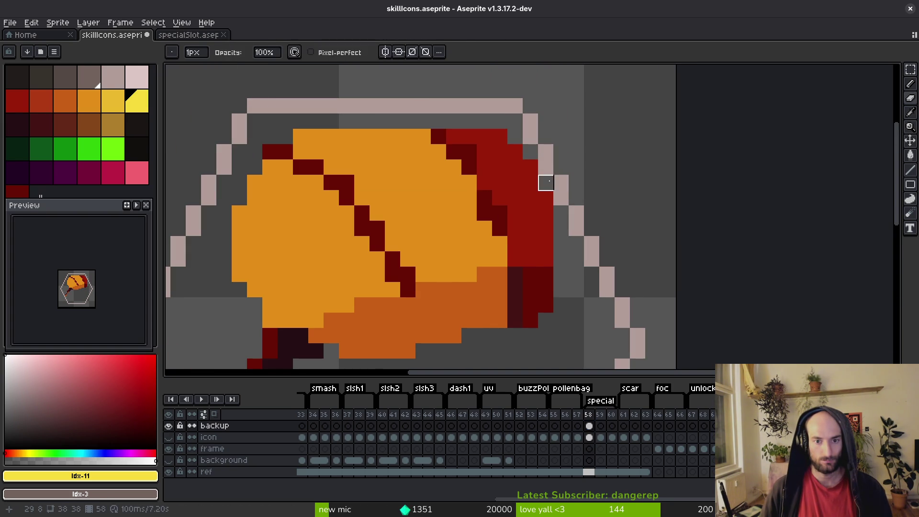
scroll(573, 245, down, 3)
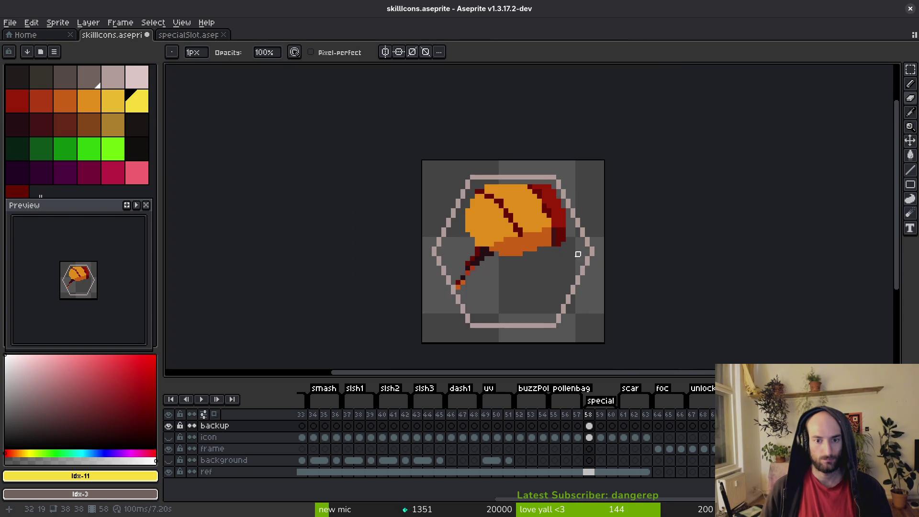
scroll(506, 225, up, 4)
alt+click(466, 108)
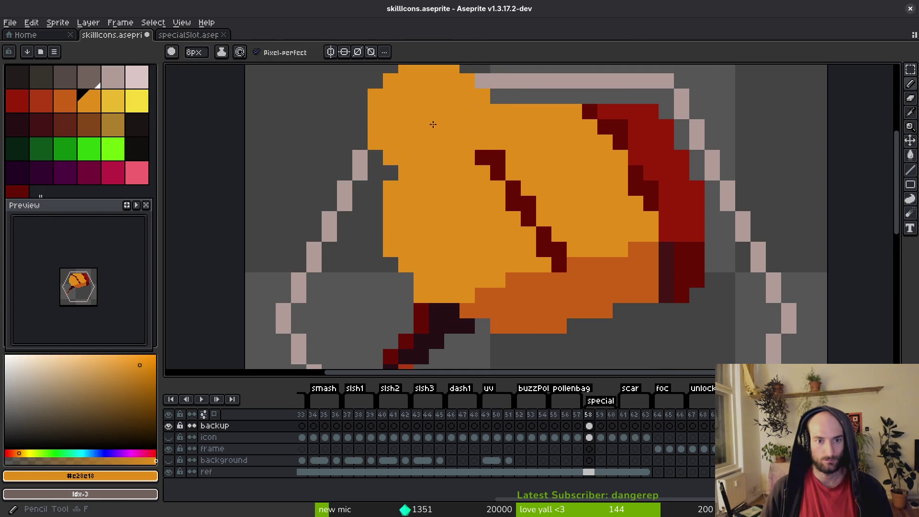
key(minus)
key(minus)
key(minus)
scroll(568, 291, down, 4)
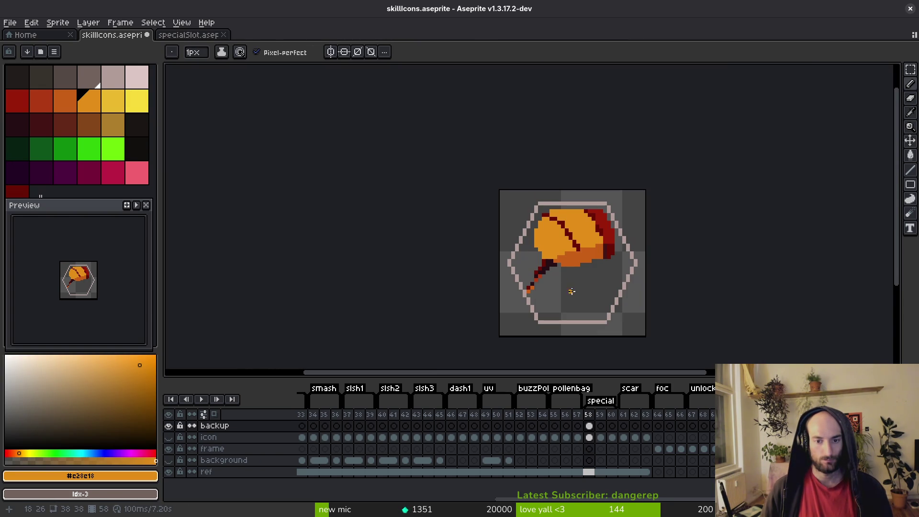
scroll(596, 284, up, 1)
- Lasso-select the hair and shift it down and right, one pixel back left
key(q)
mouse_move(668, 164)
mouse_down()
mouse_move(437, 313)
mouse_move(660, 331)
mouse_up()
drag(594, 240, 608, 269)
key(Left)
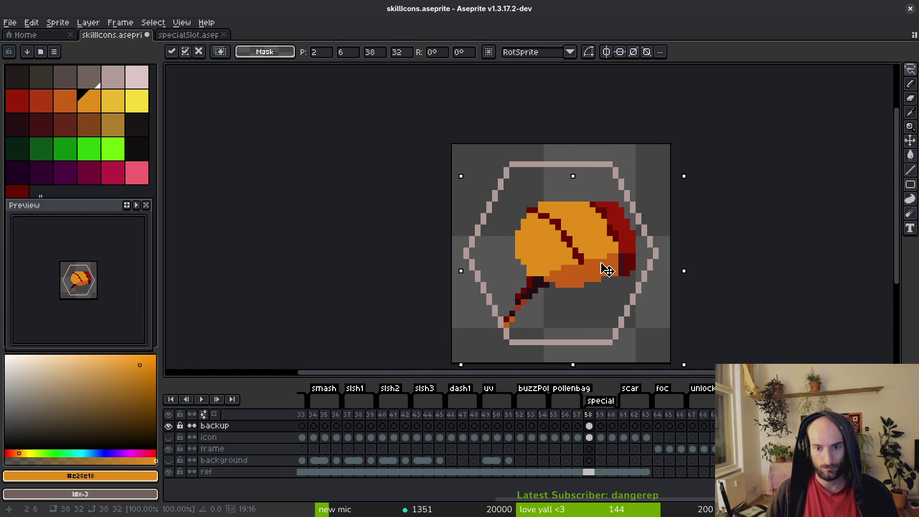
key(i)
- Add a red pixel to the hair edge and sample the darker red
click(628, 252)
key(b)
scroll(627, 253, up, 1)
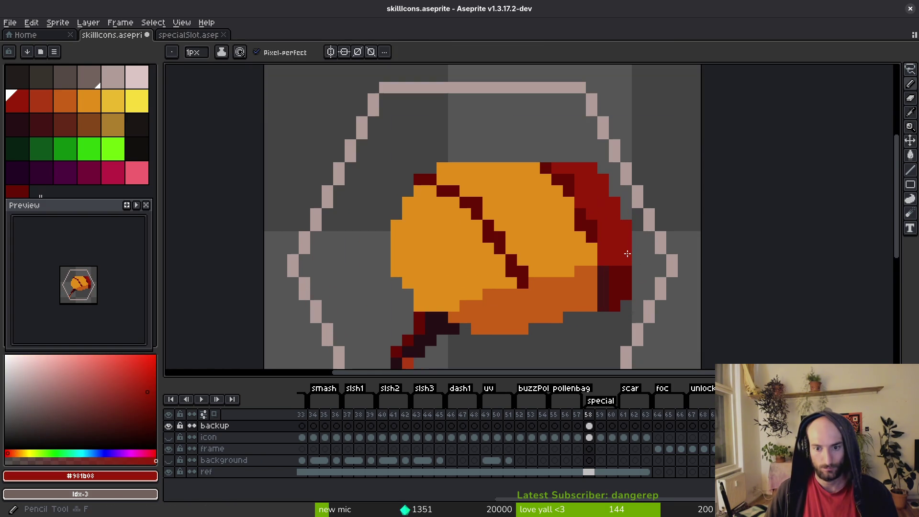
click(637, 259)
alt+click(638, 273)
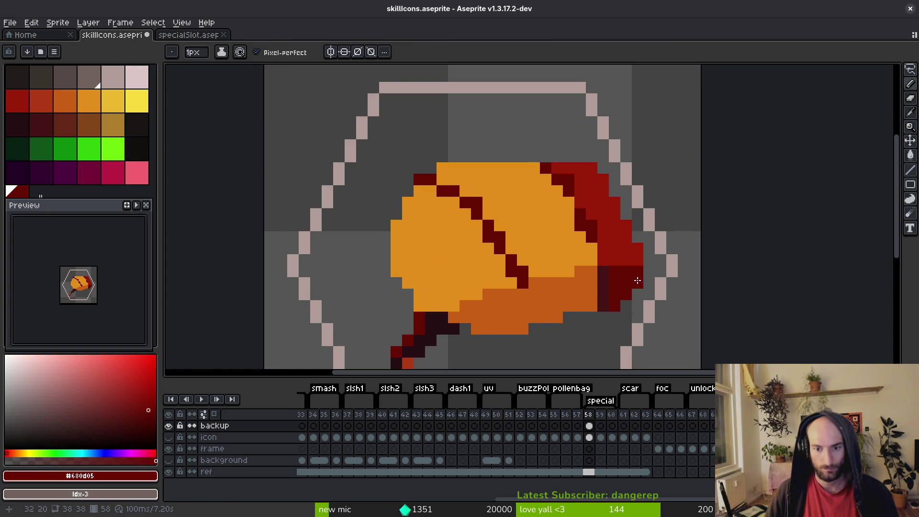
scroll(639, 279, down, 4)
scroll(639, 279, left, 5)
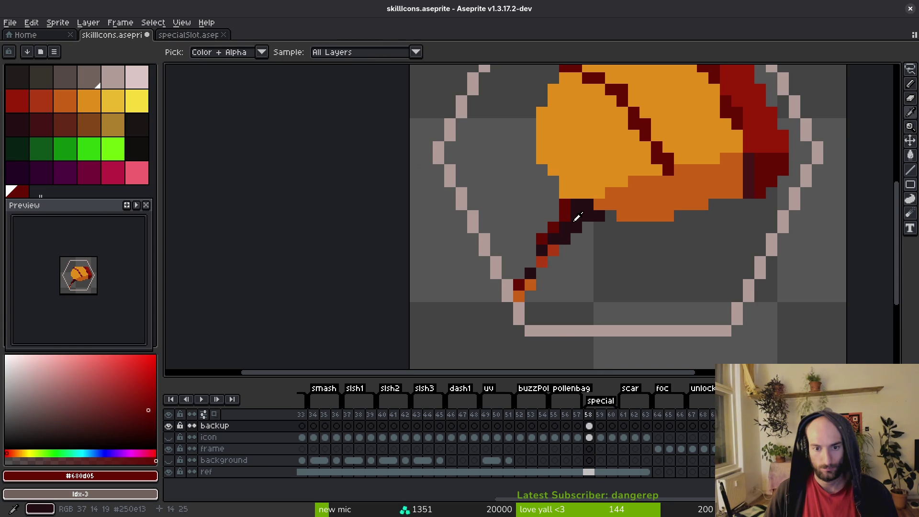
- Erase stray pixels along the scythe's dark handle stroke
alt+click(577, 217)
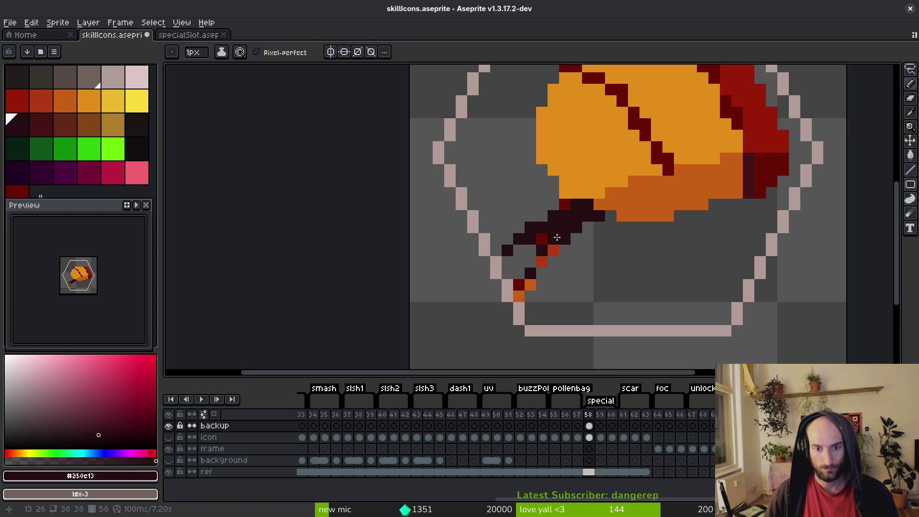
scroll(621, 209, up, 2)
scroll(620, 208, right, 2)
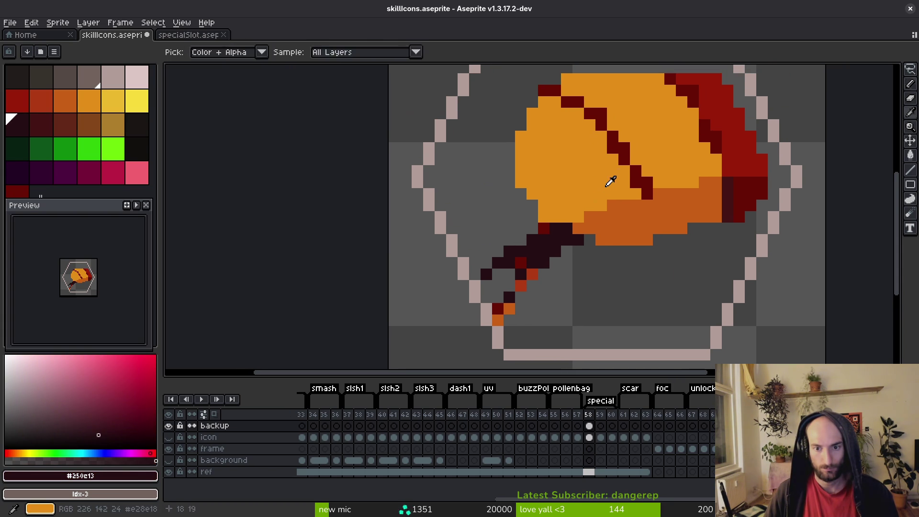
alt+click(610, 203)
key(e)
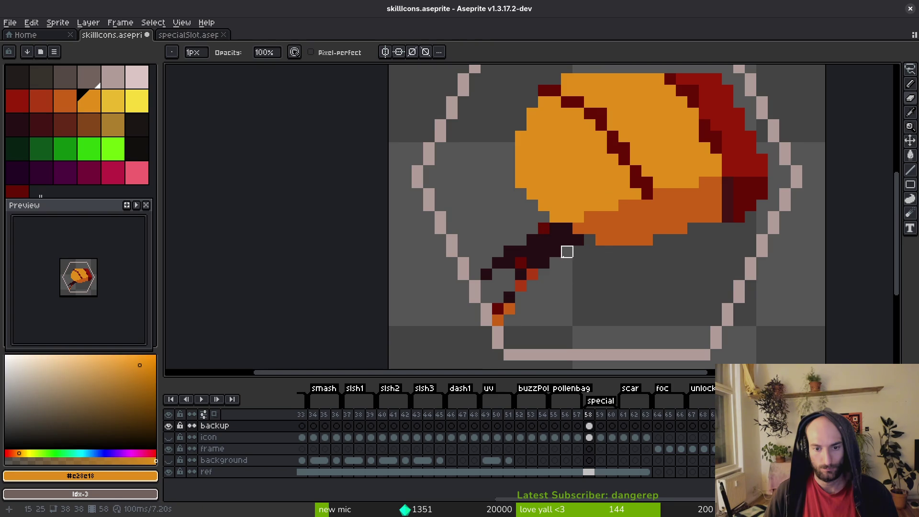
drag(567, 251, 510, 287)
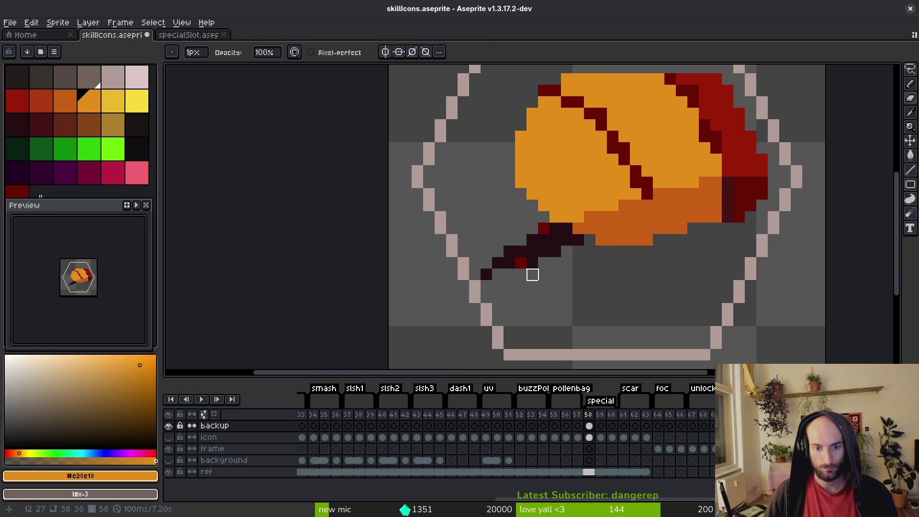
- Extend and recolour handle stroke pixels with dark red #680d05, then save
alt+click(555, 251)
key(b)
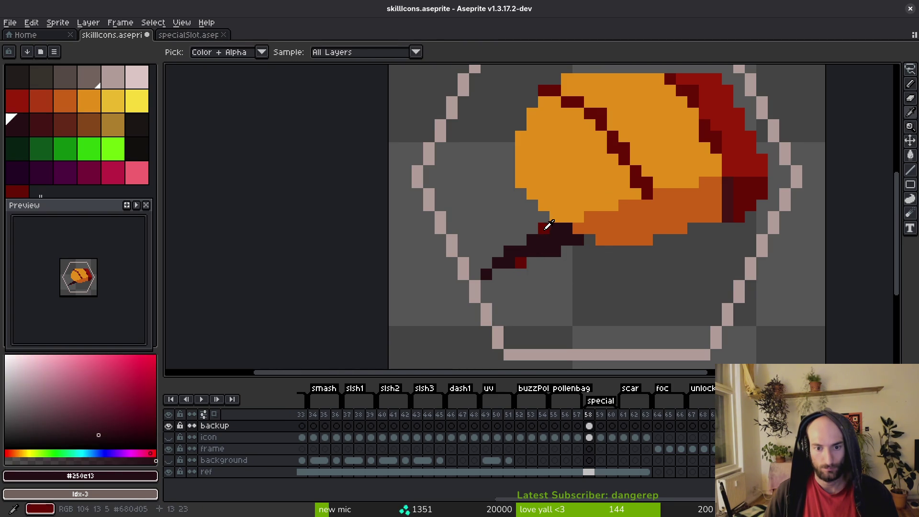
alt+click(544, 229)
click(510, 251)
click(486, 274)
alt+click(510, 262)
click(520, 262)
alt+click(517, 252)
key(ctrl+s)
- Darken the handle stroke's red pixels to #250c13 and save the icon
scroll(518, 251, down, 2)
scroll(517, 252, up, 2)
alt+click(554, 260)
click(522, 274)
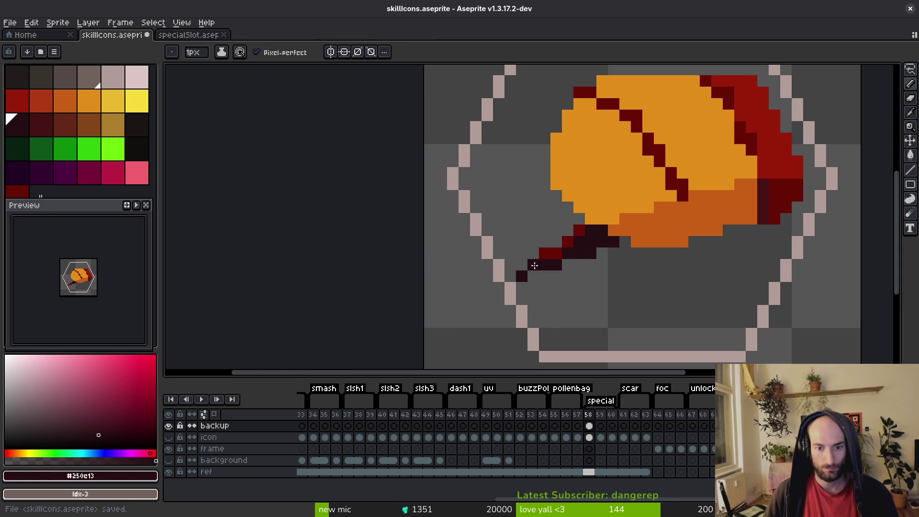
click(544, 252)
click(568, 242)
key(m)
drag(515, 260, 547, 283)
key(Escape)
key(e)
key(ctrl+s)
- Erase a stray orange pixel, fill a gap with #c96016, save, and dock specialSlot as a split view
scroll(545, 277, down, 5)
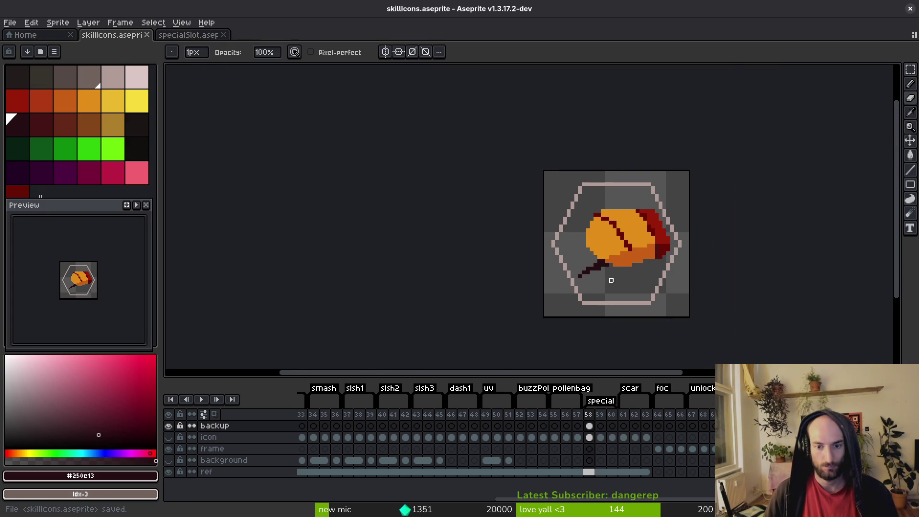
scroll(548, 276, up, 7)
scroll(603, 225, down, 3)
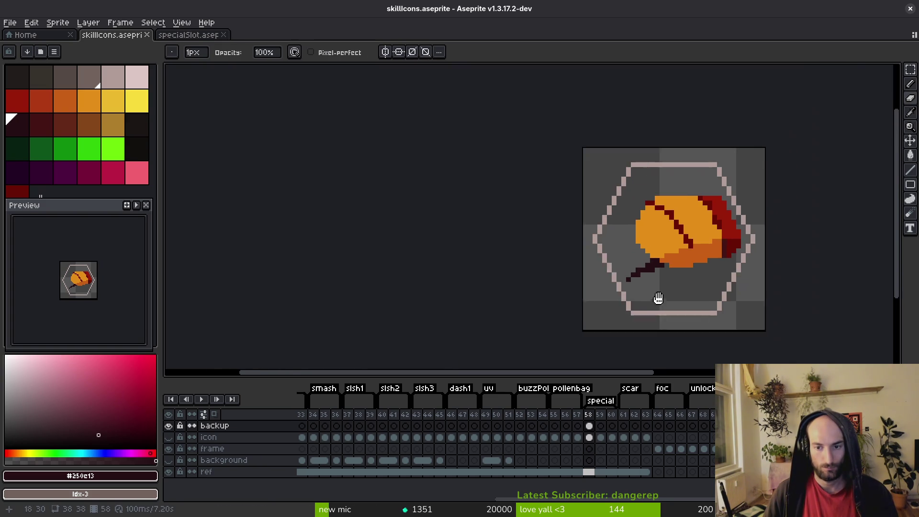
scroll(626, 279, up, 3)
click(625, 232)
scroll(625, 233, down, 2)
scroll(624, 306, up, 2)
key(b)
alt+click(601, 285)
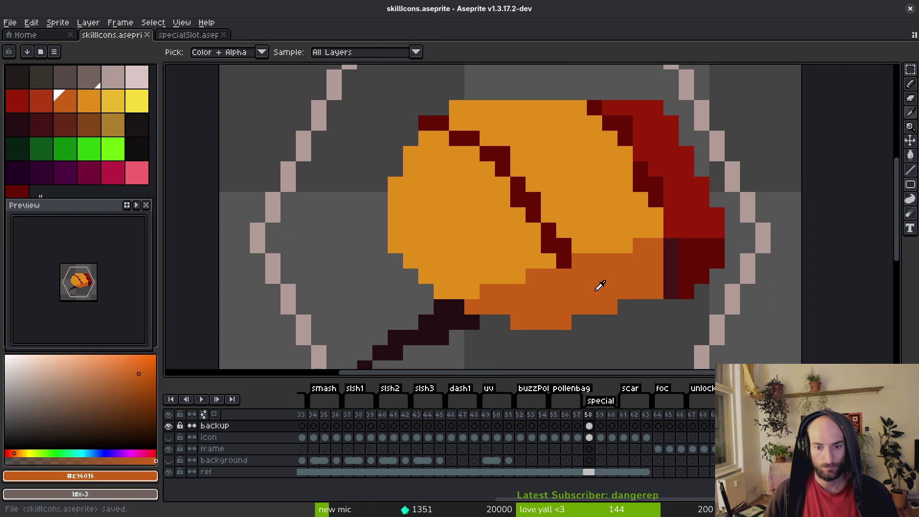
click(696, 310)
key(ctrl+s)
mouse_move(192, 35)
mouse_down()
mouse_move(195, 127)
mouse_move(210, 189)
mouse_up()
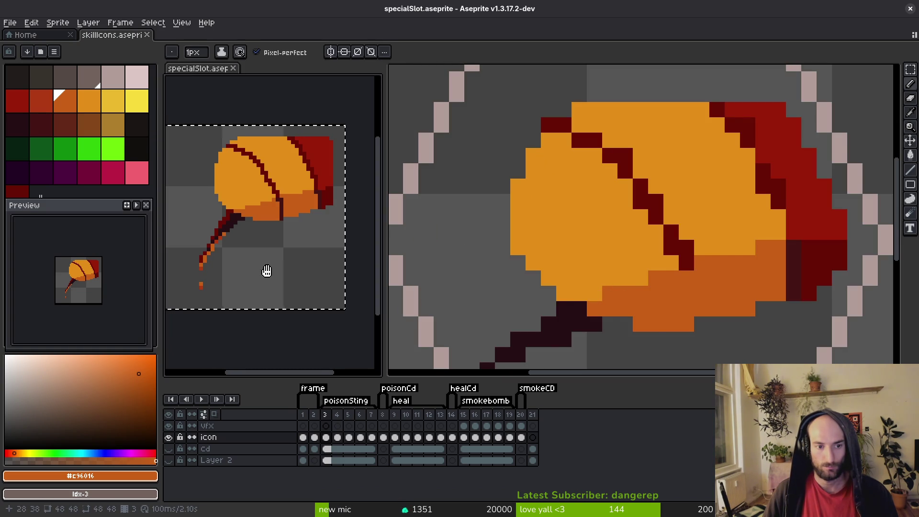
- Back in the skill icon, erase pixels at the blade's top-left outline
scroll(230, 287, down, 2)
click(661, 242)
scroll(661, 242, down, 2)
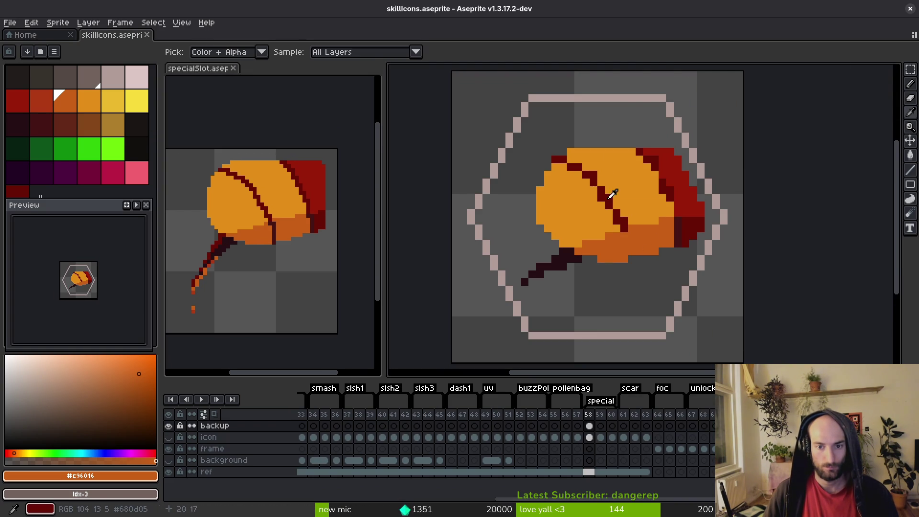
scroll(519, 151, up, 2)
key(e)
mouse_move(518, 151)
mouse_down()
mouse_move(544, 139)
mouse_move(511, 156)
mouse_up()
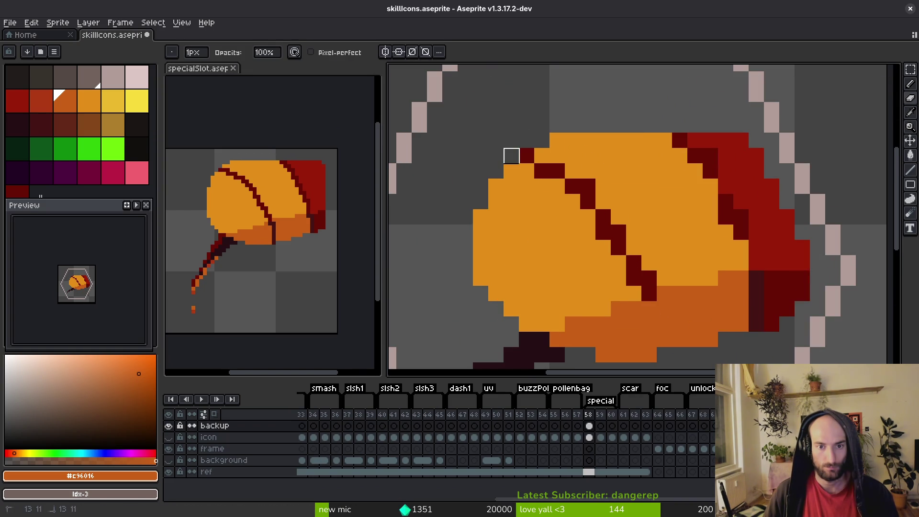
drag(543, 217, 549, 174)
- Add dark-red pixels to fill the outline step and continue it down the diagonal
key(b)
alt+click(537, 108)
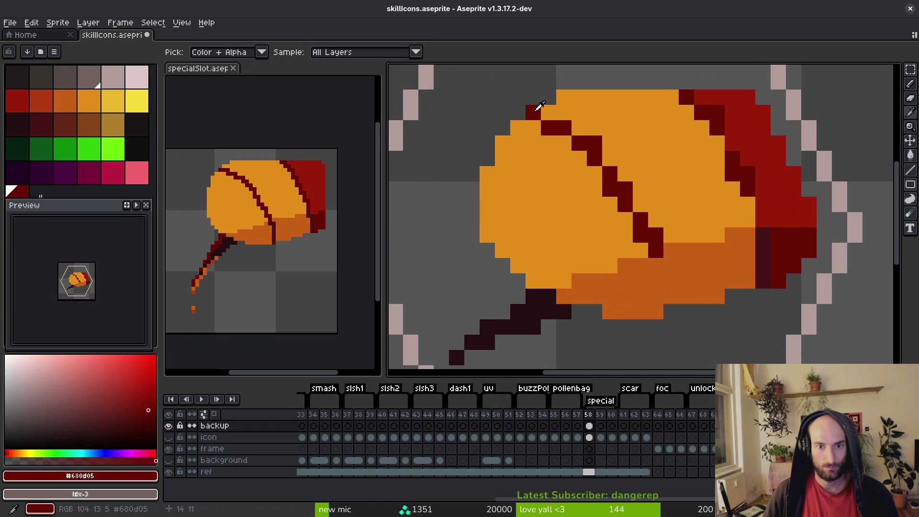
click(565, 111)
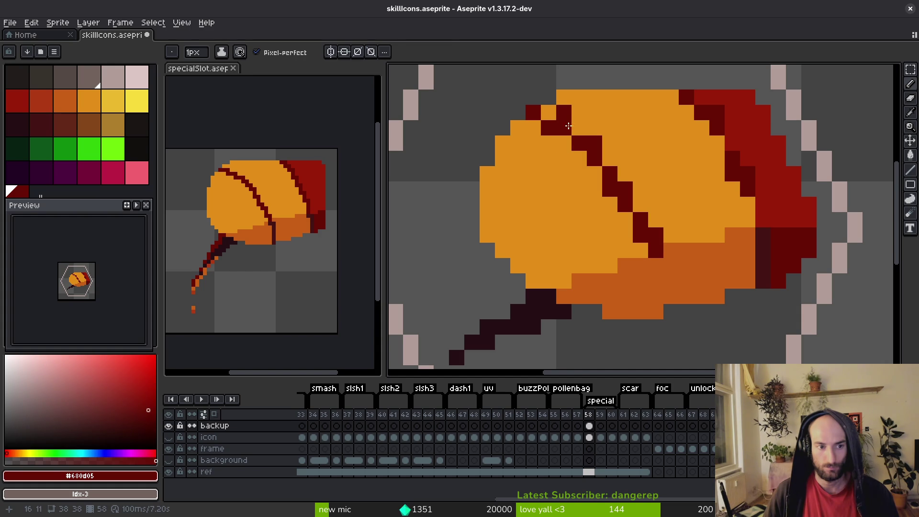
drag(556, 133, 604, 181)
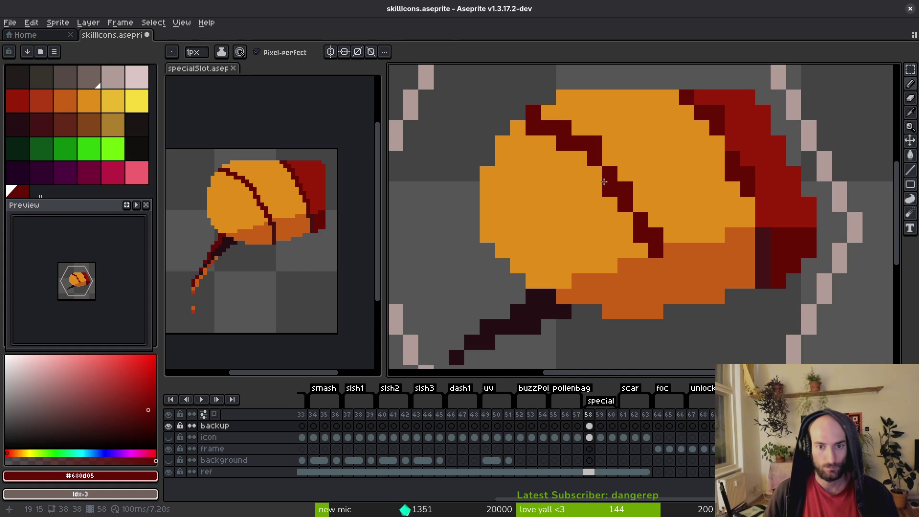
click(625, 220)
click(640, 251)
- Thin the dark-red curve by repainting its staircase pixels orange #c28c18
alt+click(670, 230)
click(656, 249)
click(640, 219)
click(625, 189)
click(609, 174)
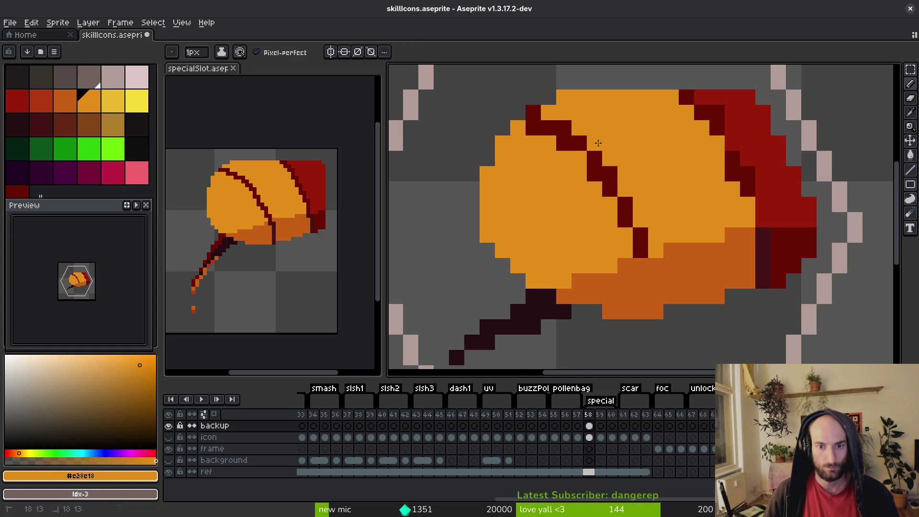
click(533, 113)
click(557, 125)
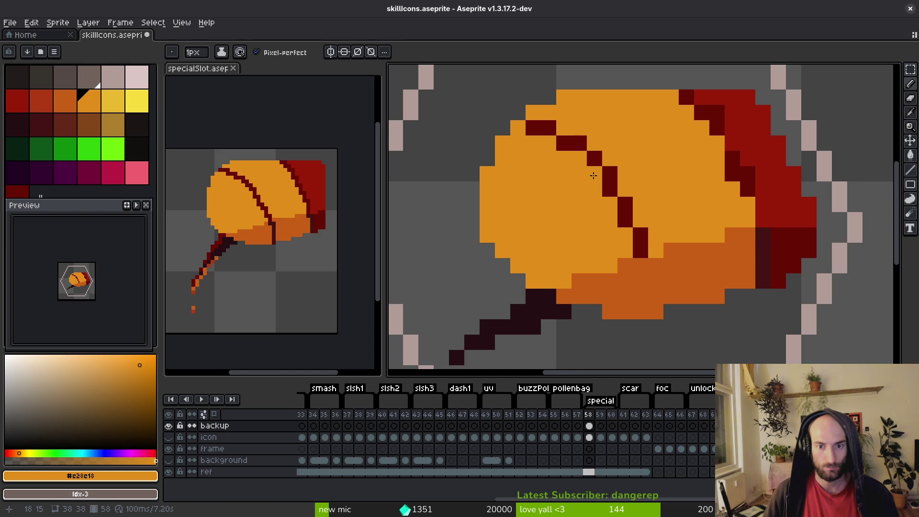
scroll(634, 218, down, 3)
scroll(622, 149, up, 3)
- Reshape the curve's right end with #680d05 pixels and repaint strays orange #e28c18
alt+click(682, 160)
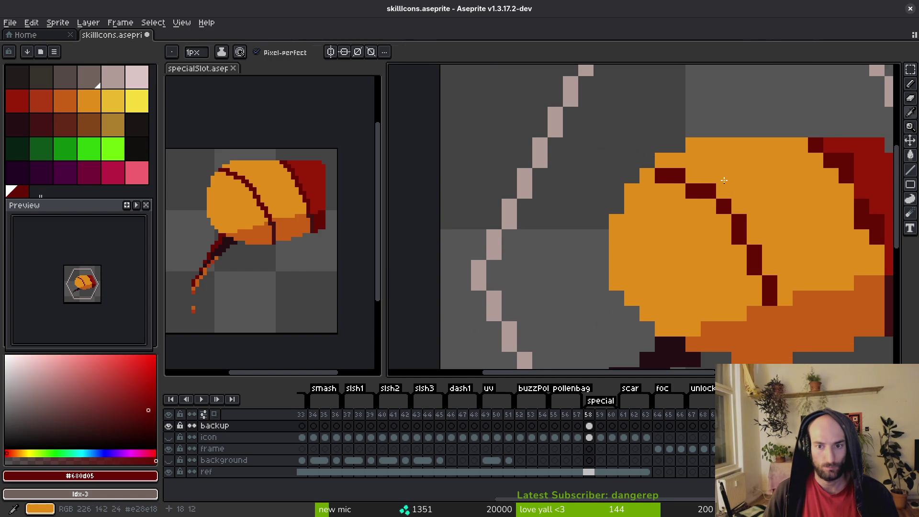
click(693, 160)
click(709, 176)
alt+click(675, 160)
click(674, 175)
click(666, 175)
scroll(606, 197, down, 3)
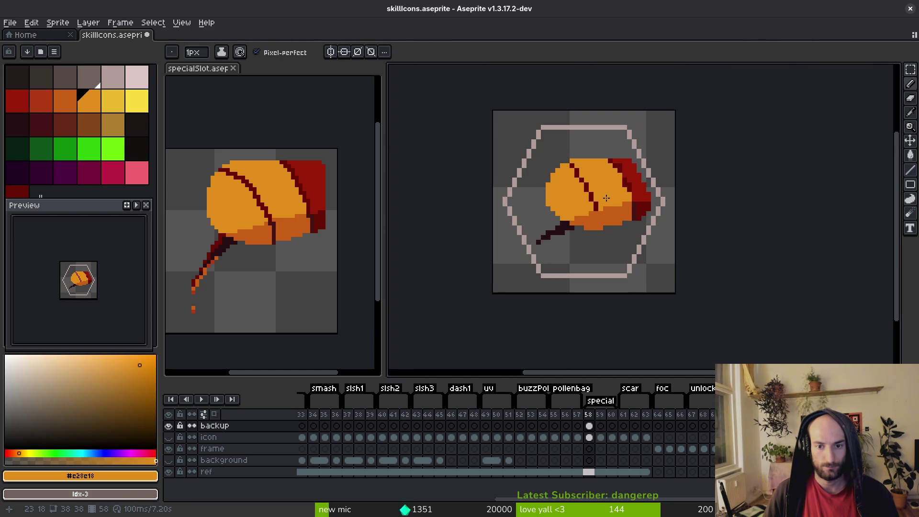
scroll(607, 190, up, 3)
- Draw a short #431414 stroke down-right from the curve's lower end
alt+click(534, 143)
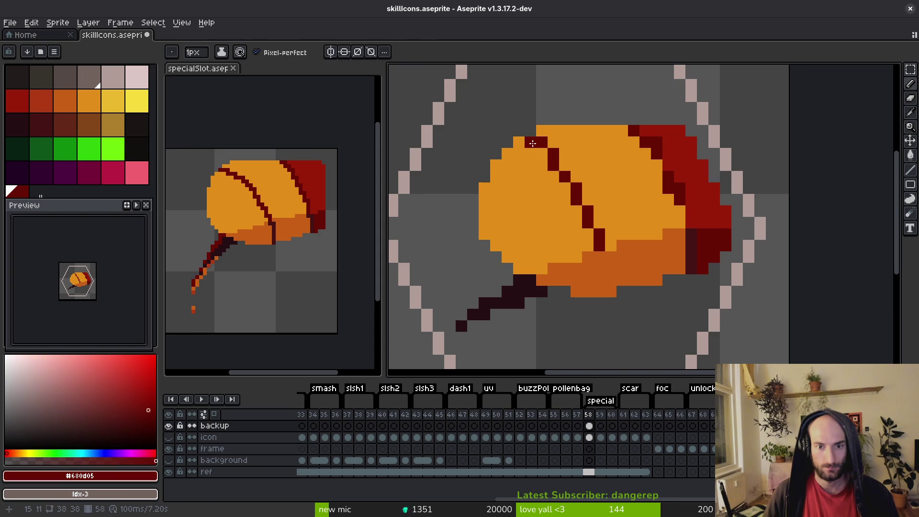
alt+click(544, 154)
scroll(597, 191, down, 3)
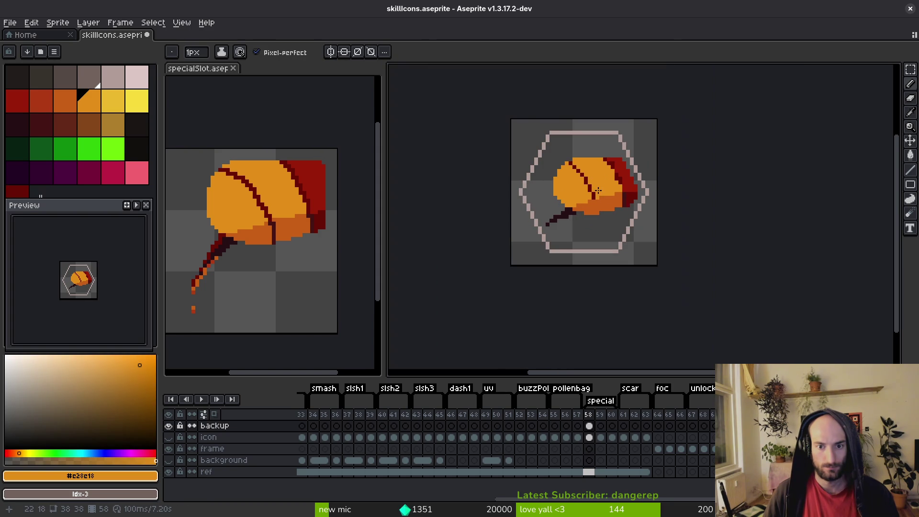
scroll(603, 186, up, 3)
scroll(635, 245, up, 2)
alt+click(560, 177)
alt+click(811, 172)
click(564, 209)
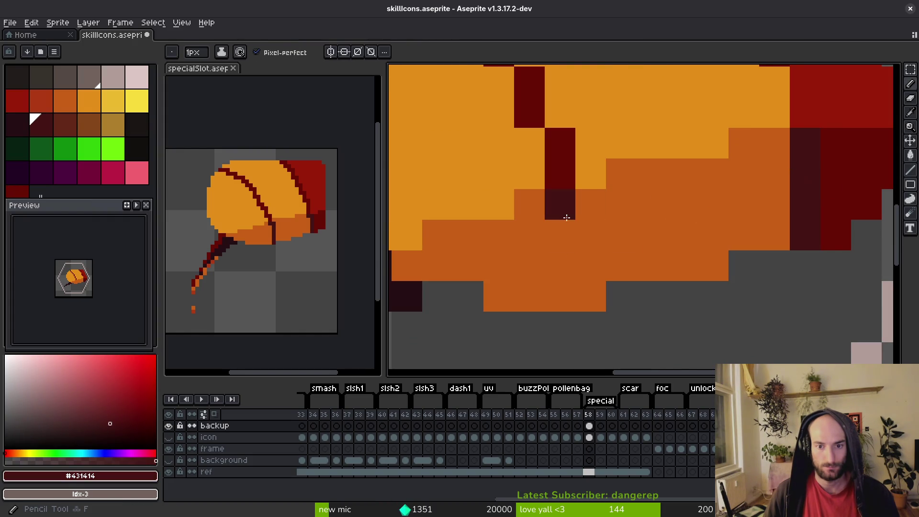
mouse_move(564, 209)
mouse_down()
mouse_move(568, 263)
mouse_move(581, 262)
mouse_move(606, 233)
mouse_up()
scroll(606, 232, down, 7)
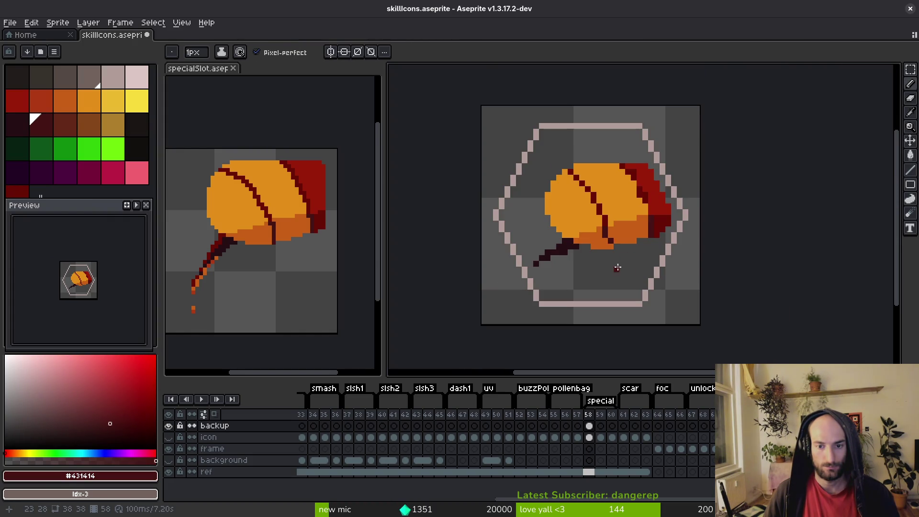
- Shift a curve pixel left, repaint two dark pixels orange #c28c18, and save
scroll(615, 263, up, 3)
alt+click(585, 191)
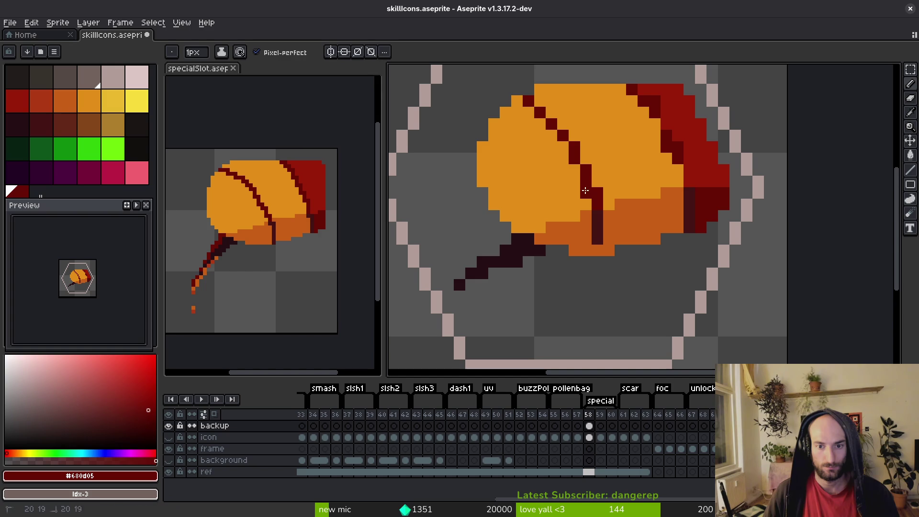
click(563, 147)
alt+click(585, 126)
click(574, 147)
click(587, 168)
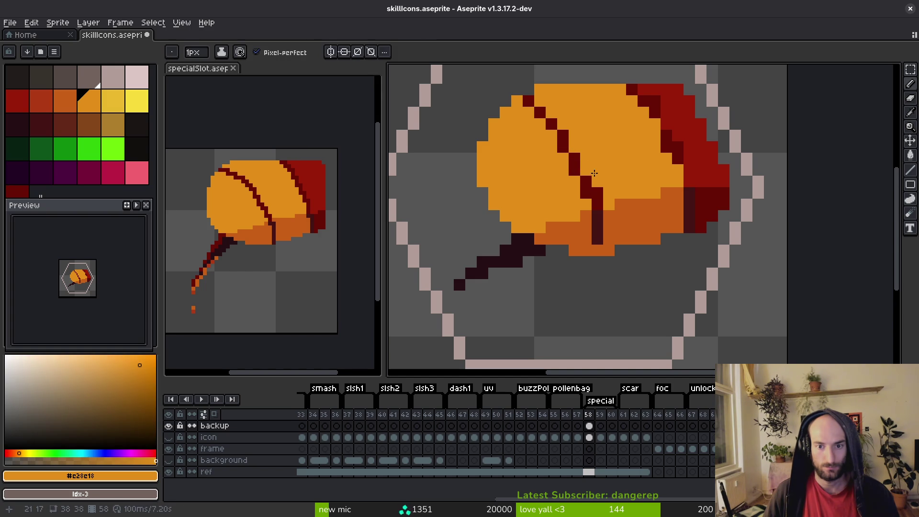
scroll(602, 173, down, 5)
key(ctrl+s)
scroll(632, 192, up, 4)
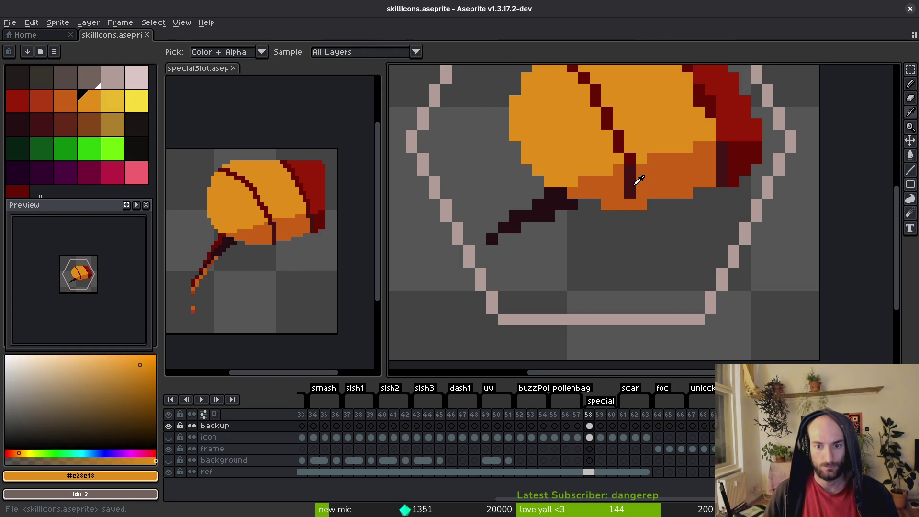
- Add a dark #431414 pixel beneath the curve
alt+click(629, 202)
click(630, 216)
key(e)
scroll(615, 201, down, 4)
scroll(648, 208, up, 3)
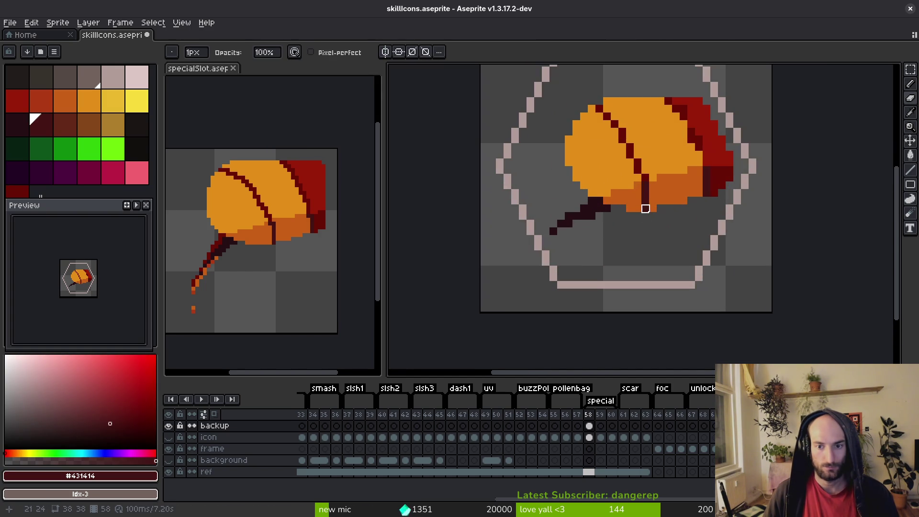
scroll(665, 220, down, 3)
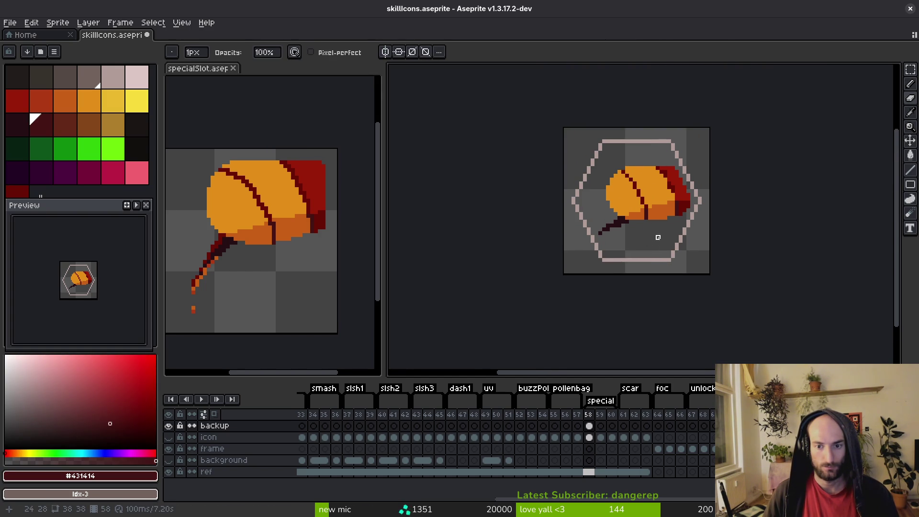
scroll(651, 220, up, 4)
- Paint a #c96016 orange pixel on the blade's underside and save skillIcons.aseprite
alt+click(607, 189)
click(591, 211)
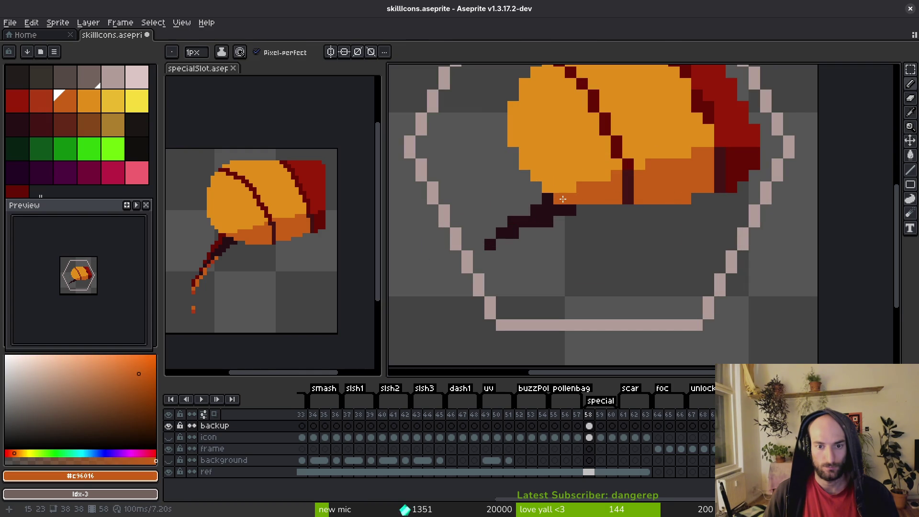
key(e)
scroll(525, 165, down, 2)
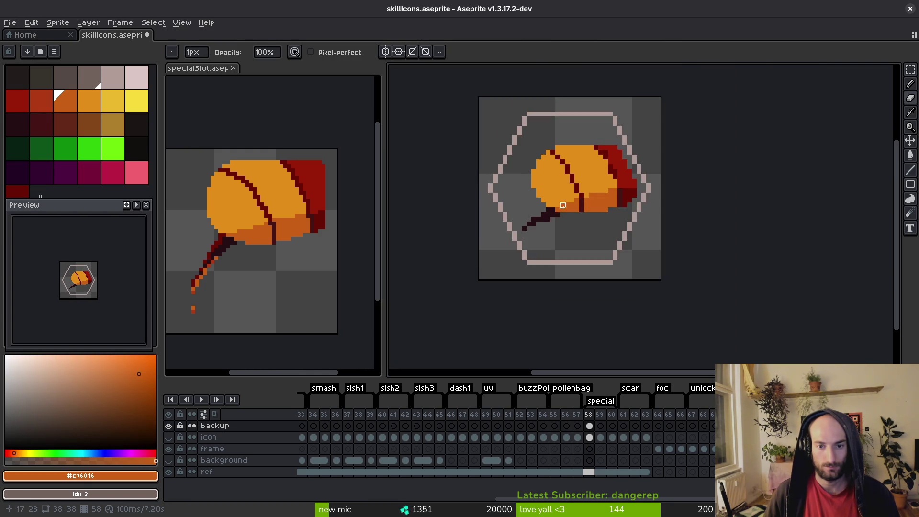
scroll(546, 164, up, 2)
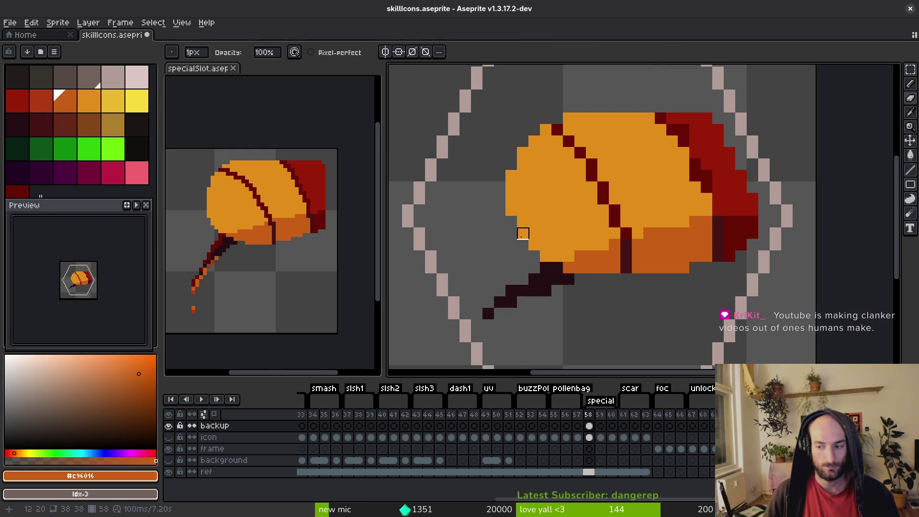
key(ctrl+s)
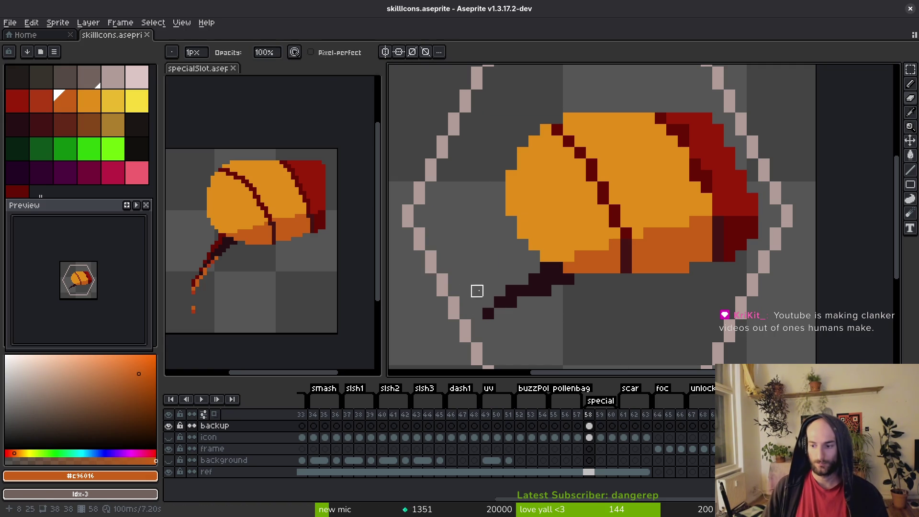
scroll(606, 193, up, 2)
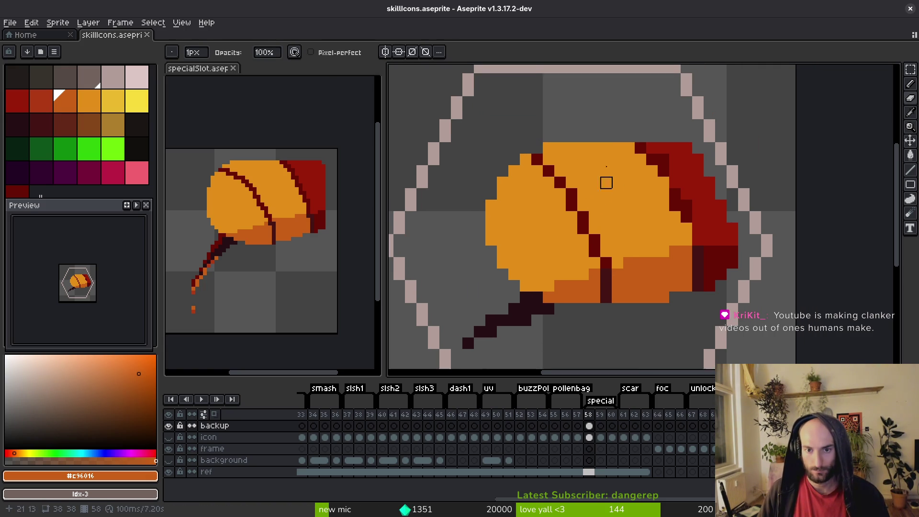
- Extend the leaf's top edge with a row of its orange colour
alt+click(593, 172)
click(537, 148)
click(560, 136)
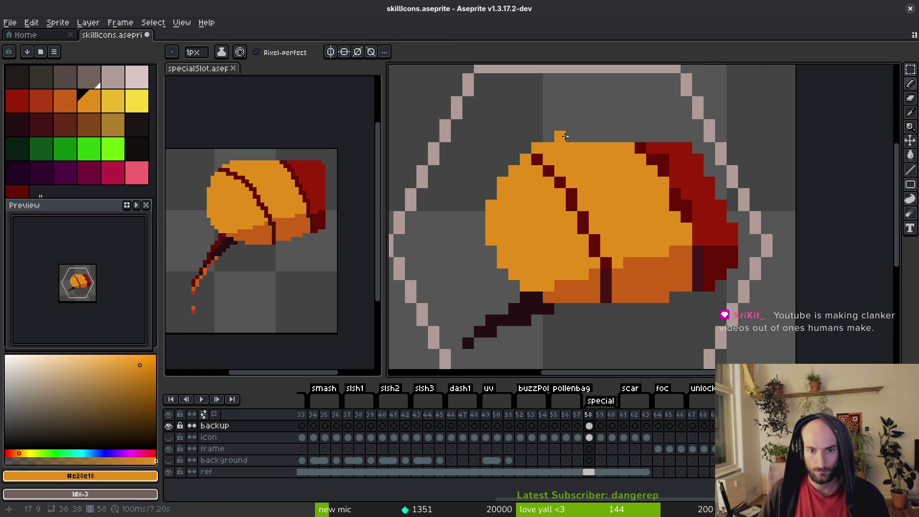
drag(564, 136, 601, 137)
scroll(639, 225, down, 5)
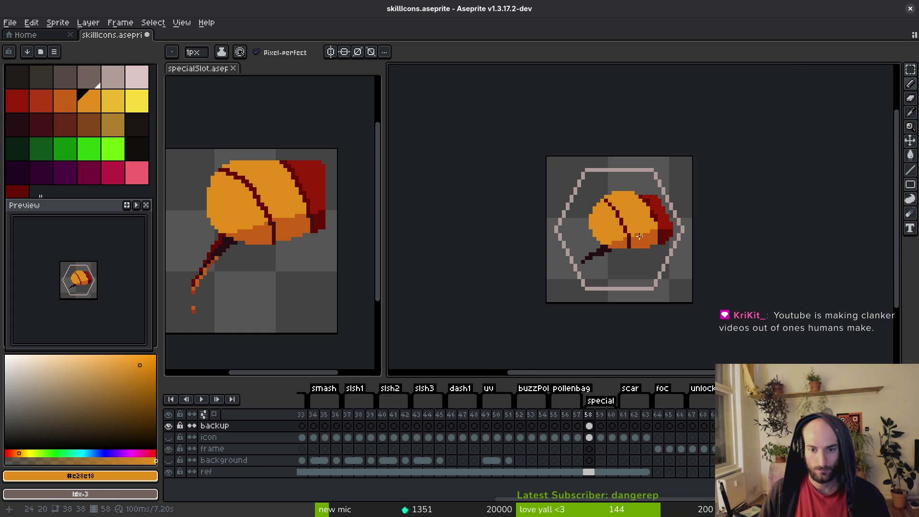
scroll(641, 235, up, 4)
- Touch up the leaf's right orange/red edge with dark red and red pixels, then save
alt+click(616, 140)
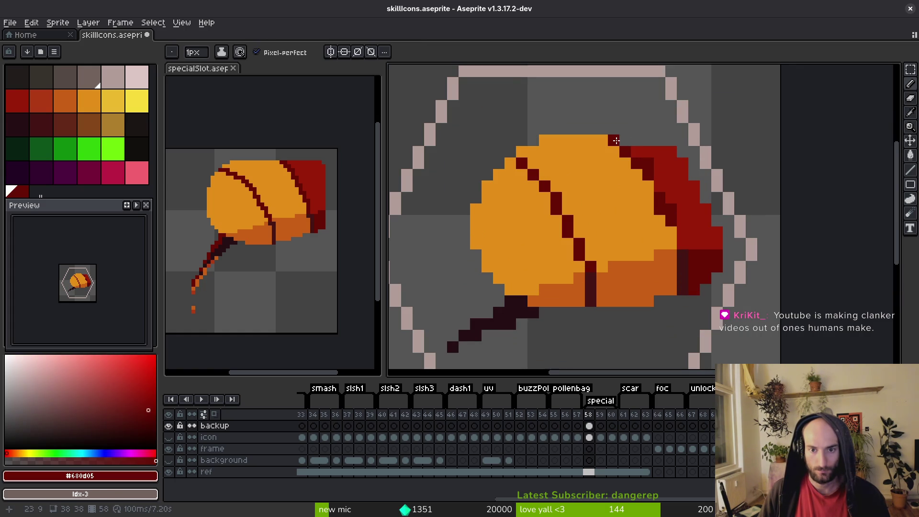
click(655, 180)
click(673, 233)
alt+click(702, 229)
drag(693, 232, 675, 217)
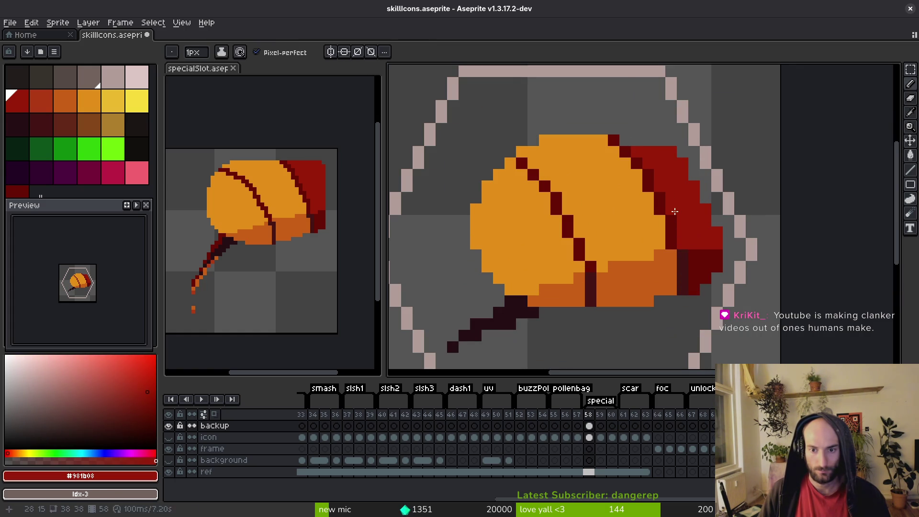
key(ctrl+s)
alt+click(625, 141)
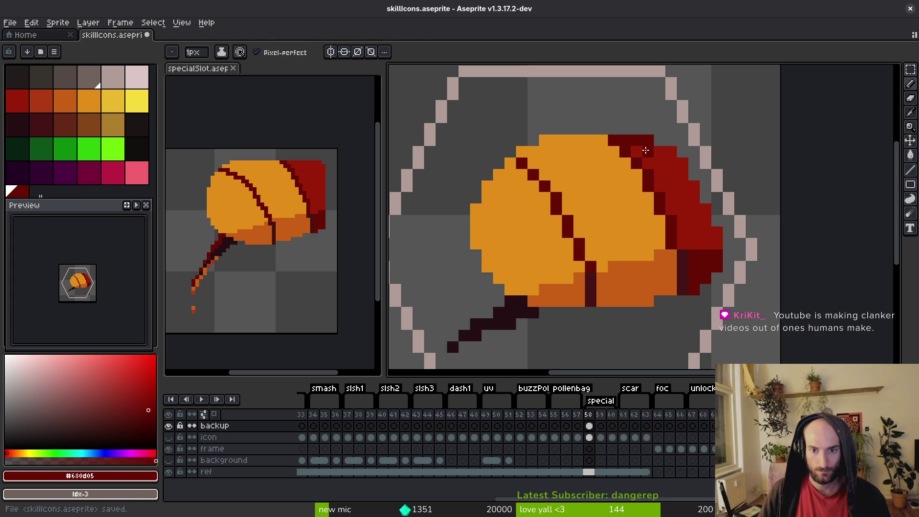
alt+click(645, 147)
key(ctrl+s)
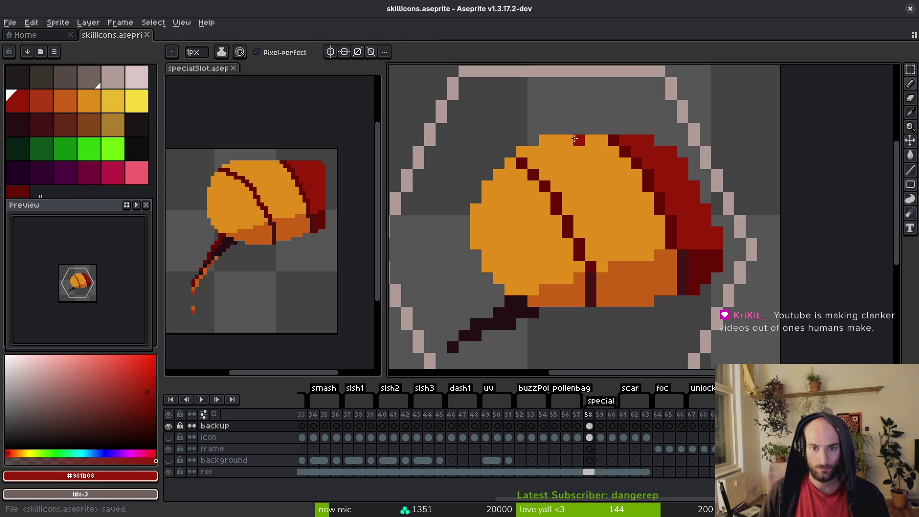
- Try a red run along the leaf's top row, then undo it
alt+click(583, 136)
alt+click(646, 140)
click(628, 131)
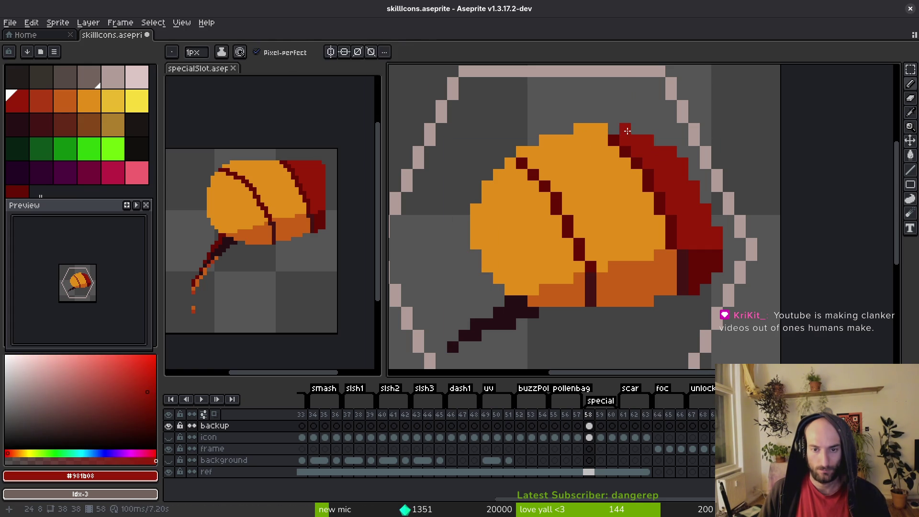
drag(614, 129, 640, 132)
key(ctrl+z)
key(ctrl+z)
key(ctrl+z)
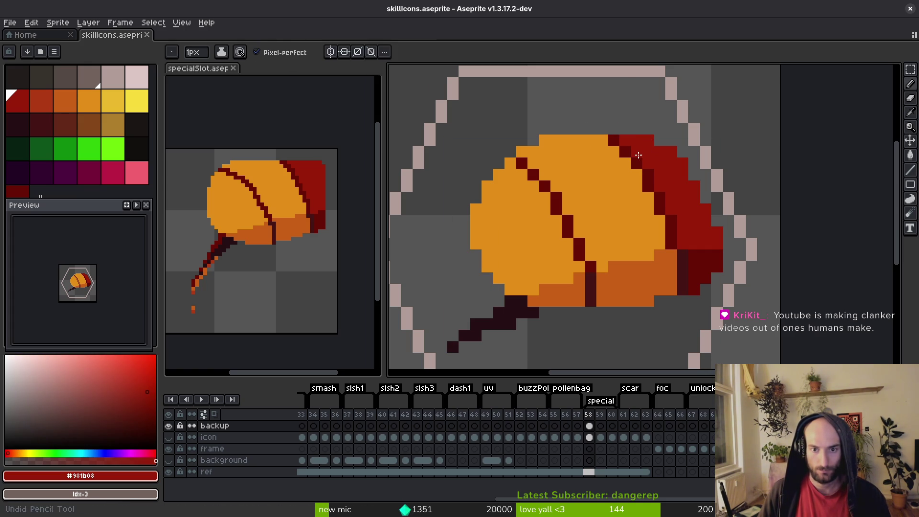
scroll(607, 120, down, 3)
scroll(607, 120, up, 3)
- Erase the stray top-left orange pixel and save the icon
key(e)
click(572, 133)
scroll(630, 178, down, 4)
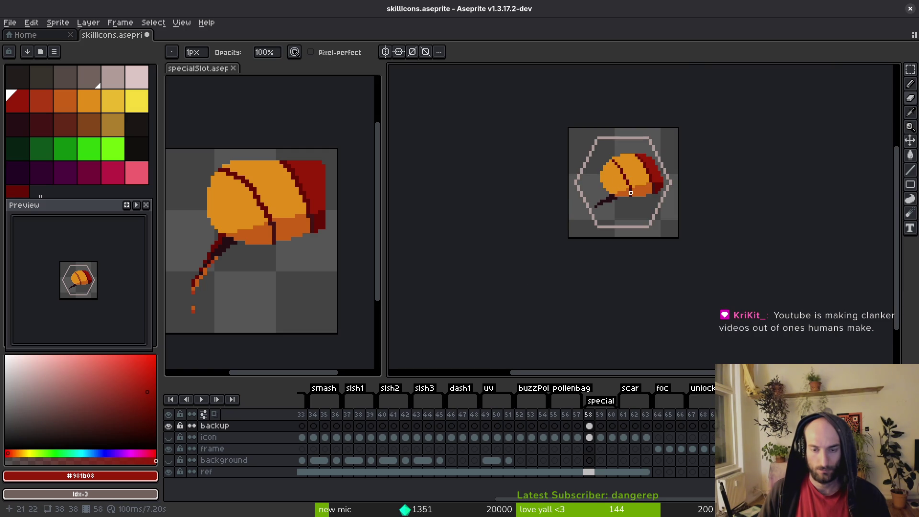
scroll(644, 206, up, 1)
scroll(646, 213, down, 1)
key(ctrl+s)
- Bucket-fill the leaf's stem with a darker red sampled from the artwork
scroll(713, 107, up, 4)
drag(714, 107, 734, 180)
key(g)
click(497, 250)
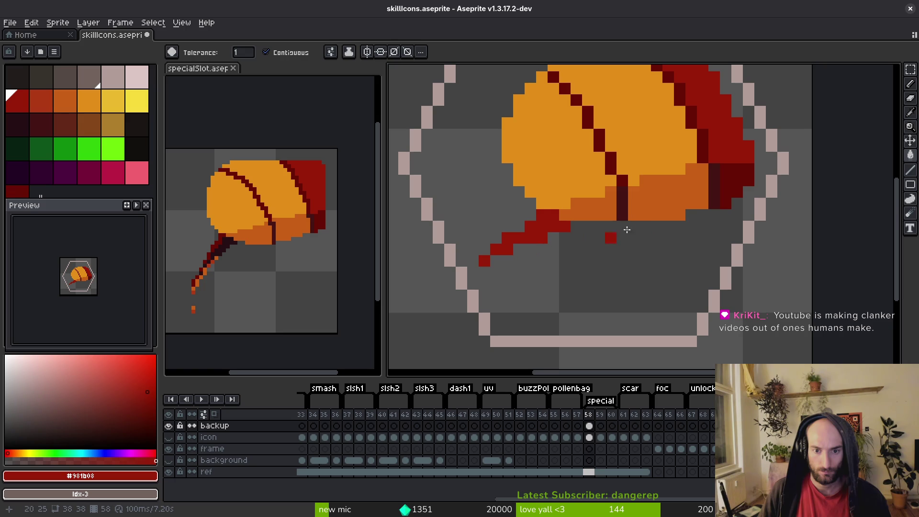
alt+click(727, 181)
click(529, 235)
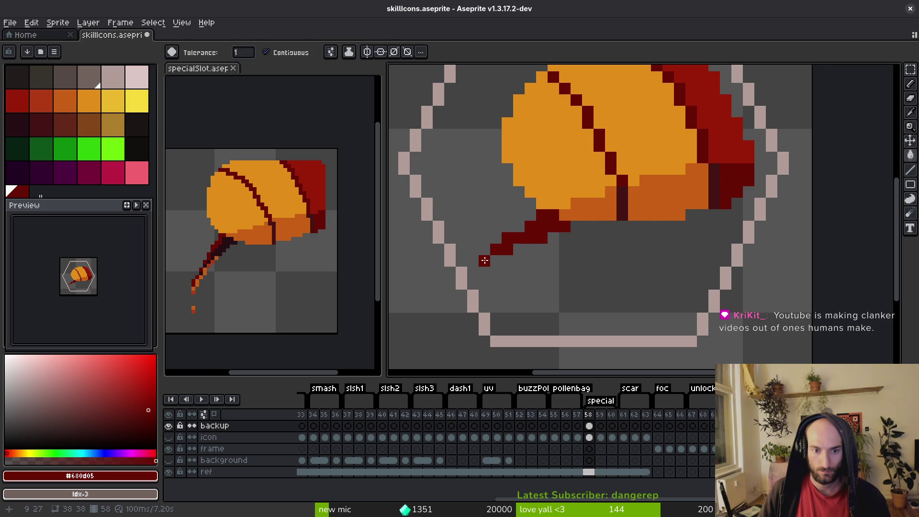
alt+click(620, 198)
scroll(485, 261, down, 4)
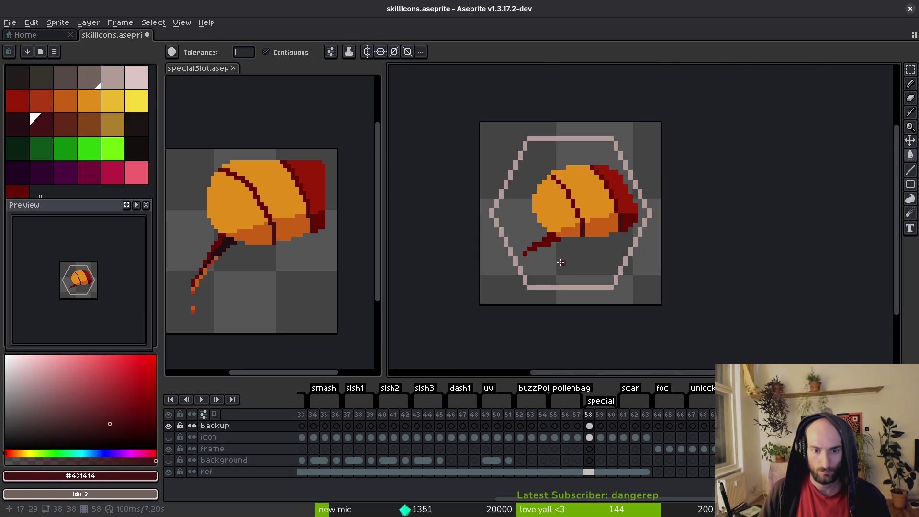
scroll(557, 223, up, 2)
key(b)
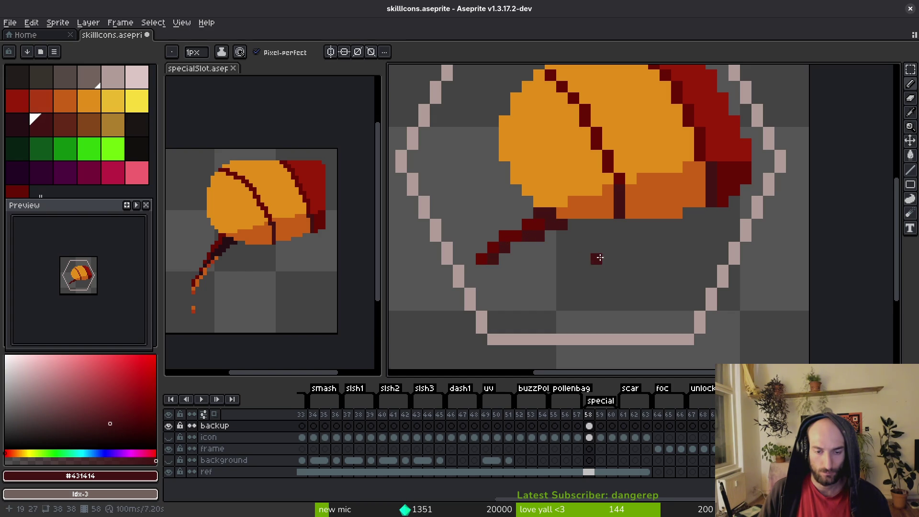
- Sample the stem colour from the reference leaf
scroll(598, 257, down, 5)
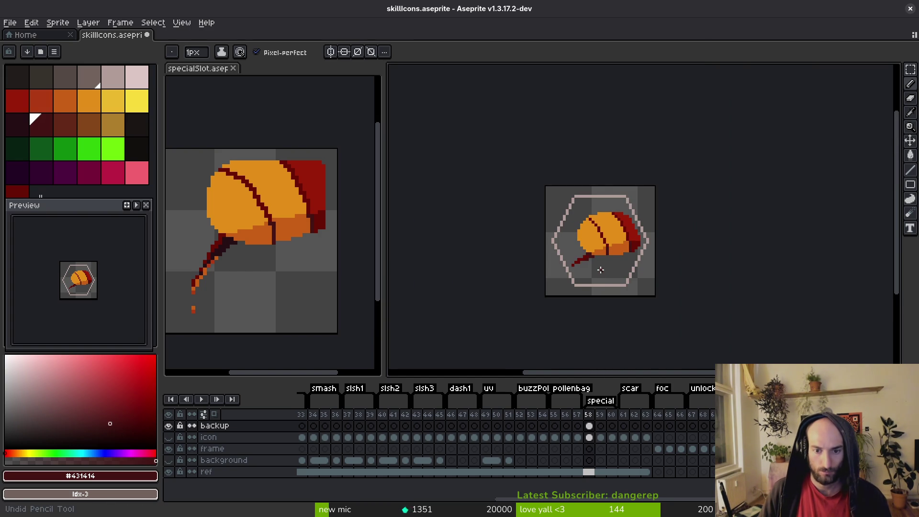
scroll(600, 270, up, 3)
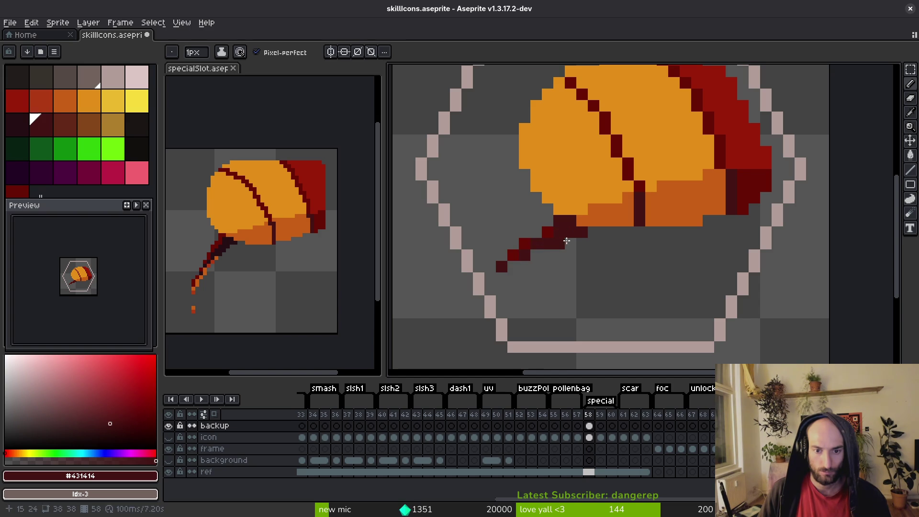
scroll(568, 234, down, 3)
scroll(565, 259, down, 2)
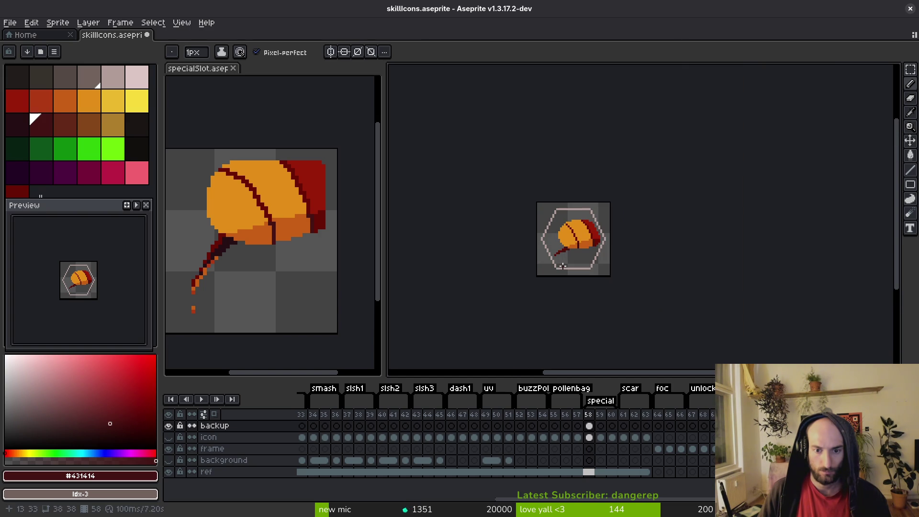
key(i)
scroll(225, 249, up, 2)
click(211, 210)
- Fill the stem with the dark #431414 colour, undo an accidental background fill, and save
key(g)
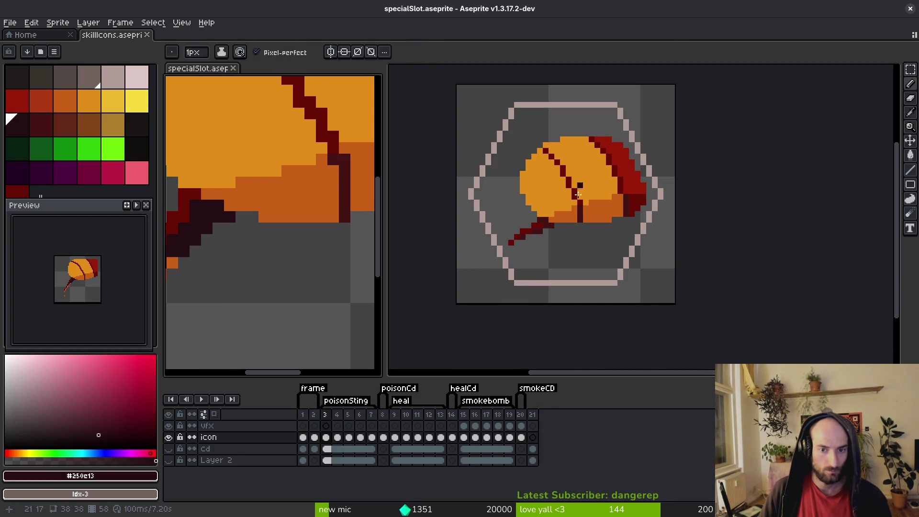
alt+click(523, 235)
scroll(522, 235, up, 4)
click(523, 235)
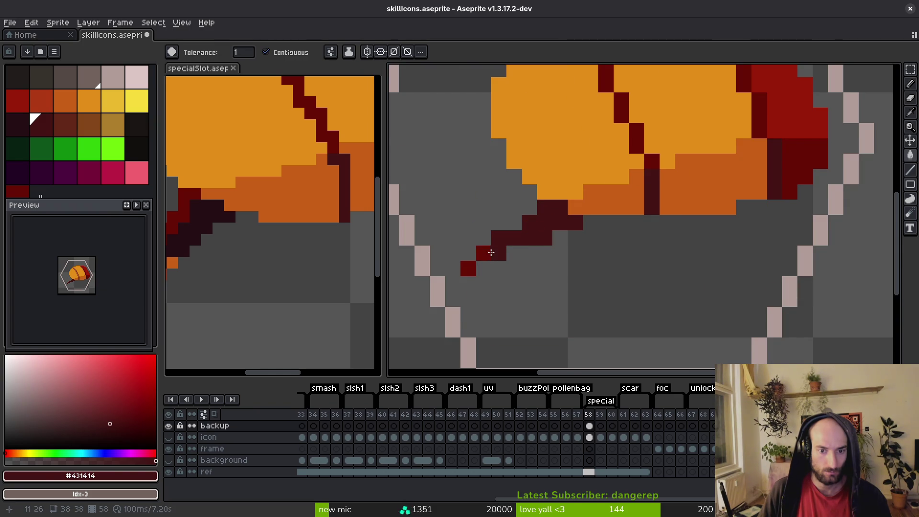
click(477, 267)
key(ctrl+z)
scroll(647, 212, down, 4)
key(ctrl+s)
- Add a dark pixel below the leaf's stem
drag(584, 242, 563, 251)
click(596, 233)
scroll(287, 263, down, 4)
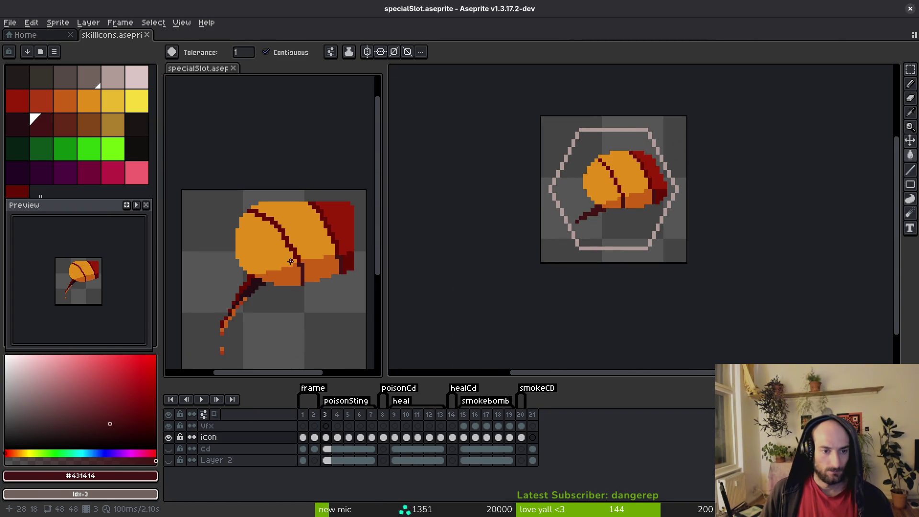
scroll(614, 184, up, 2)
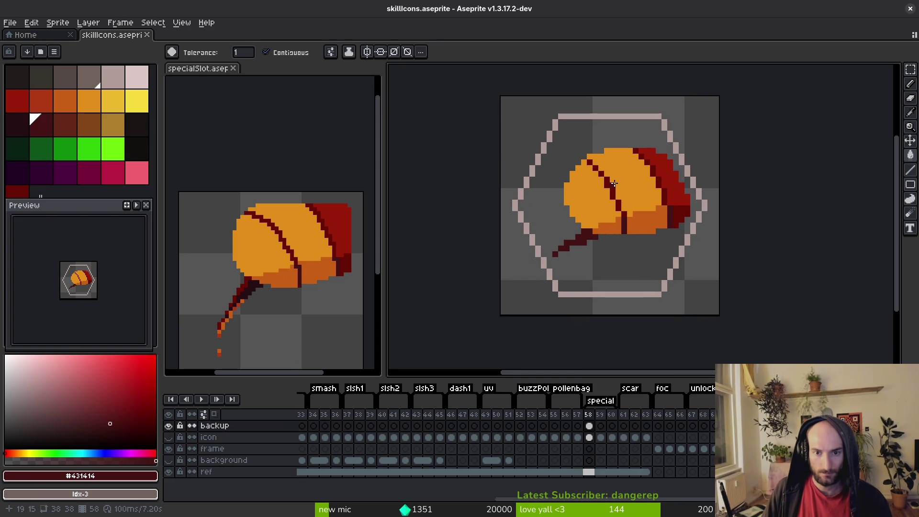
key(i)
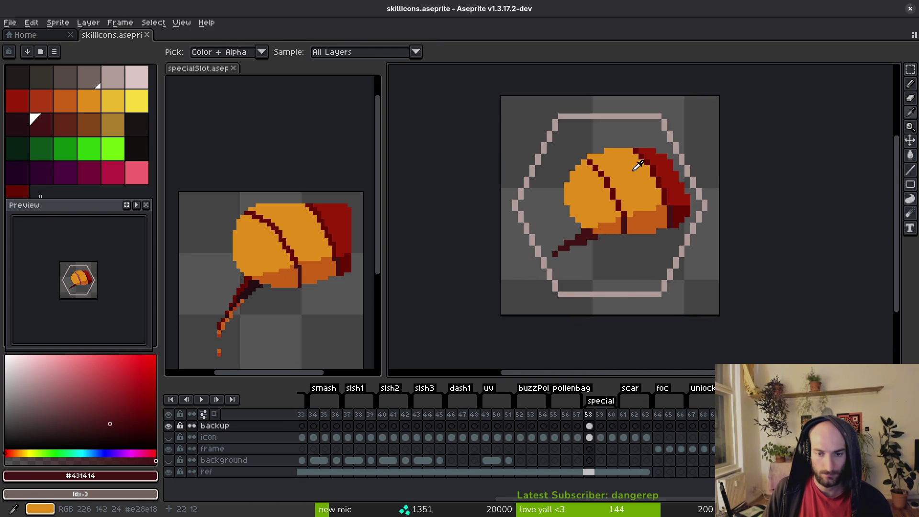
key(g)
scroll(636, 206, down, 3)
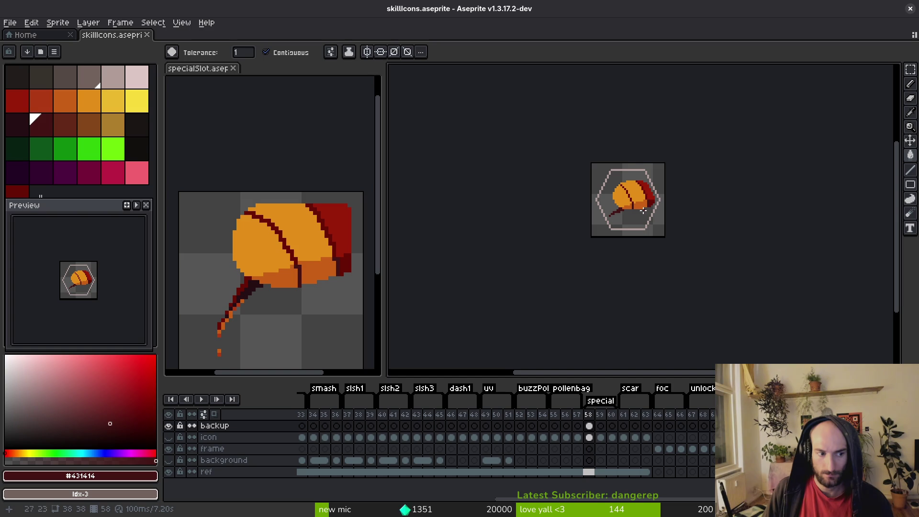
scroll(645, 206, up, 3)
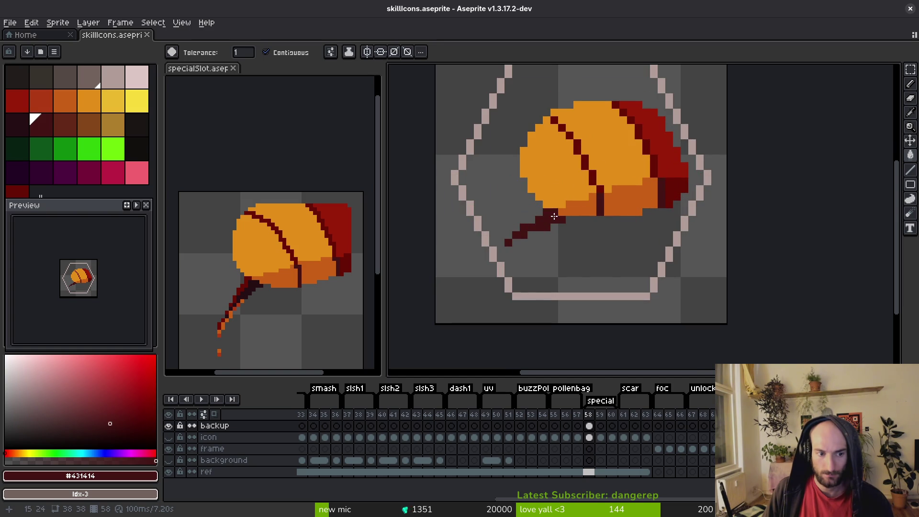
- Freehand-select the stem and apply a transform to it
key(q)
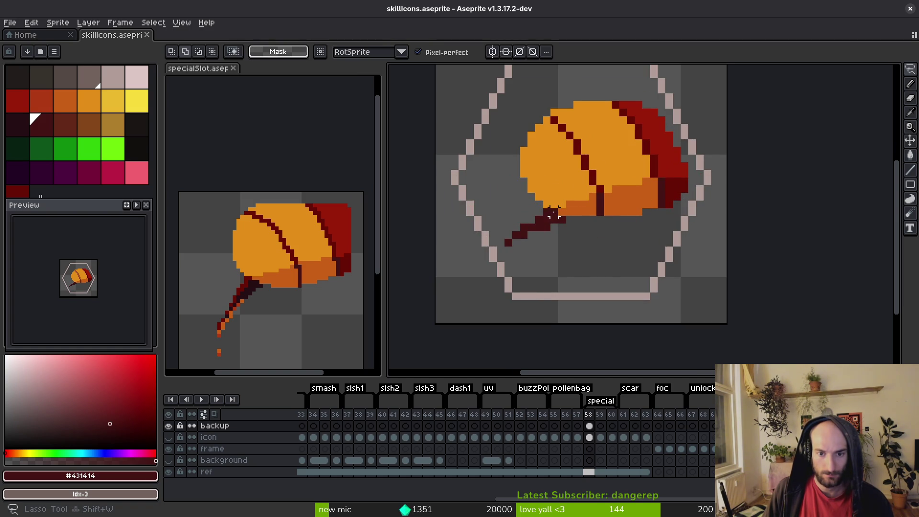
drag(558, 213, 502, 245)
drag(555, 218, 555, 218)
key(ctrl+t)
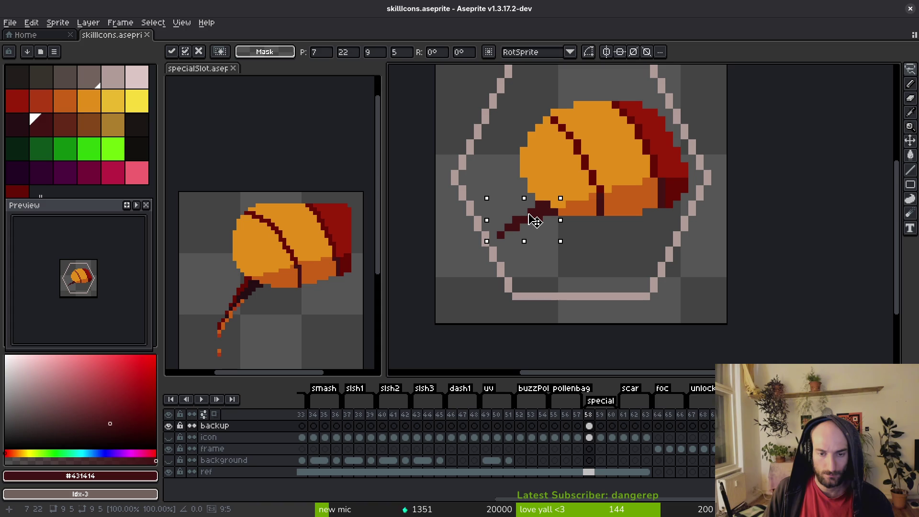
click(599, 234)
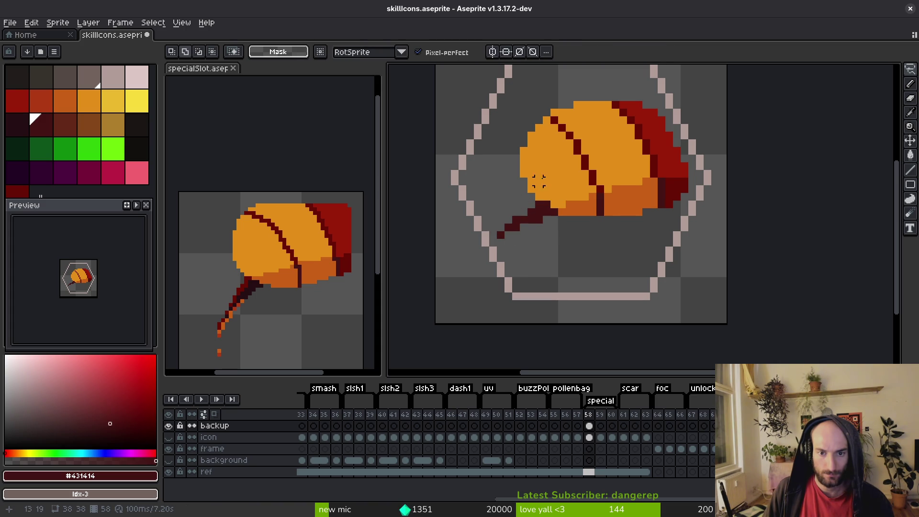
- Move the leaf body one pixel right and save
mouse_move(574, 77)
mouse_down()
mouse_move(474, 198)
mouse_move(637, 236)
mouse_move(582, 83)
mouse_up()
key(ctrl+t)
drag(588, 164, 595, 160)
key(Return)
key(ctrl+s)
- Redraw the stem extending lower-left, erase stray old stem pixels, and save
key(b)
drag(548, 207, 534, 219)
click(500, 235)
key(e)
click(509, 234)
scroll(564, 249, down, 3)
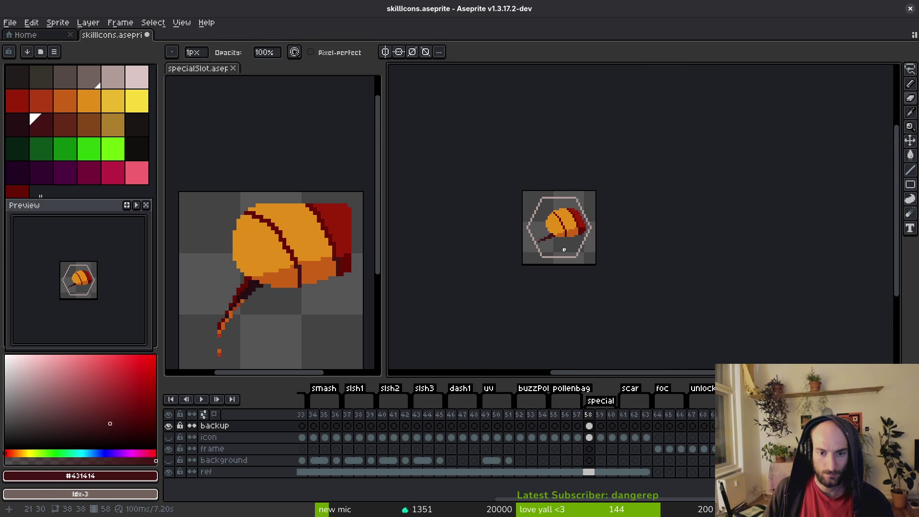
key(ctrl+s)
scroll(517, 252, up, 3)
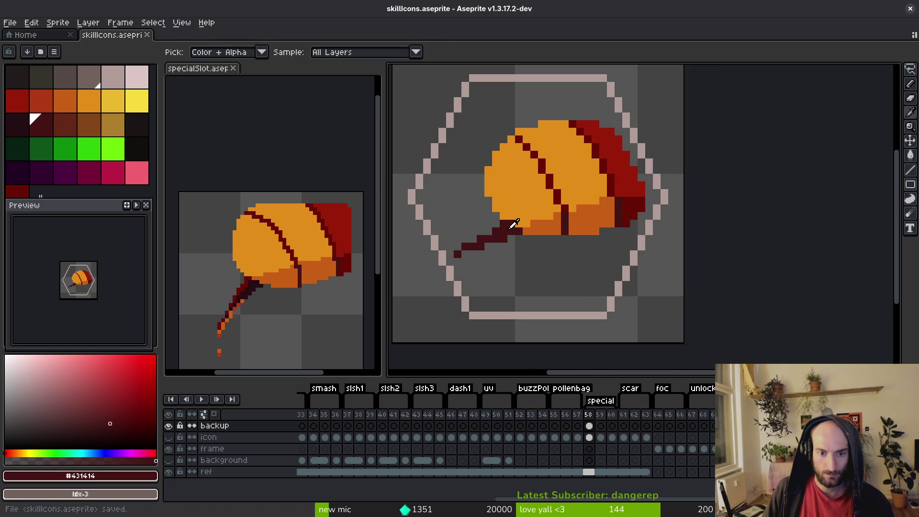
- Undo the last pencil stroke, sample the icon's red and orange, and save again
key(b)
scroll(511, 261, down, 3)
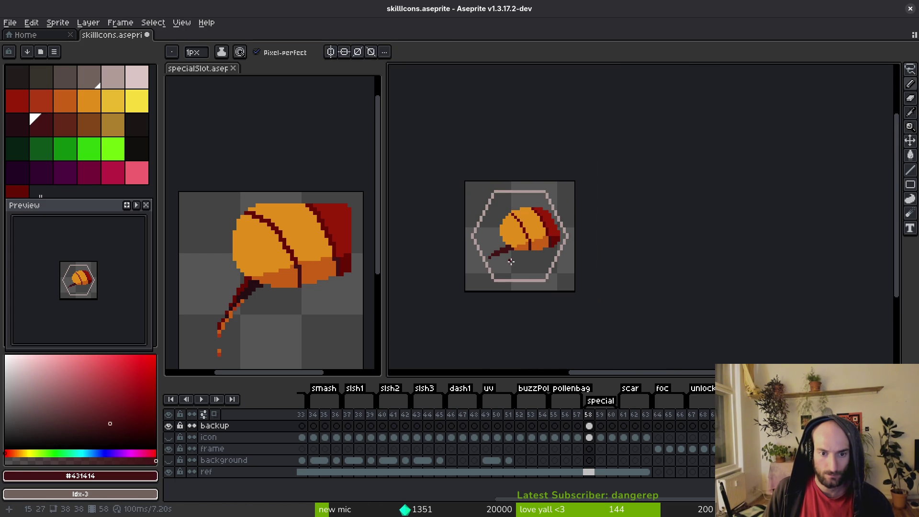
key(ctrl+z)
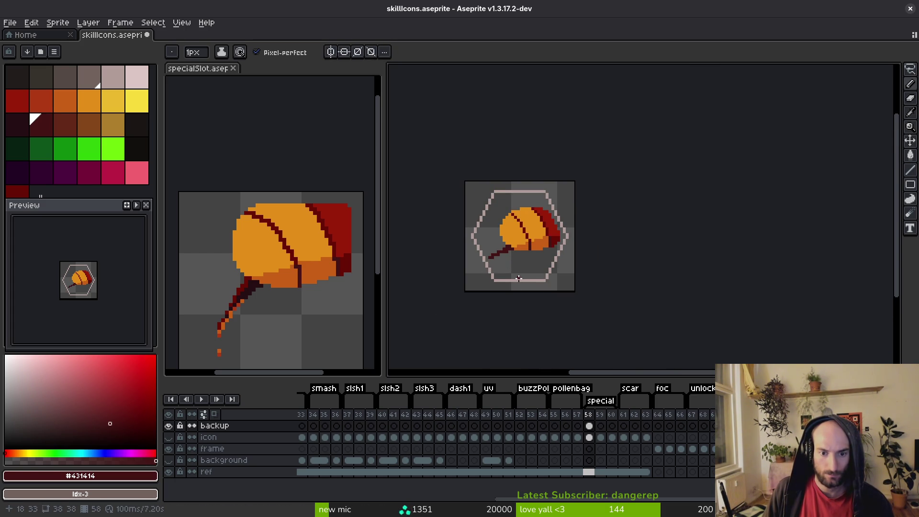
key(ctrl+s)
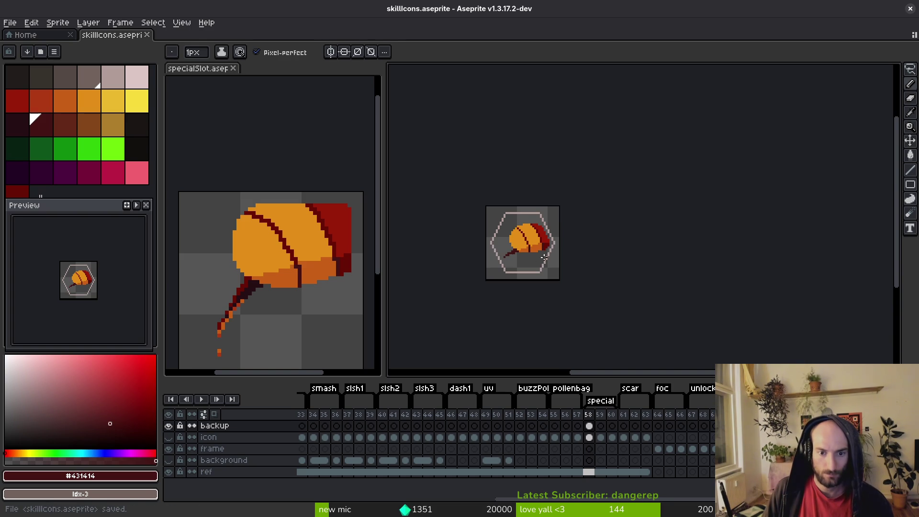
scroll(558, 249, up, 3)
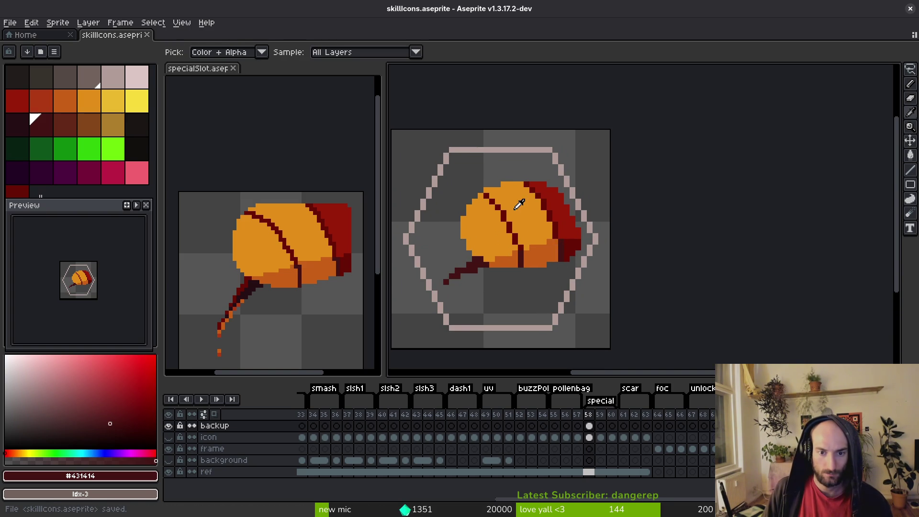
alt+click(552, 184)
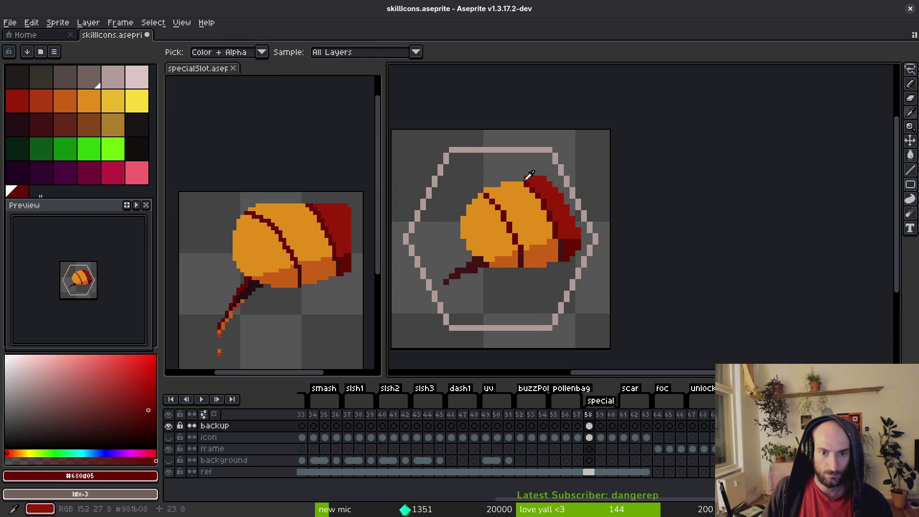
alt+click(515, 179)
scroll(529, 211, down, 4)
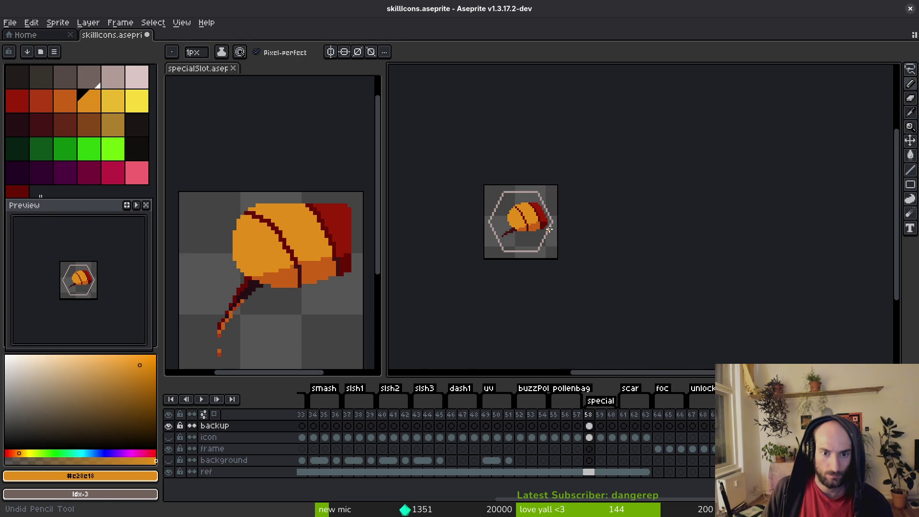
scroll(551, 217, up, 4)
scroll(568, 206, down, 2)
key(ctrl+s)
scroll(564, 250, down, 1)
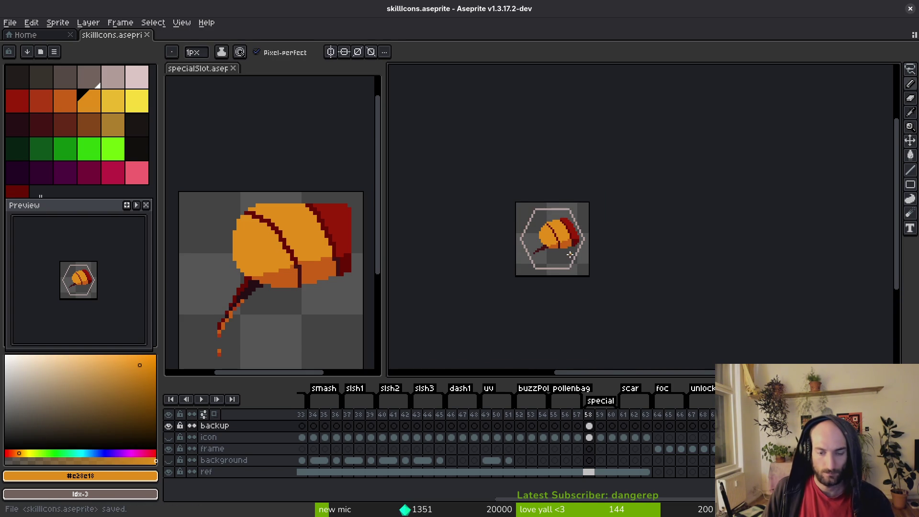
- Copy frame 58's icon and backup cels into frames 59 and 60
click(588, 436)
key(ctrl+c)
click(600, 437)
key(ctrl+v)
click(612, 437)
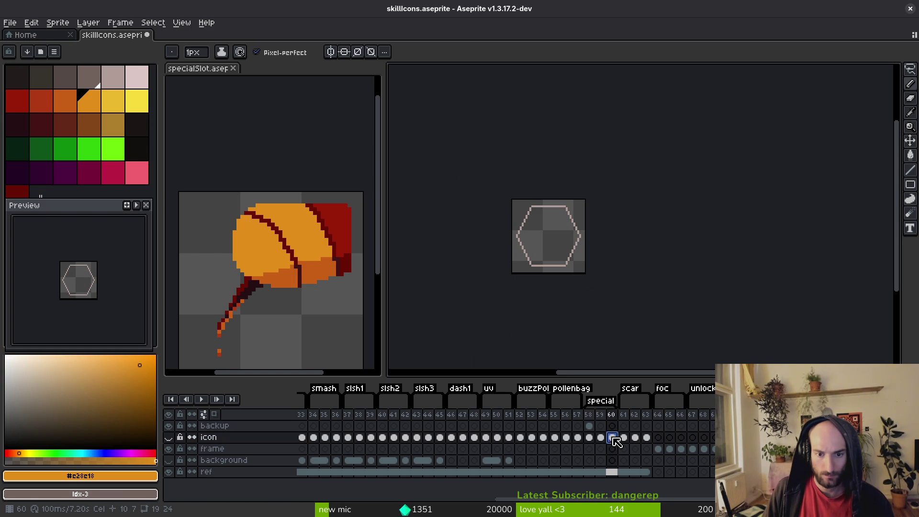
click(601, 437)
click(589, 426)
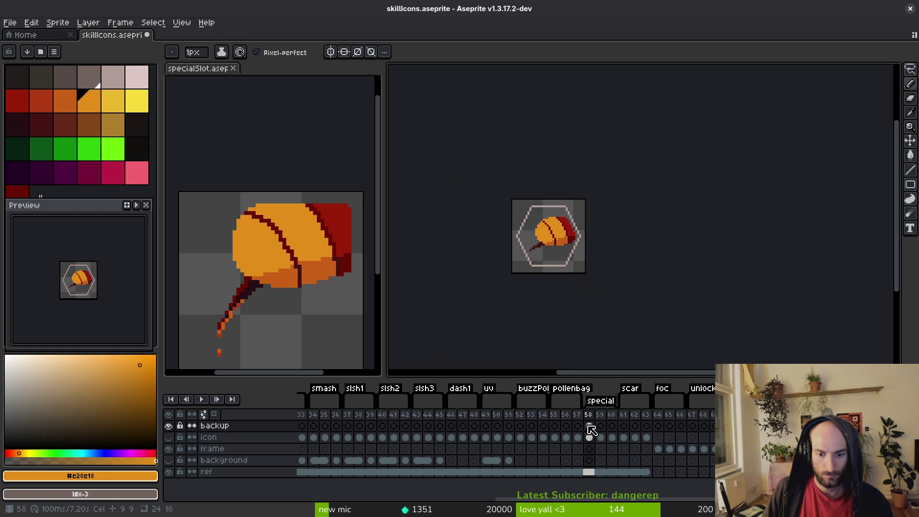
click(612, 425)
key(ctrl+v)
click(589, 437)
click(169, 437)
- On frame 58, replace the darkest red outline colour with dark grey
key(Left)
key(alt)
key(Right)
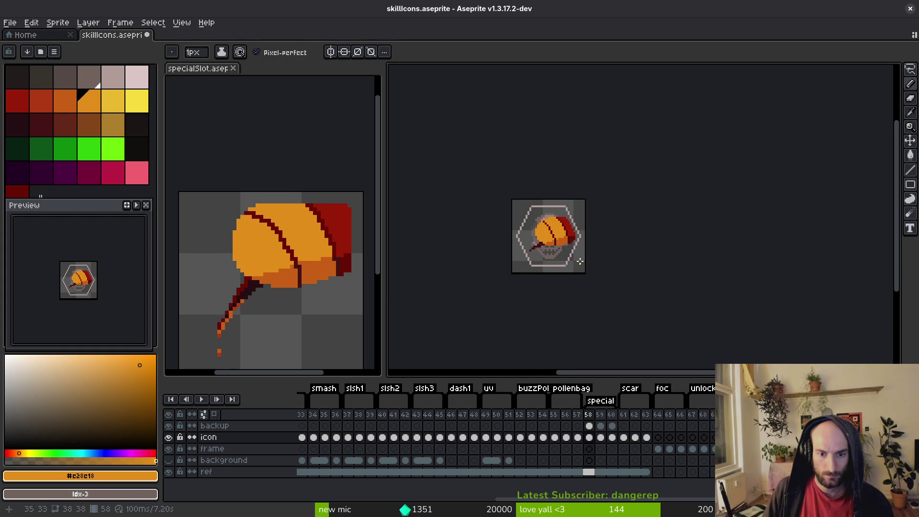
scroll(581, 299, up, 2)
scroll(574, 272, up, 1)
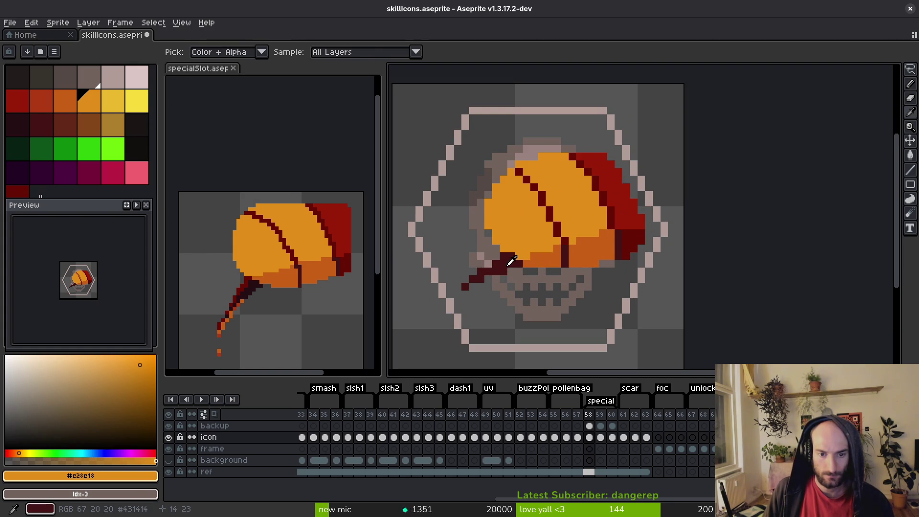
alt+click(618, 245)
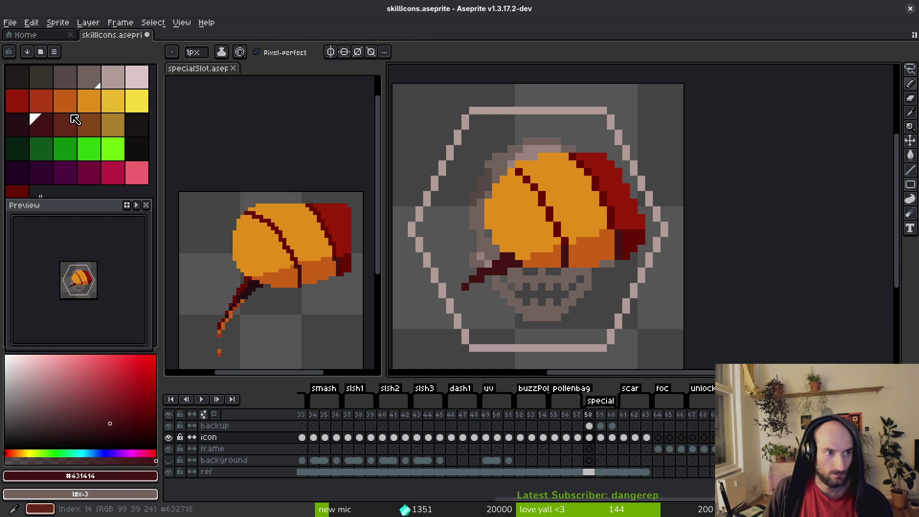
right_click(38, 83)
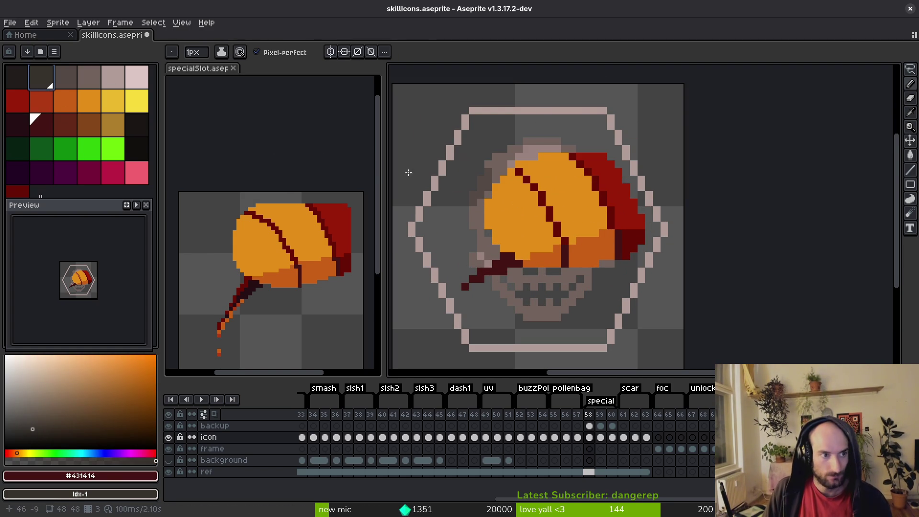
click(589, 426)
key(shift+r)
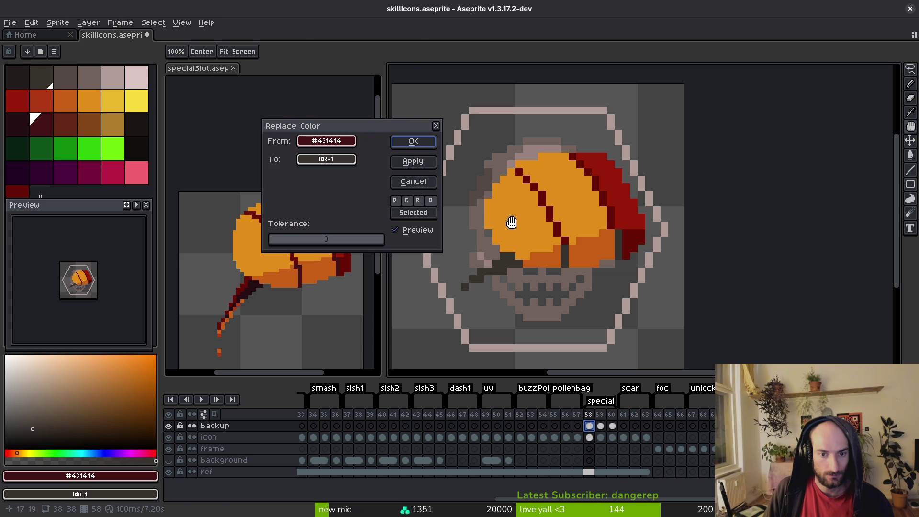
click(407, 140)
- Replace the dark red shading and the bright hood red with lighter greys
scroll(566, 237, up, 2)
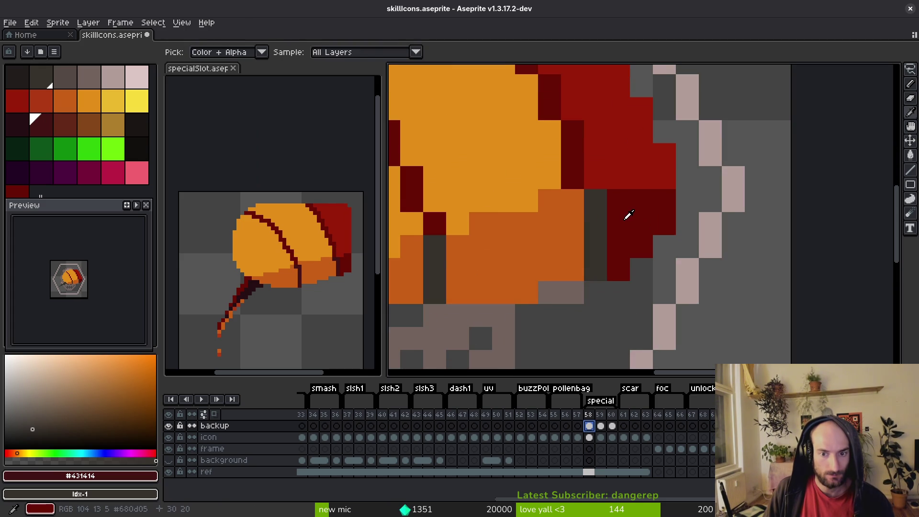
scroll(661, 213, up, 1)
alt+click(675, 212)
right_click(65, 77)
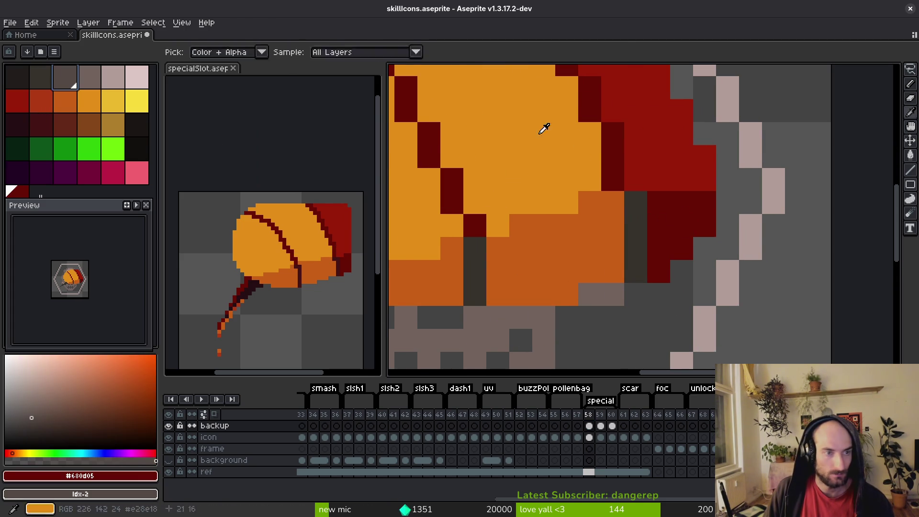
key(shift+r)
click(408, 143)
alt+click(636, 139)
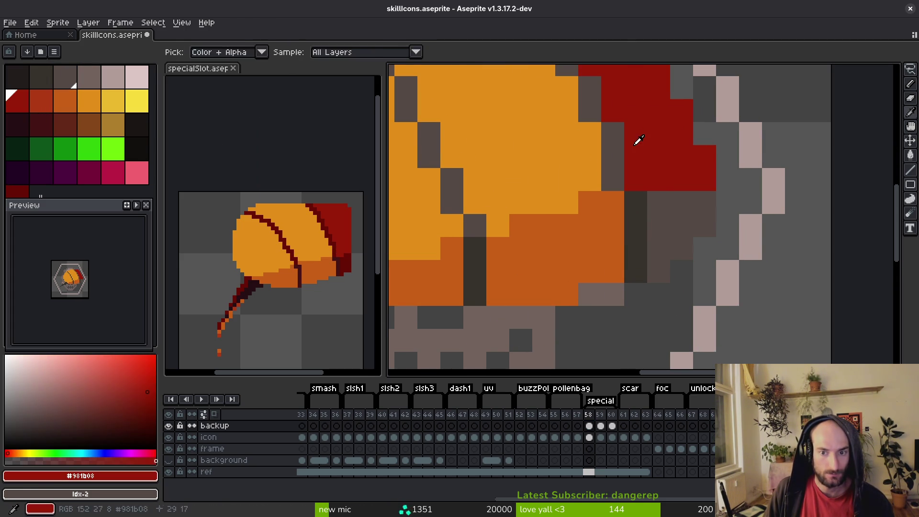
right_click(89, 77)
key(shift+r)
click(414, 144)
- Replace both orange shades with pale pink and save the recoloured icon
alt+click(620, 248)
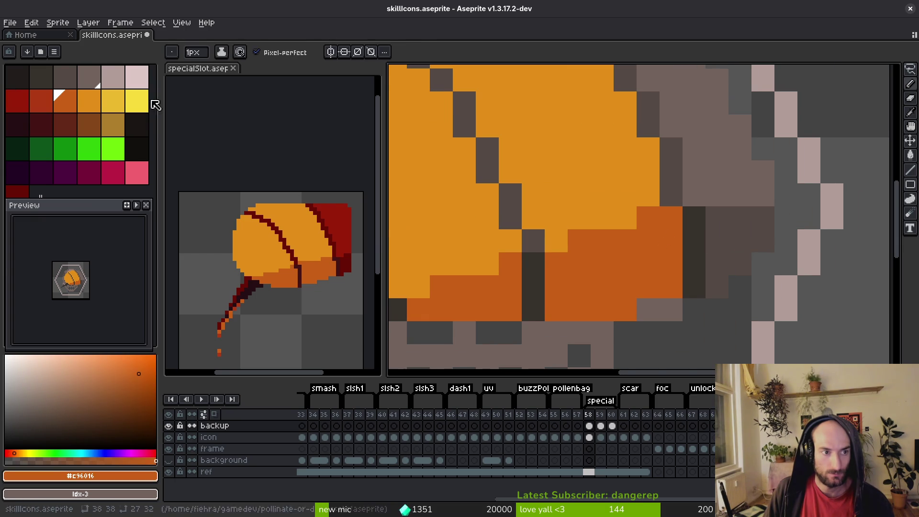
key(shift+0)
key(0)
key(shift+r)
click(414, 144)
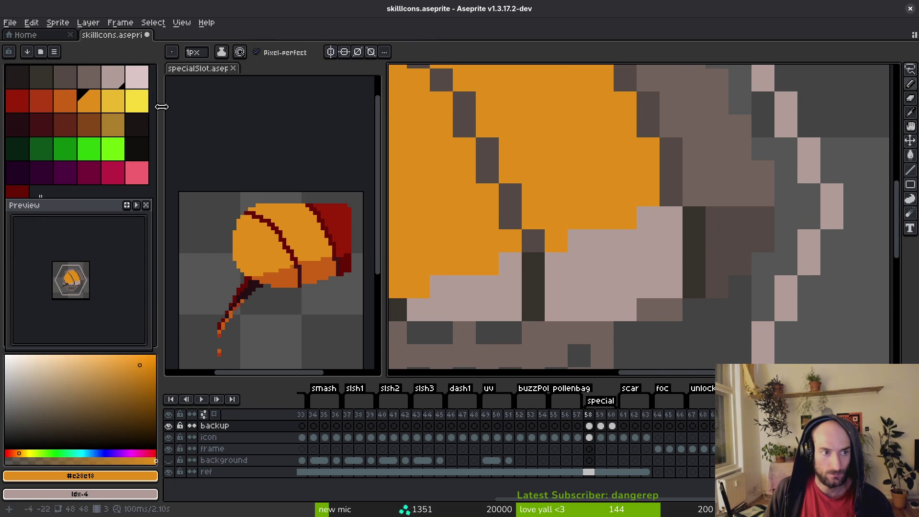
right_click(137, 79)
key(shift+r)
click(413, 142)
scroll(598, 192, down, 3)
key(ctrl+s)
scroll(593, 239, down, 2)
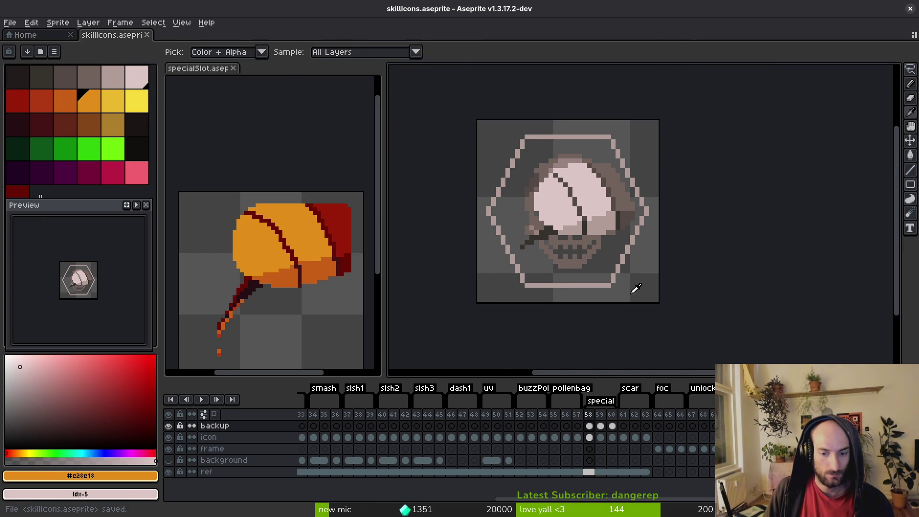
- Compare the orange frame 59 icon with the yellow frame 60 and the specialSlot sprite
key(period)
scroll(608, 218, up, 1)
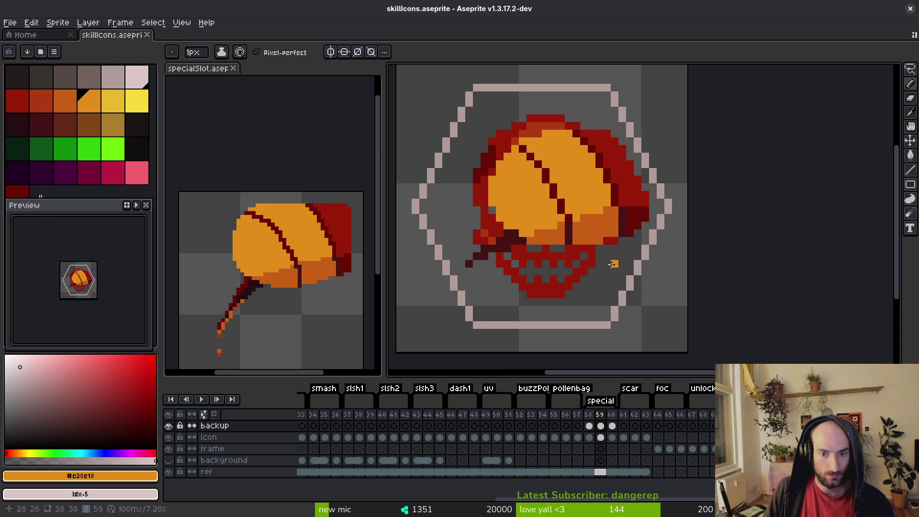
key(period)
key(comma)
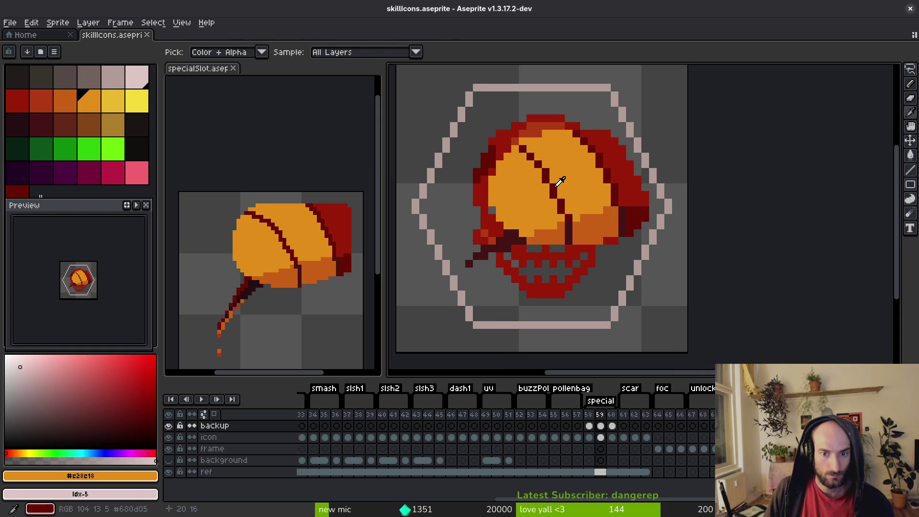
key(period)
click(307, 273)
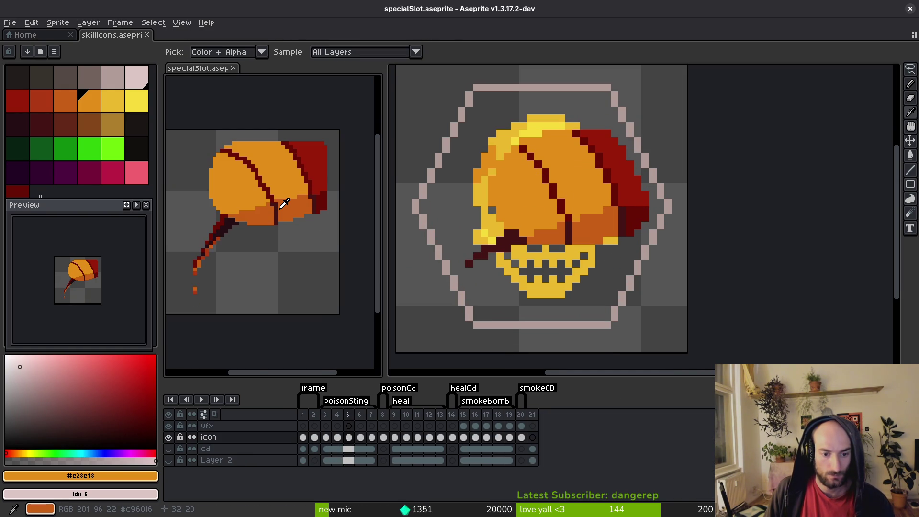
click(439, 191)
key(comma)
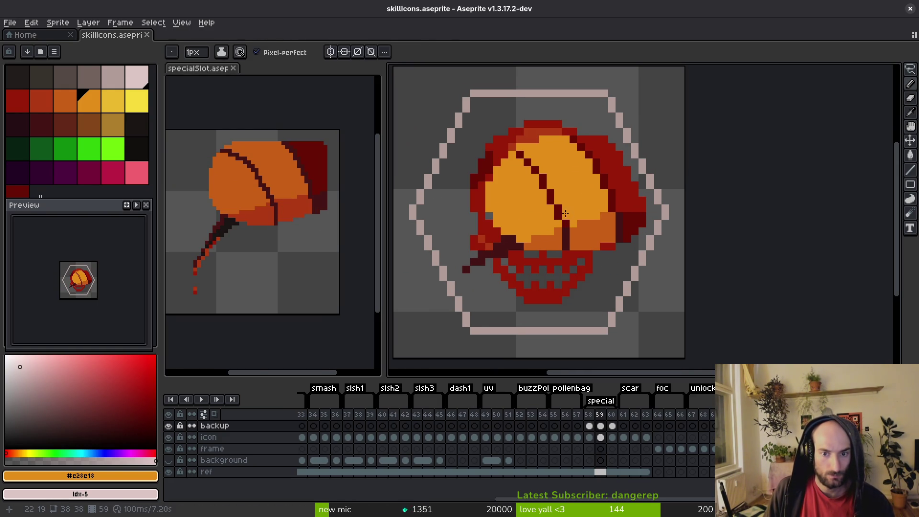
- Replace the reaper icon's darkest outline colour with a palette shade using Replace Color
alt+click(643, 212)
scroll(304, 207, up, 3)
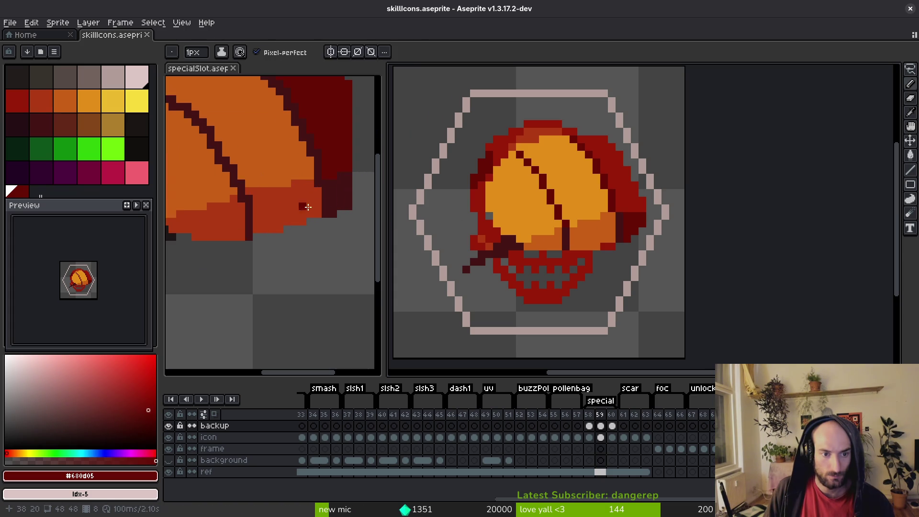
drag(294, 205, 375, 194)
drag(555, 238, 578, 242)
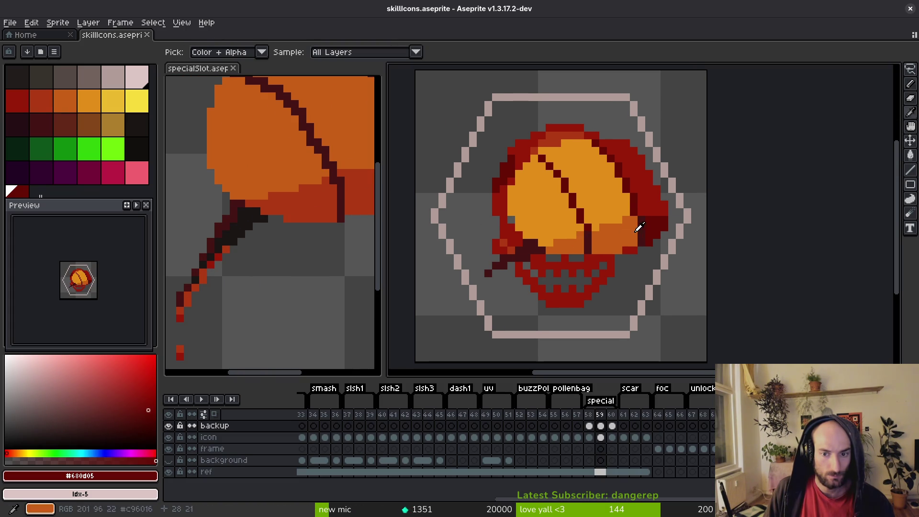
alt+click(646, 226)
right_click(19, 126)
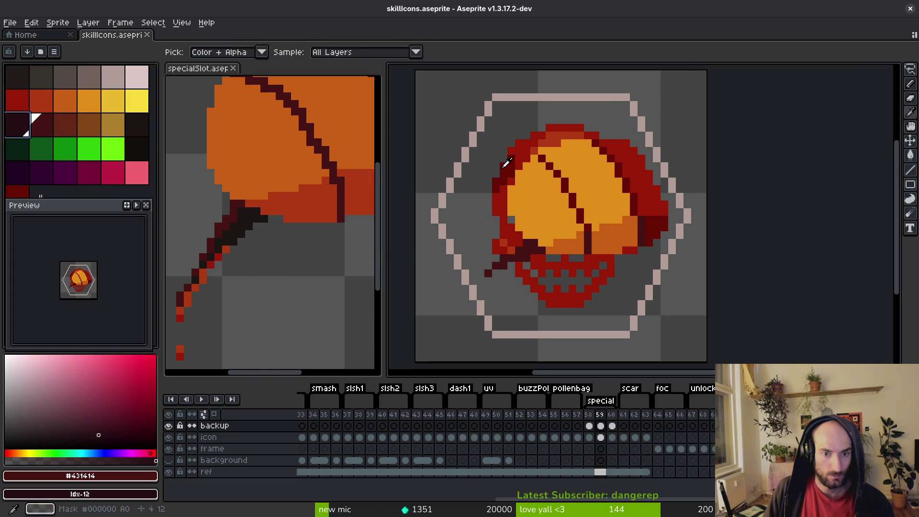
key(shift+r)
click(417, 142)
- Replace the dark red shading and the hood's bright red with deeper palette reds
alt+click(661, 221)
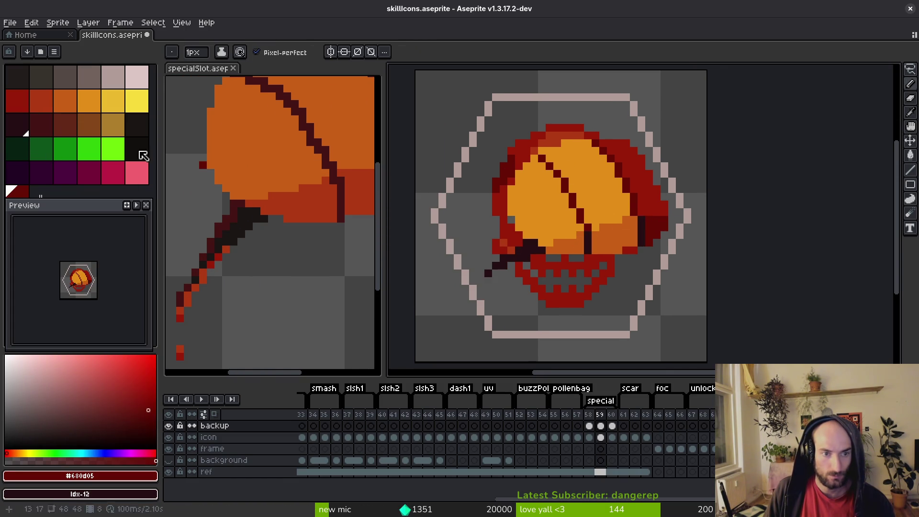
right_click(44, 130)
key(shift+r)
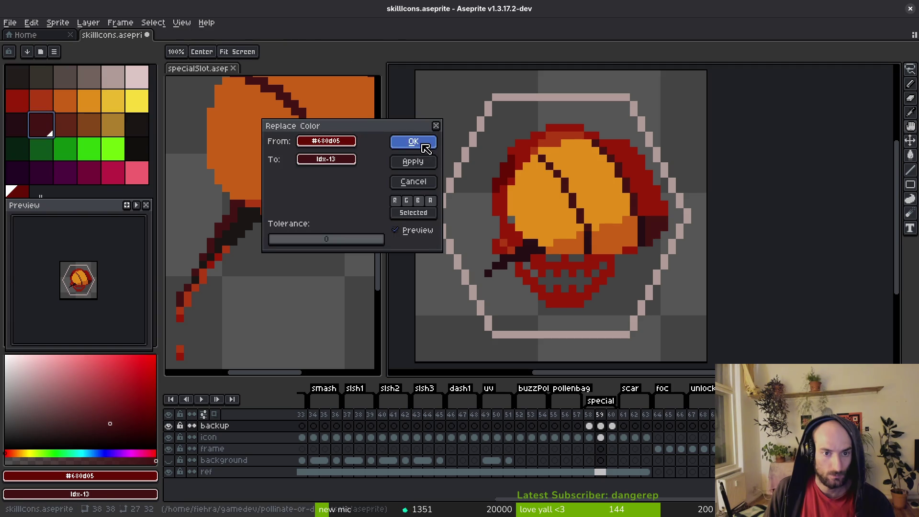
click(417, 142)
alt+click(660, 205)
right_click(18, 192)
key(shift+r)
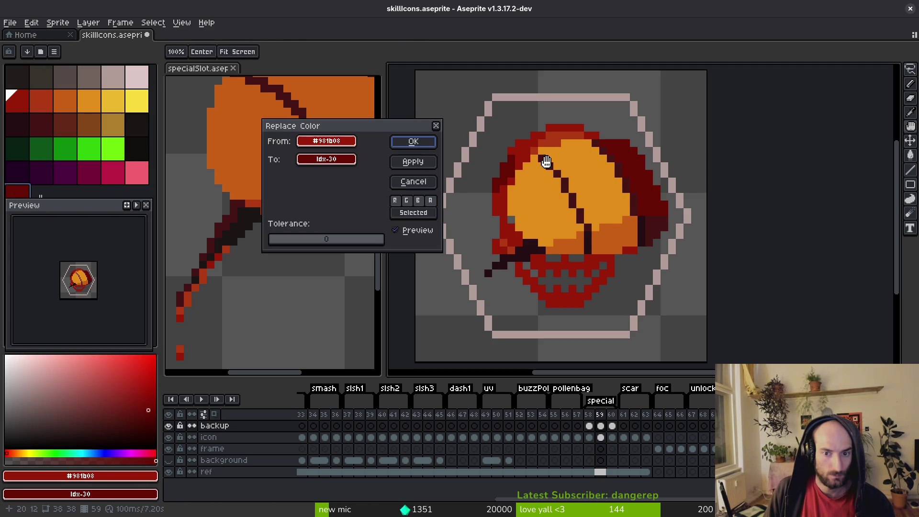
click(417, 142)
- Replace the mid orange and the sack's light orange with deeper orange shades
alt+click(627, 233)
right_click(43, 102)
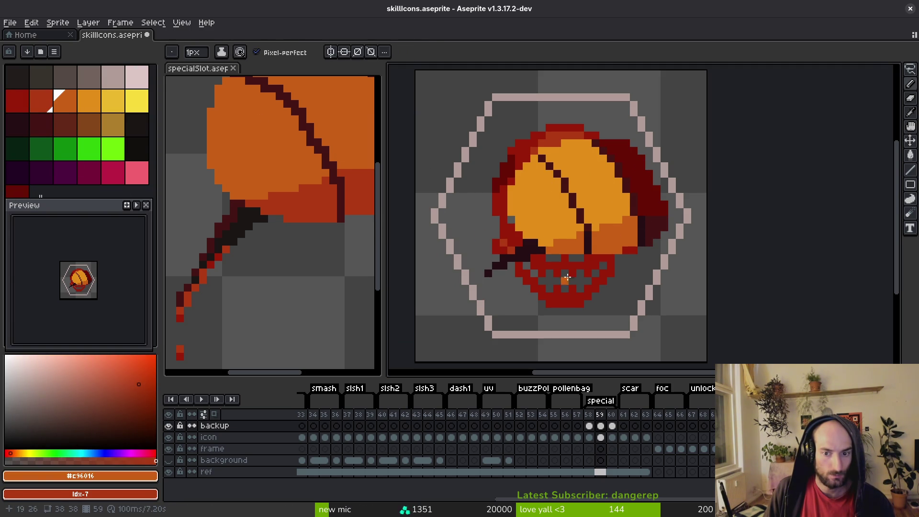
key(shift+r)
click(418, 142)
alt+click(563, 186)
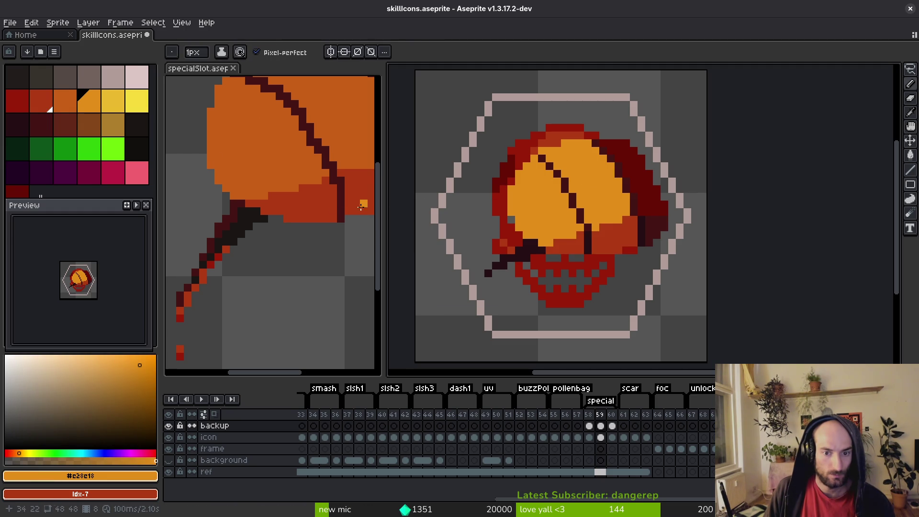
right_click(67, 101)
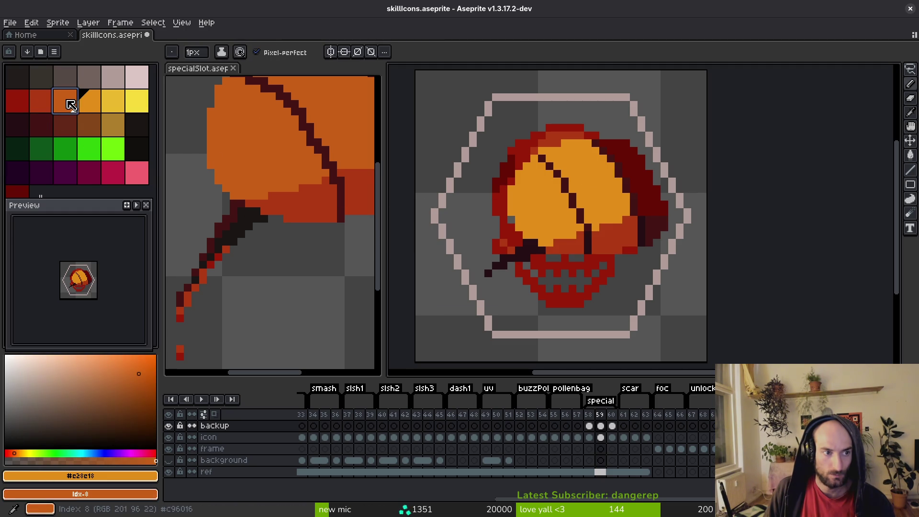
key(shift+r)
click(413, 142)
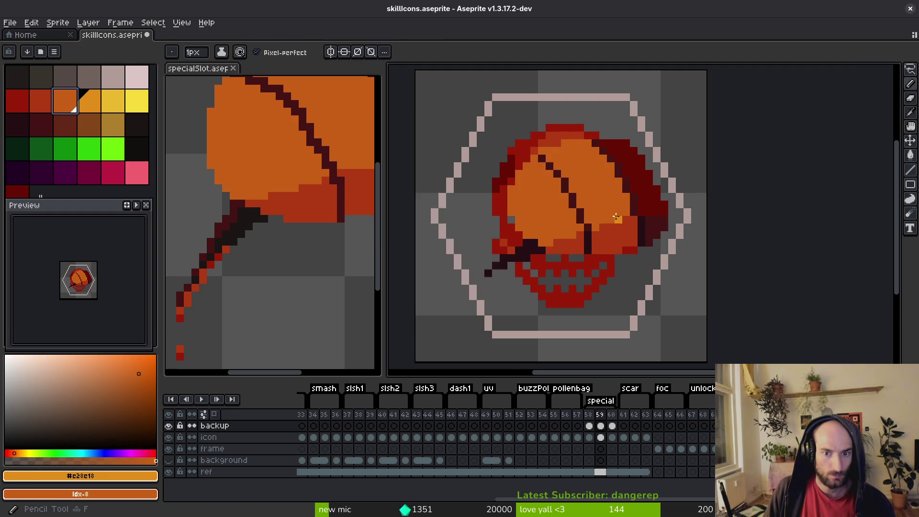
- Save the icon file and hide the skull layer
scroll(411, 149, down, 3)
key(ctrl+s)
click(171, 437)
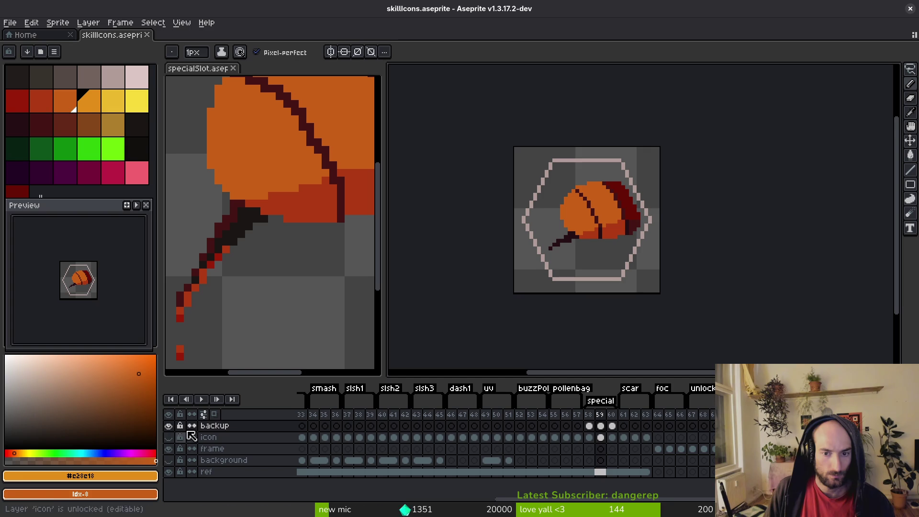
- On frame 60, replace colours to lighten the sack's darker orange shading to a lighter orange
key(Left)
key(Left)
key(Right)
key(Right)
key(Right)
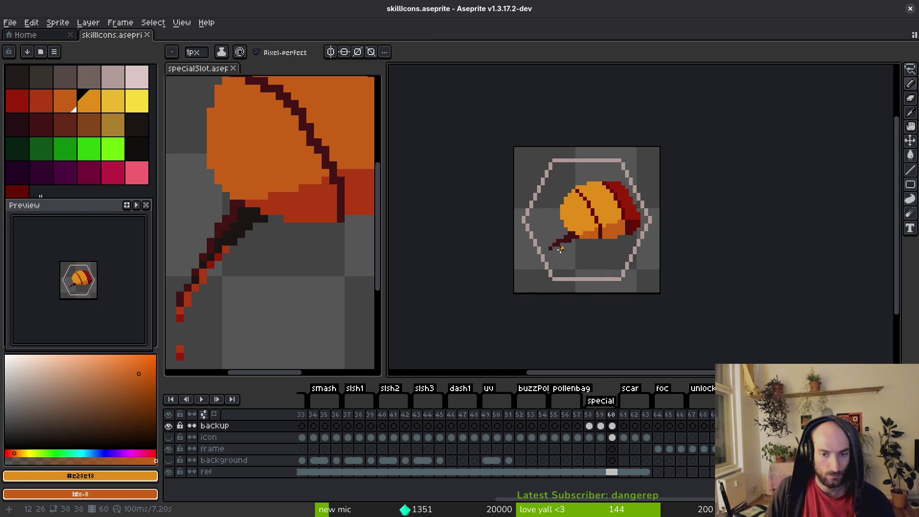
scroll(567, 245, up, 2)
right_click(113, 101)
key(shift+r)
click(413, 141)
click(65, 100)
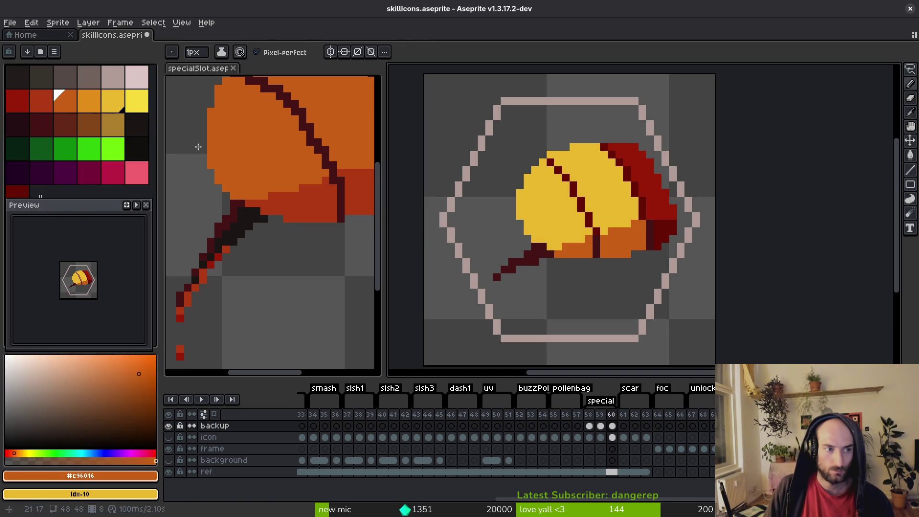
right_click(88, 104)
key(shift+r)
click(406, 141)
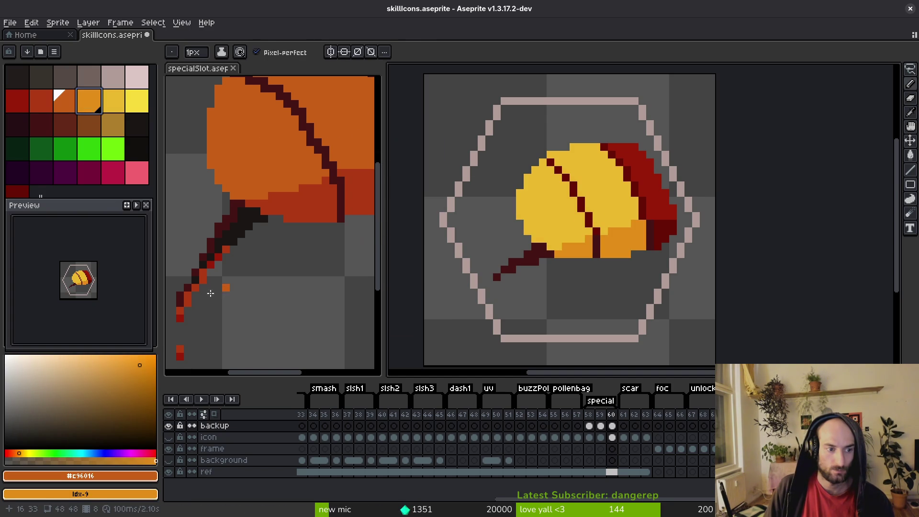
- Add a light-orange pixel near the stem, then bucket-fill the dark stem and its tip pixel with red #9a1b08
key(ctrl+z)
key(ctrl+y)
click(581, 261)
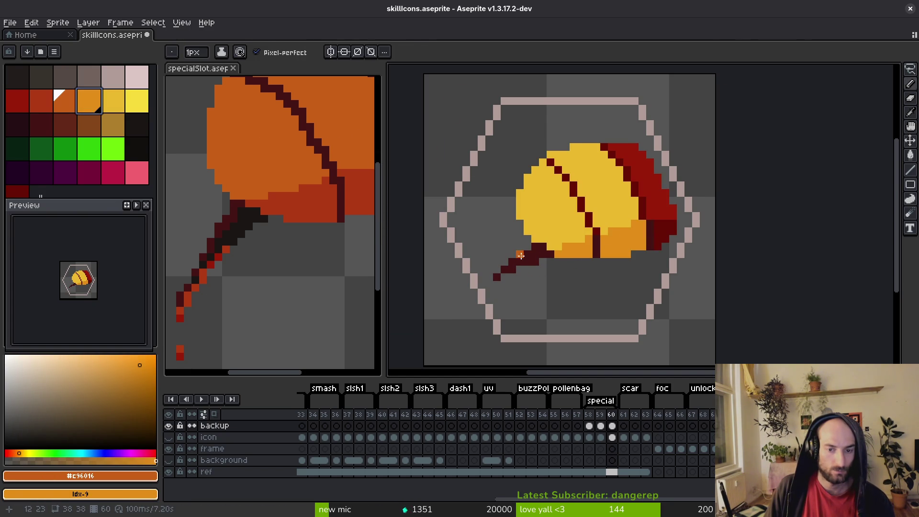
scroll(520, 256, up, 2)
key(ctrl+z)
key(ctrl+y)
alt+click(562, 257)
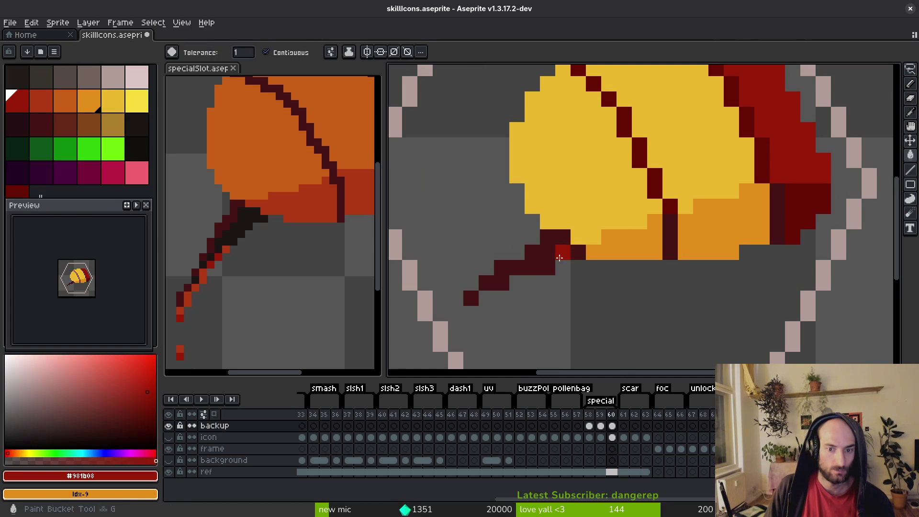
key(g)
click(541, 252)
click(465, 301)
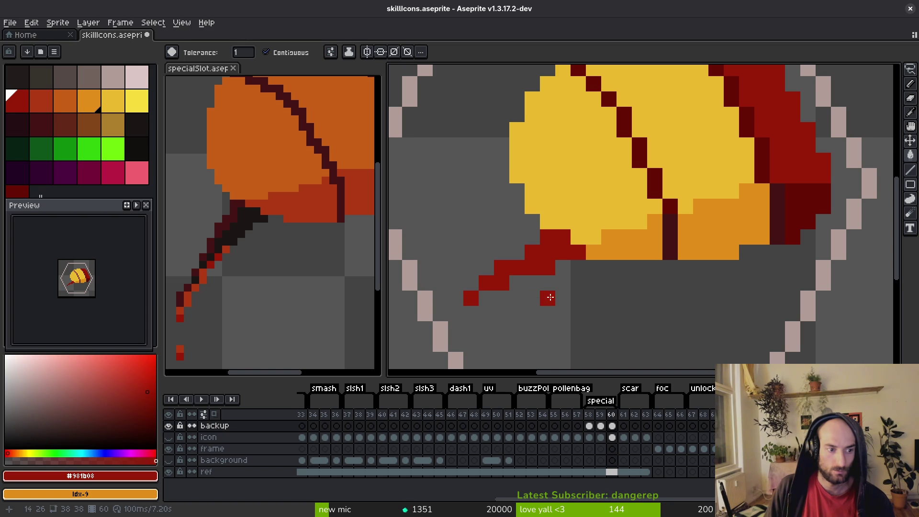
- Pencil an orange-red (palette index 7) accent pixel onto the stem
scroll(566, 288, down, 2)
key(alt)
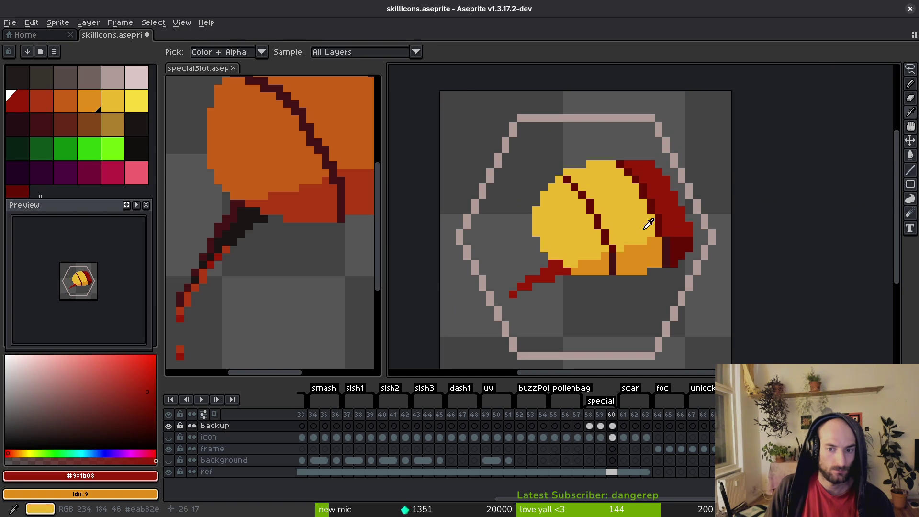
click(41, 101)
key(b)
scroll(601, 301, up, 2)
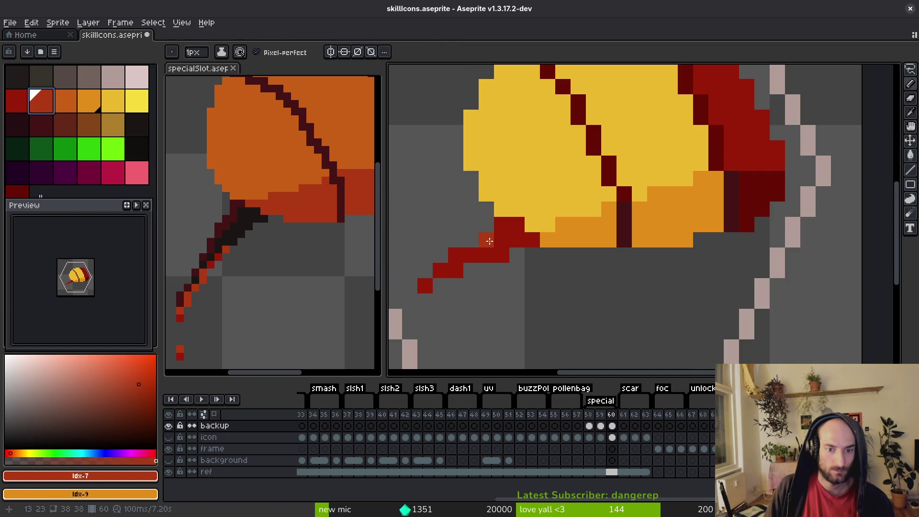
click(455, 255)
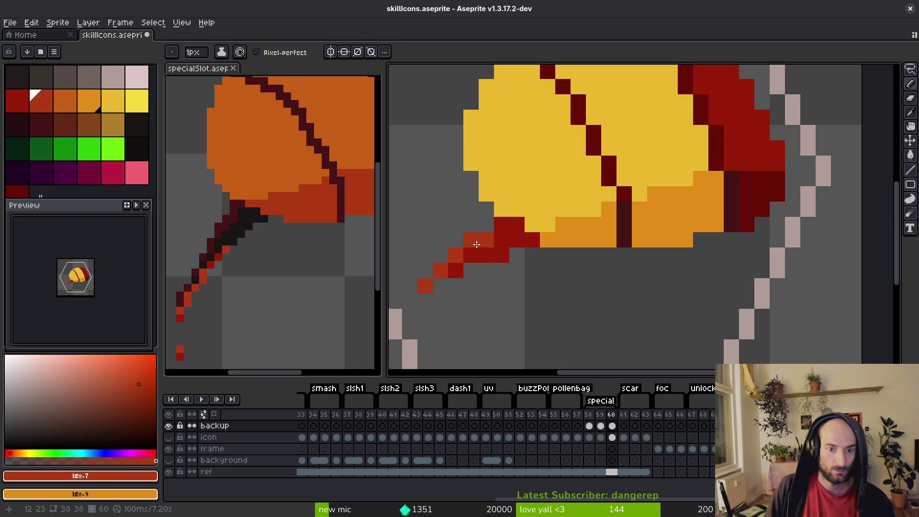
- Compare the orange and yellow frames, then return to frame 59 and pick its dark stem colour
scroll(499, 240, down, 5)
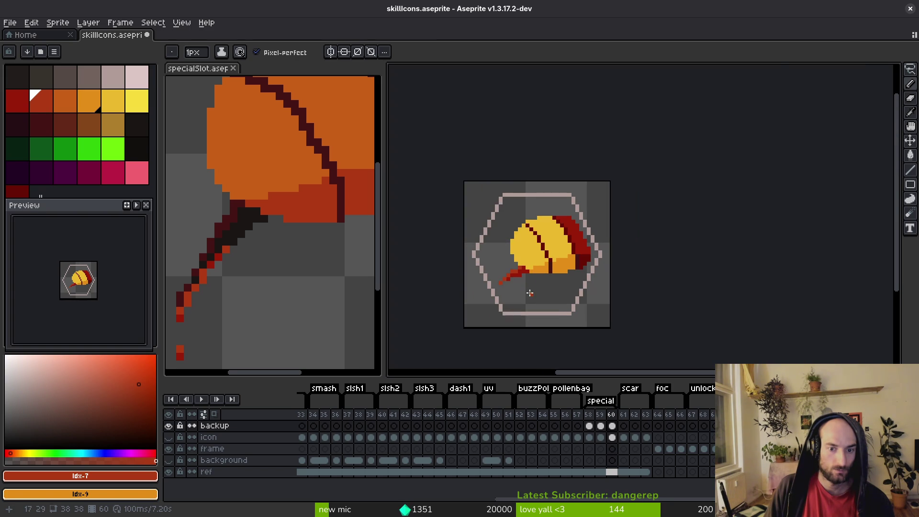
key(i)
key(Left)
key(Right)
key(Left)
scroll(534, 295, up, 3)
alt+click(496, 263)
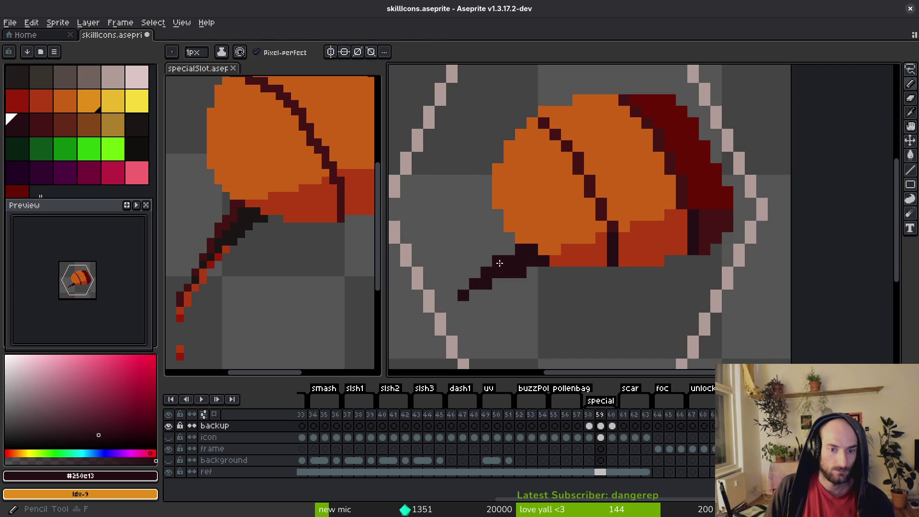
- Marquee-select the stem tip on frame 59 and delete those pixels
scroll(553, 312, down, 4)
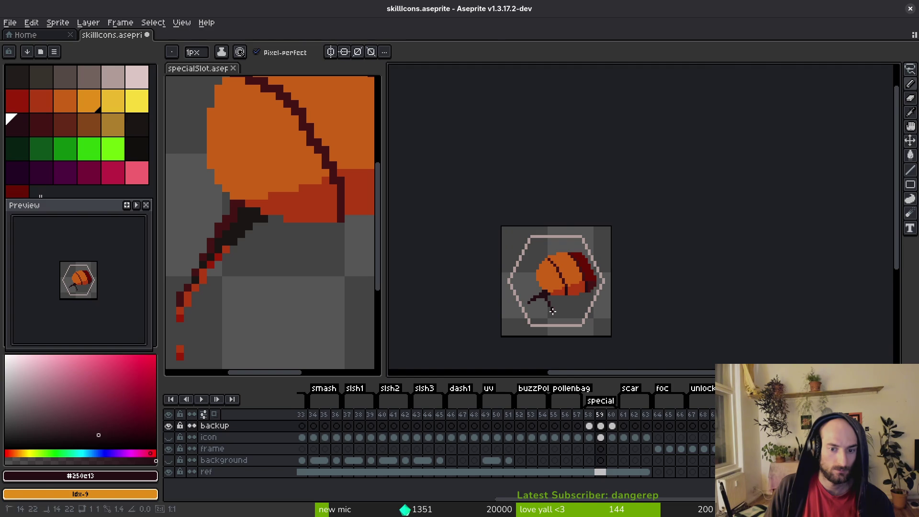
scroll(553, 311, up, 3)
key(m)
drag(502, 280, 529, 300)
scroll(528, 300, up, 3)
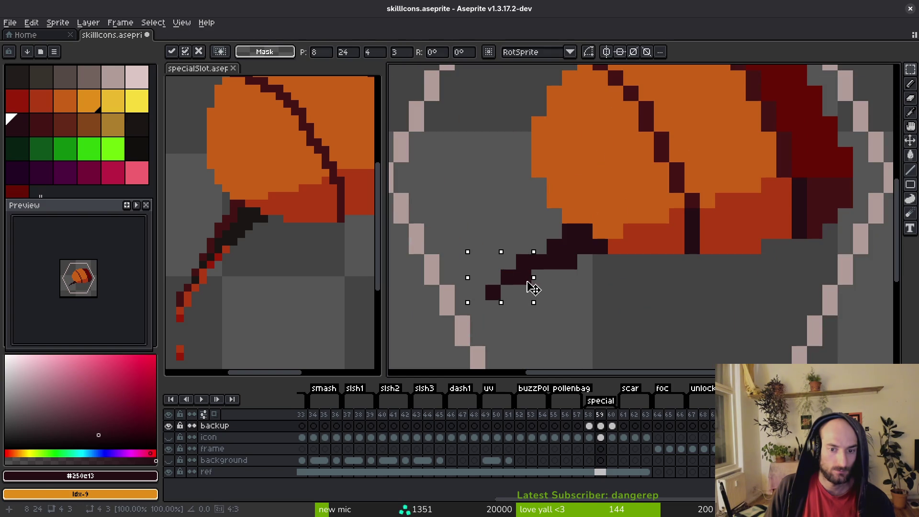
key(Delete)
scroll(612, 303, down, 4)
- Delete the stem tip on frame 60 the same way and save the file
key(Right)
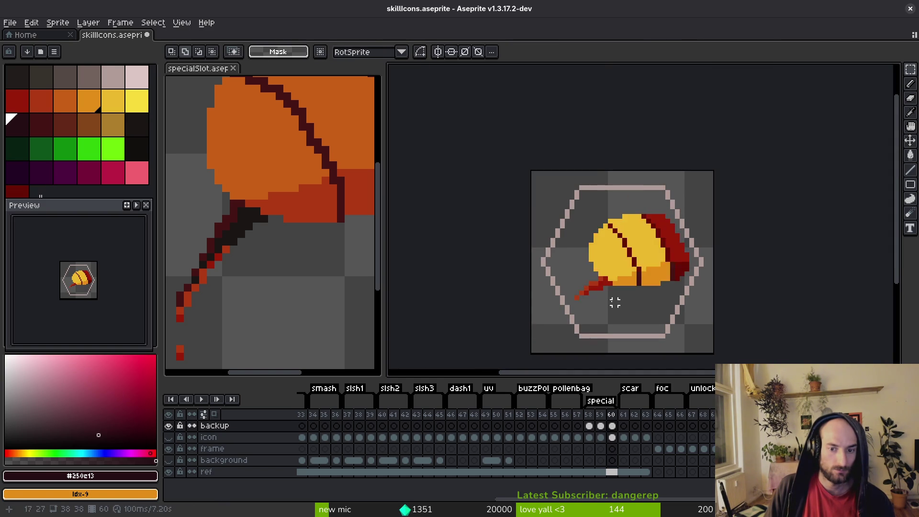
scroll(560, 251, up, 4)
drag(525, 217, 643, 312)
key(Delete)
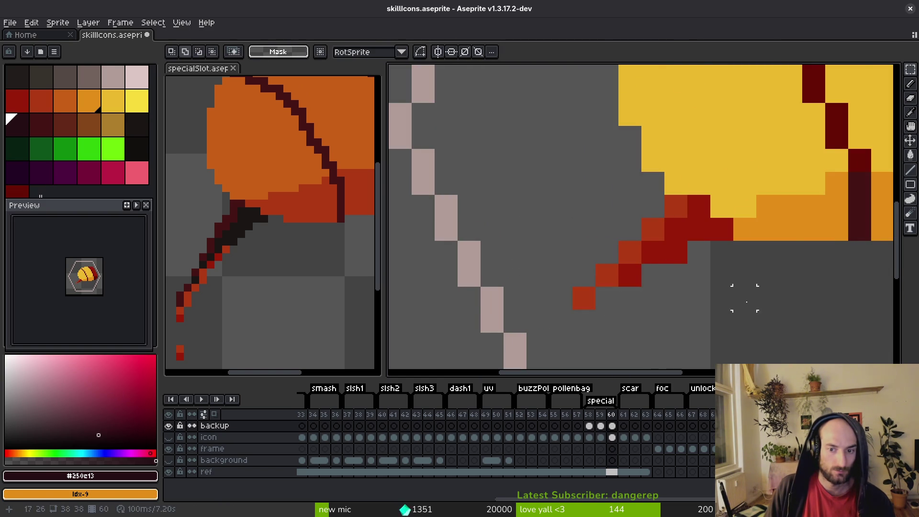
scroll(699, 297, down, 4)
key(ctrl+s)
- Compare frames 59 and 60 side by side, ending on frame 60
key(Left)
key(Right)
mouse_move(708, 294)
mouse_down()
mouse_move(646, 287)
mouse_move(642, 295)
mouse_up()
scroll(644, 296, down, 2)
key(Left)
key(Right)
key(Left)
key(Right)
- Eyedrop the stem reds from frames 60 and 59, then save on frame 60
scroll(627, 286, up, 2)
alt+click(601, 298)
scroll(600, 297, up, 1)
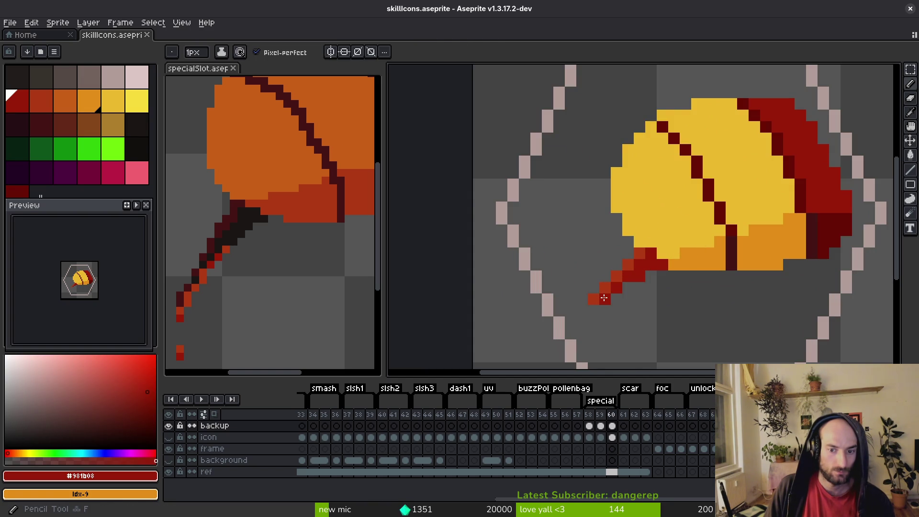
key(Left)
alt+click(628, 309)
scroll(663, 306, down, 4)
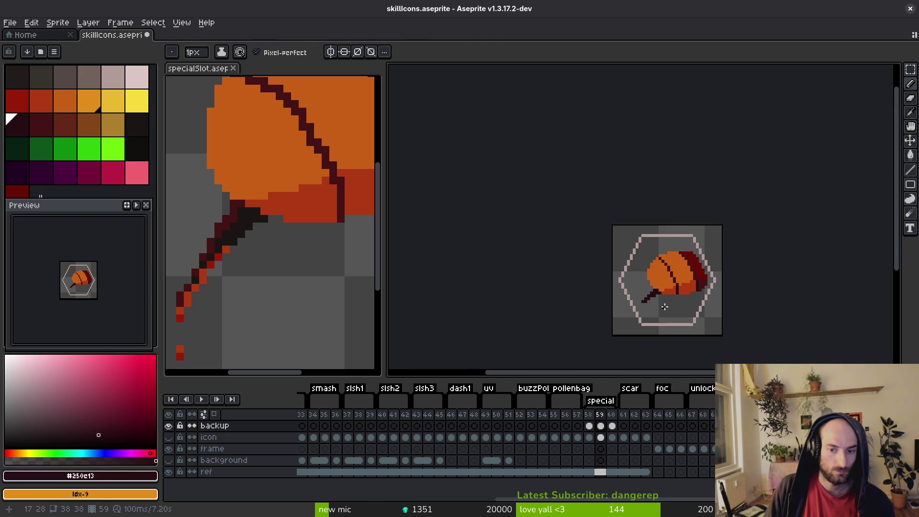
key(Right)
key(ctrl+s)
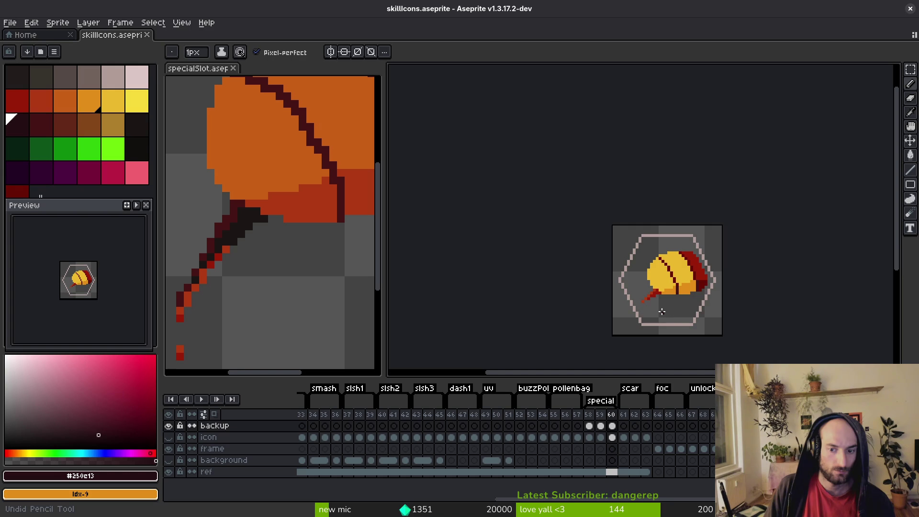
- Repaint frame 60's stem in red toward the sack with a darker-red shade pixel, and save
scroll(608, 297, up, 4)
alt+click(607, 296)
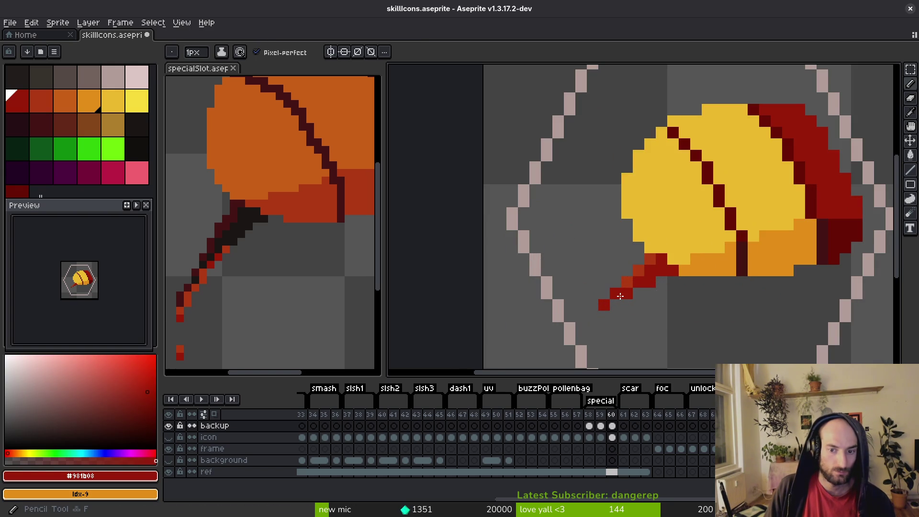
click(627, 283)
drag(652, 263, 633, 283)
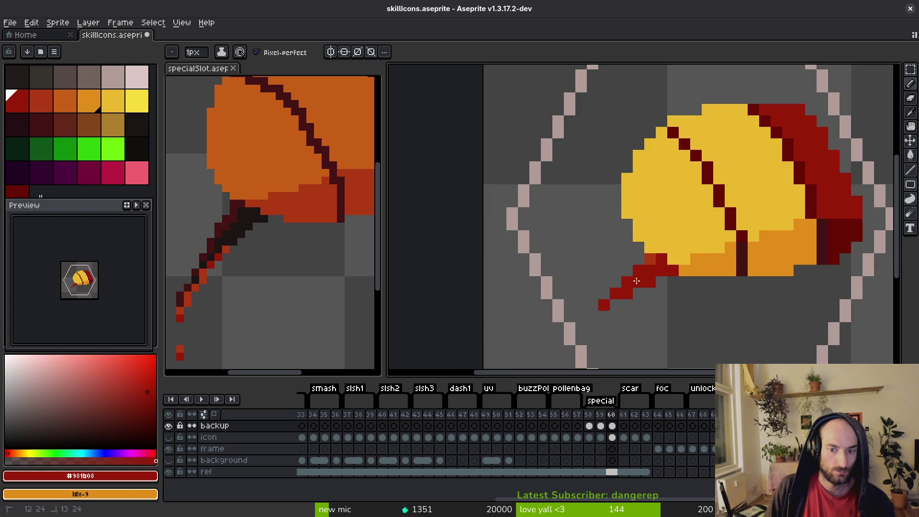
alt+click(854, 227)
alt+click(829, 206)
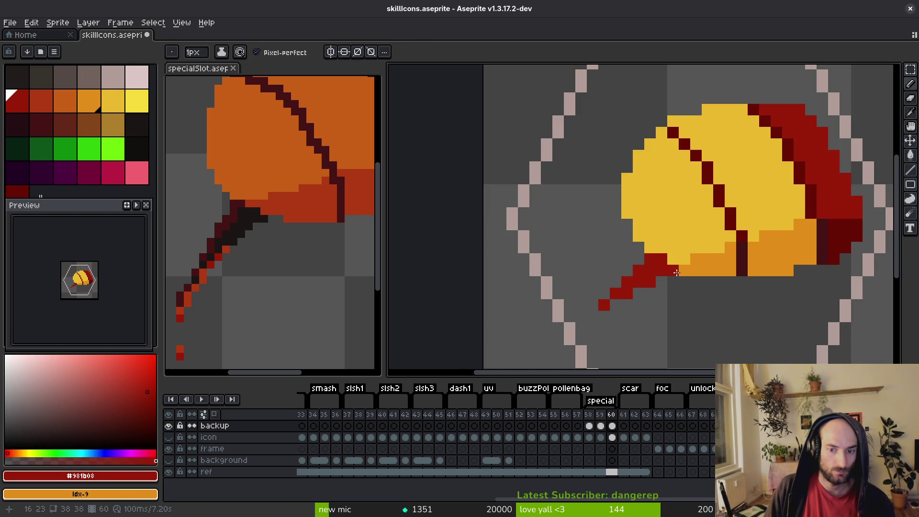
alt+click(735, 213)
click(639, 283)
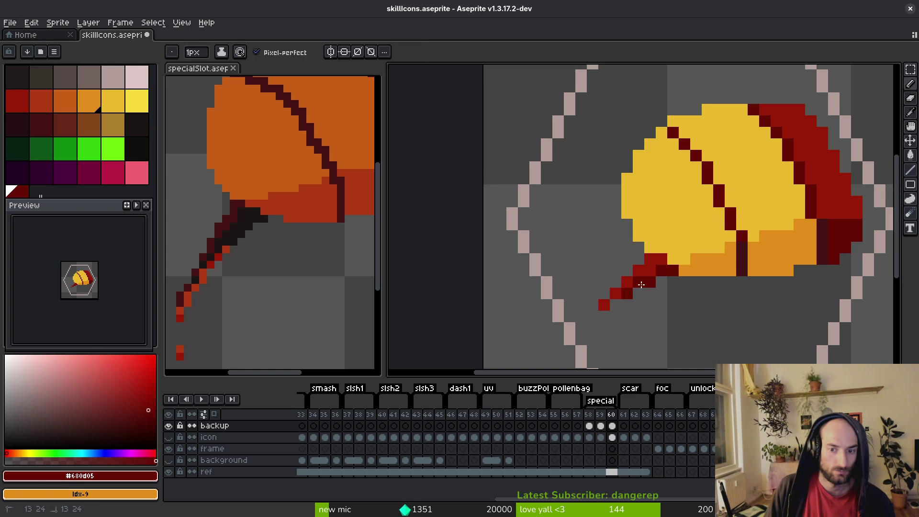
scroll(671, 294, down, 5)
key(ctrl+s)
key(Left)
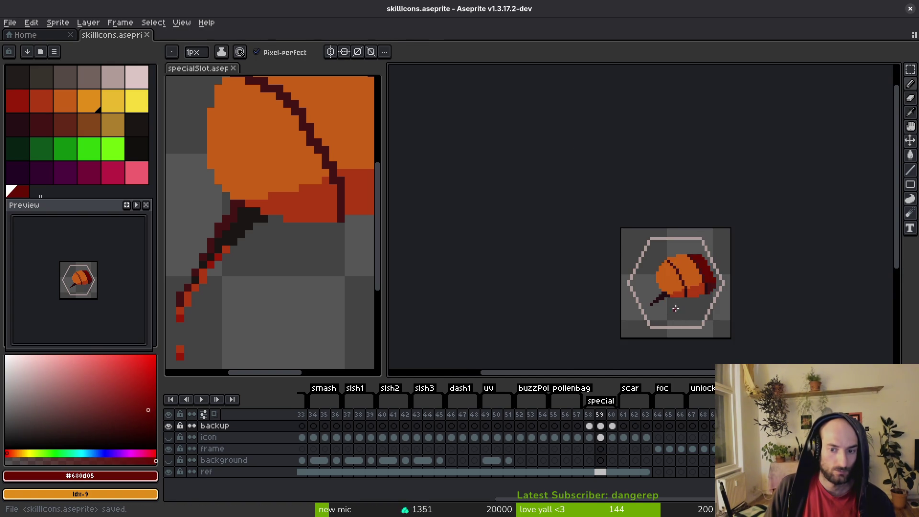
- Paint two dark stem-colour pixels on and below the stem, and save
scroll(667, 301, up, 4)
alt+click(833, 242)
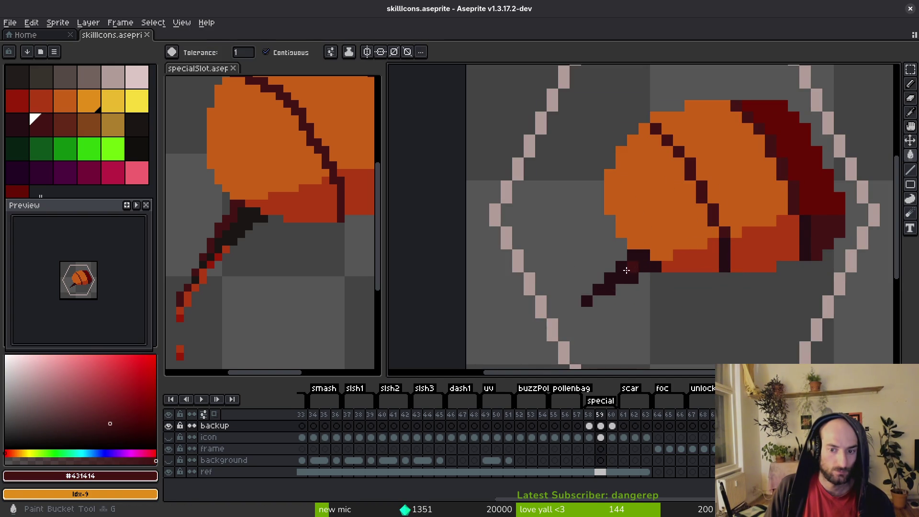
click(643, 258)
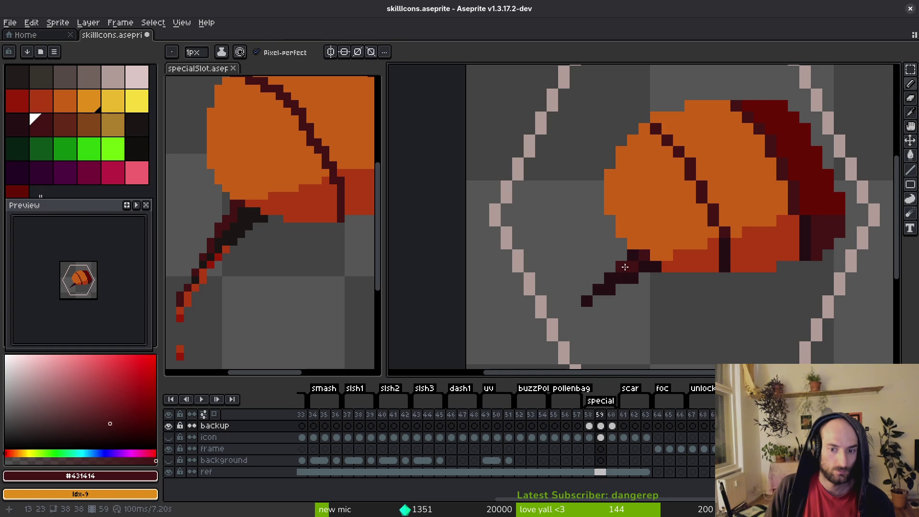
click(585, 302)
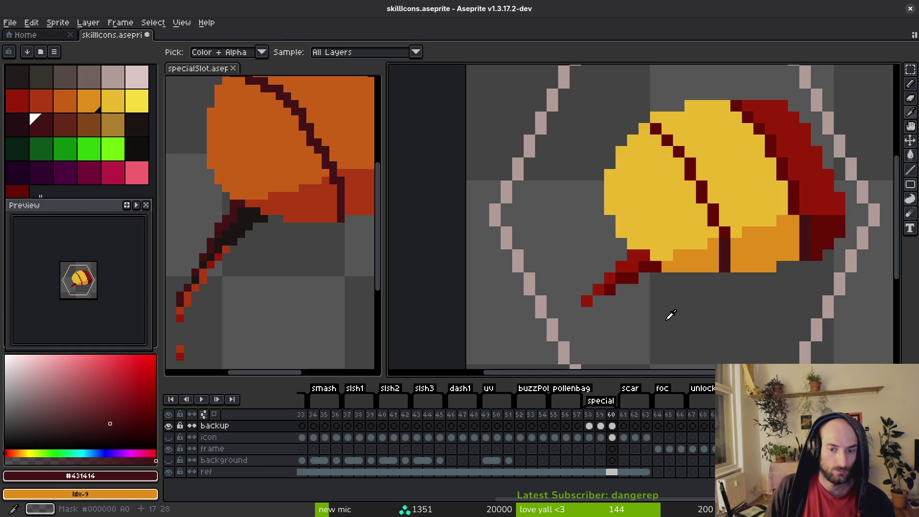
scroll(634, 260, down, 3)
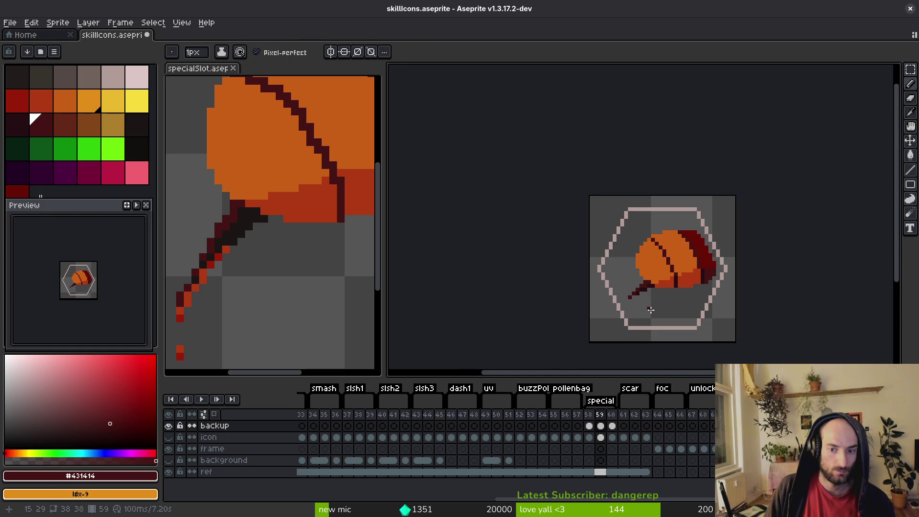
key(ctrl+s)
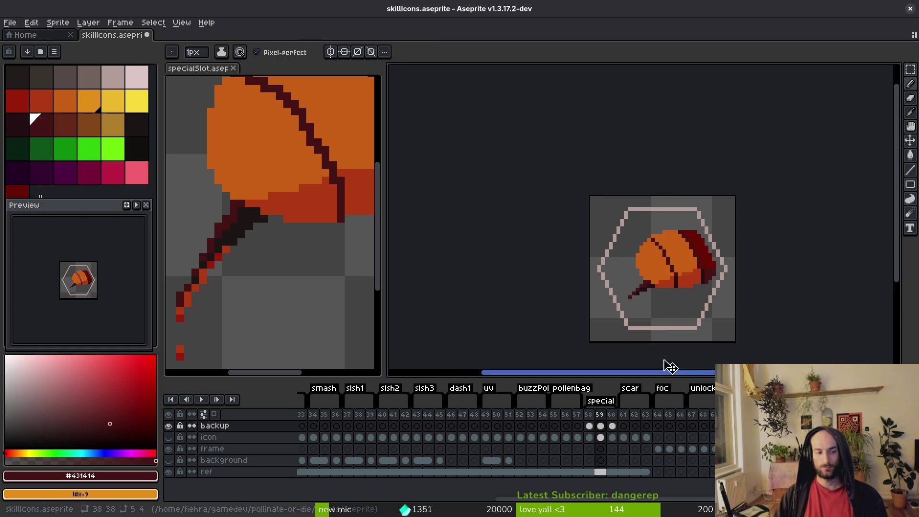
key(Right)
- Delete the backup layer's cels for frames 58–60, show the icon layer, and save
key(Left)
key(Left)
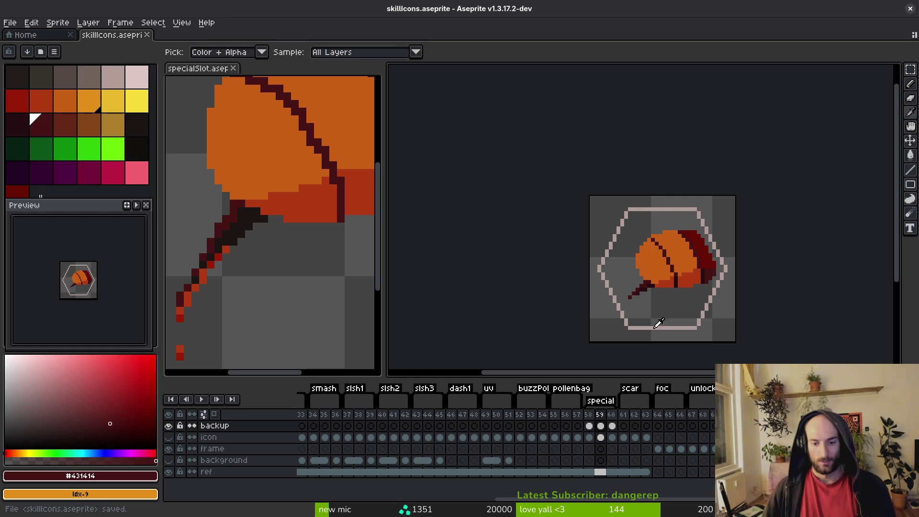
drag(589, 437, 613, 426)
key(Delete)
click(589, 437)
key(ctrl+s)
- Select frame 58 on the icon layer and switch to Godot Engine
click(170, 437)
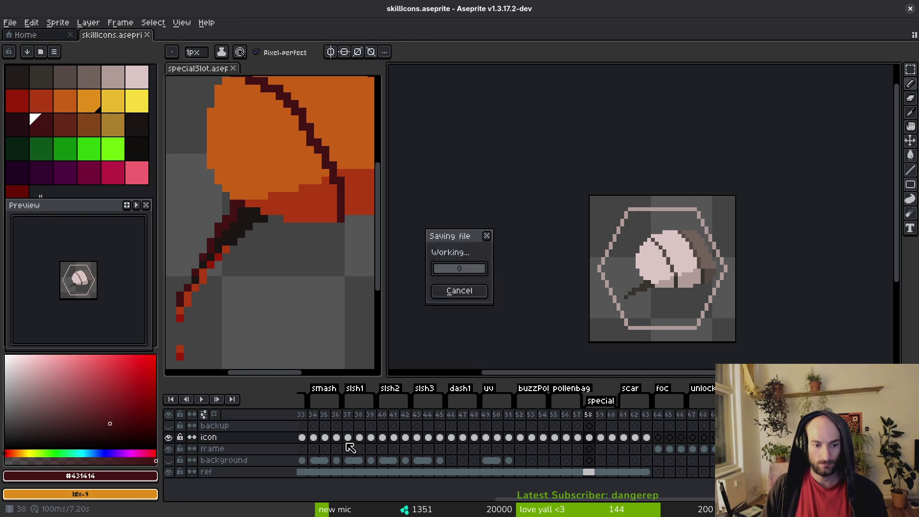
scroll(598, 443, left, 10)
scroll(574, 445, right, 5)
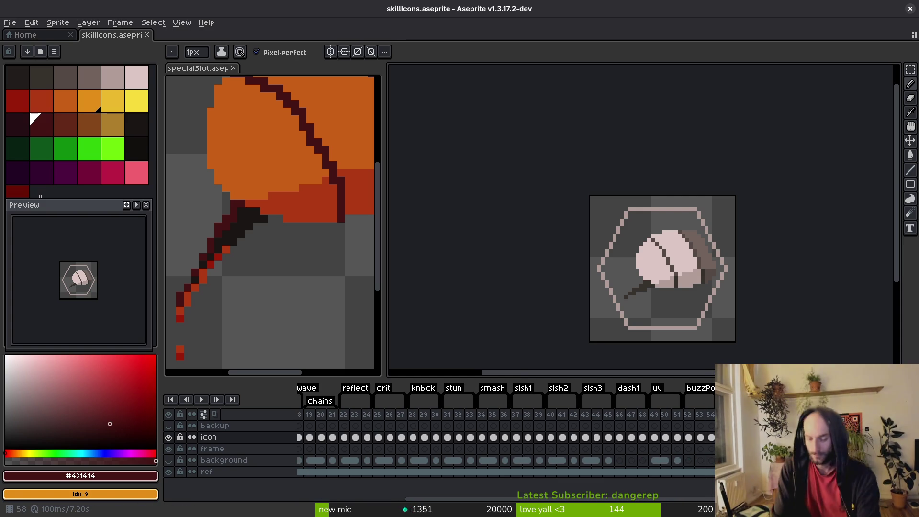
key(alt+Tab)
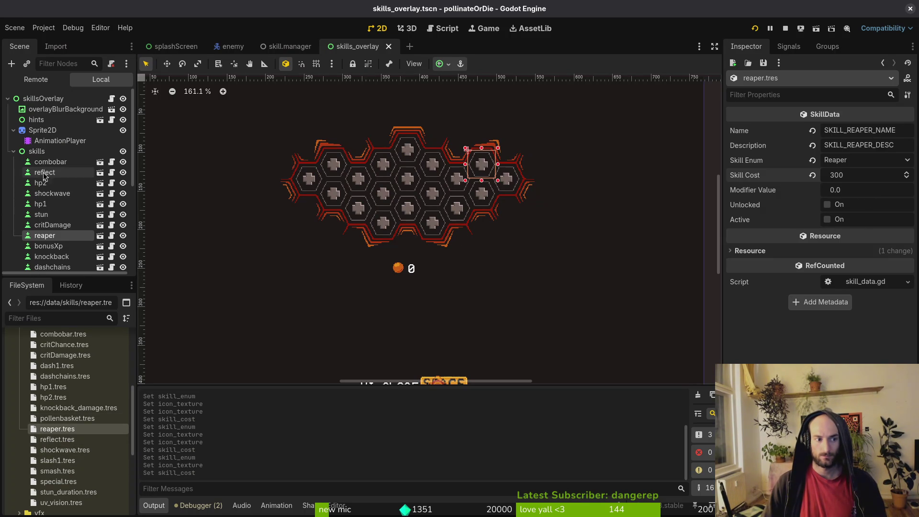
- Inspect the reaper SkillNode's empty Icon Texture in the Inspector, then return to Aseprite
click(49, 235)
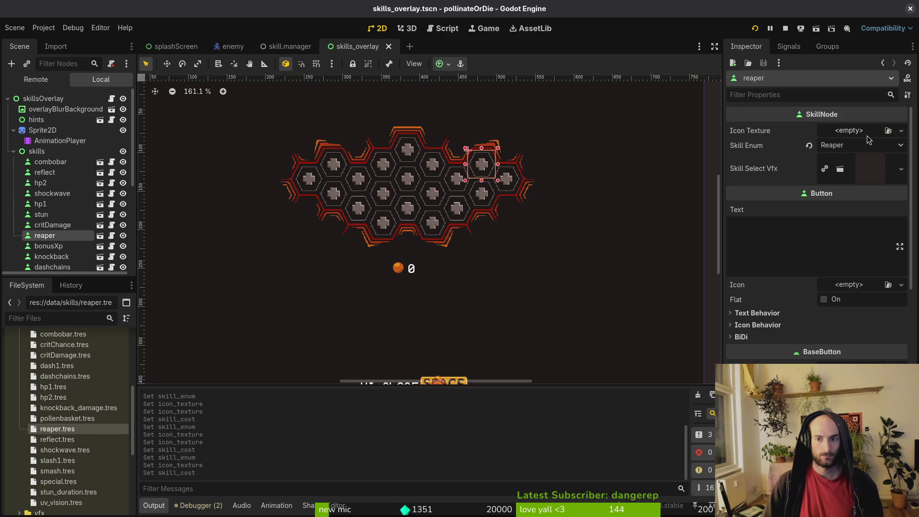
key(alt+Tab)
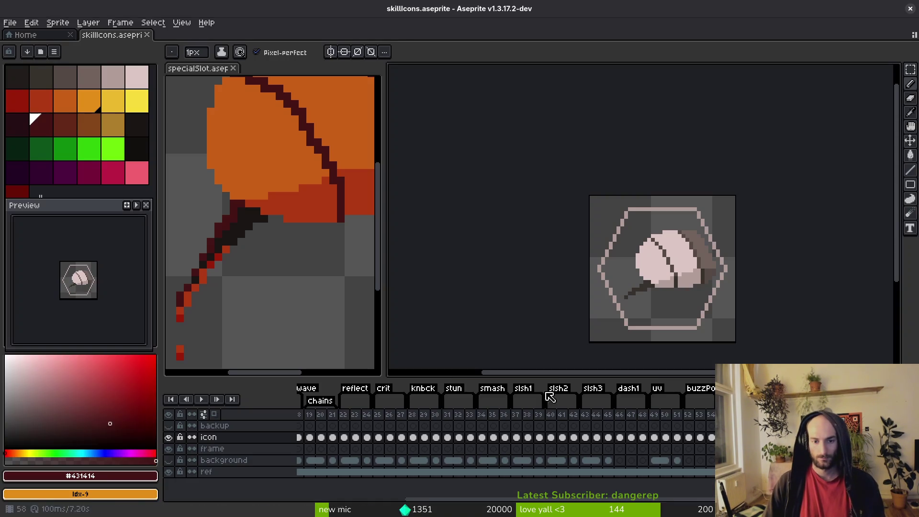
- Hide the hexagon frame and ref layers, then start a sprite sheet export of frames 58–60
key(ctrl+e)
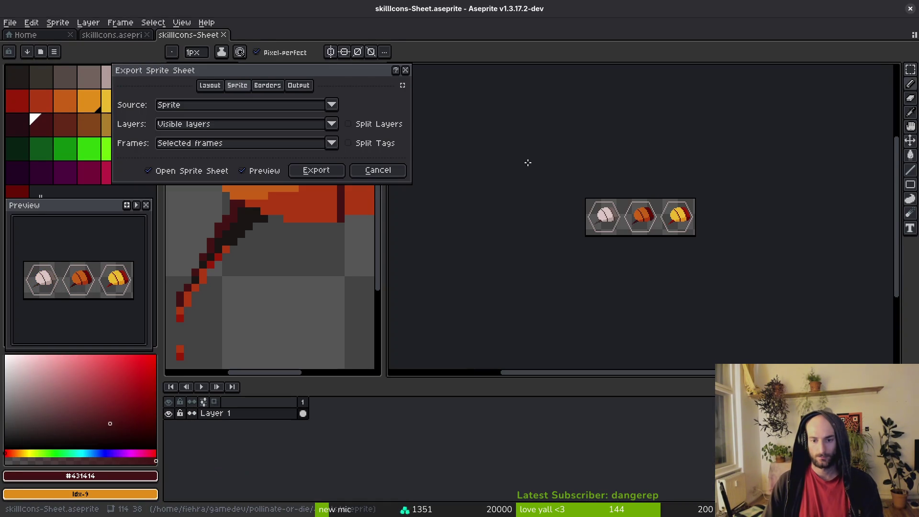
click(405, 70)
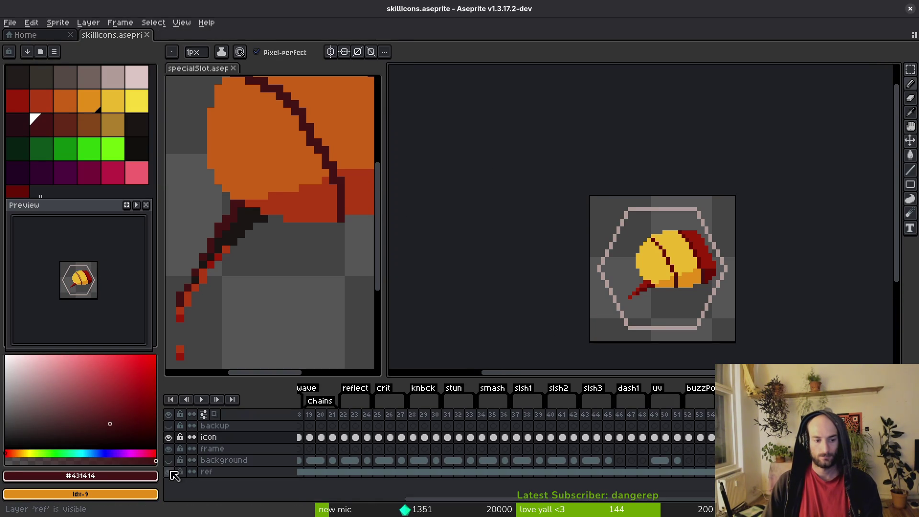
drag(168, 472, 168, 449)
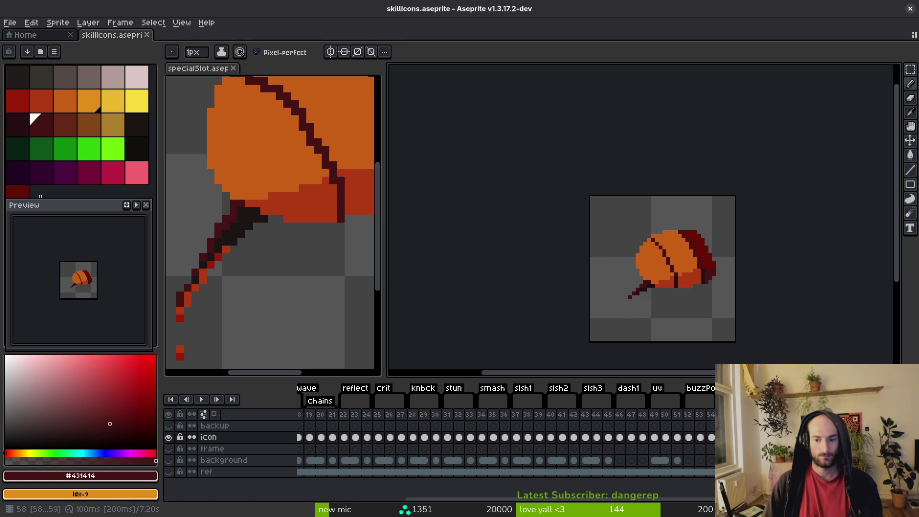
click(169, 449)
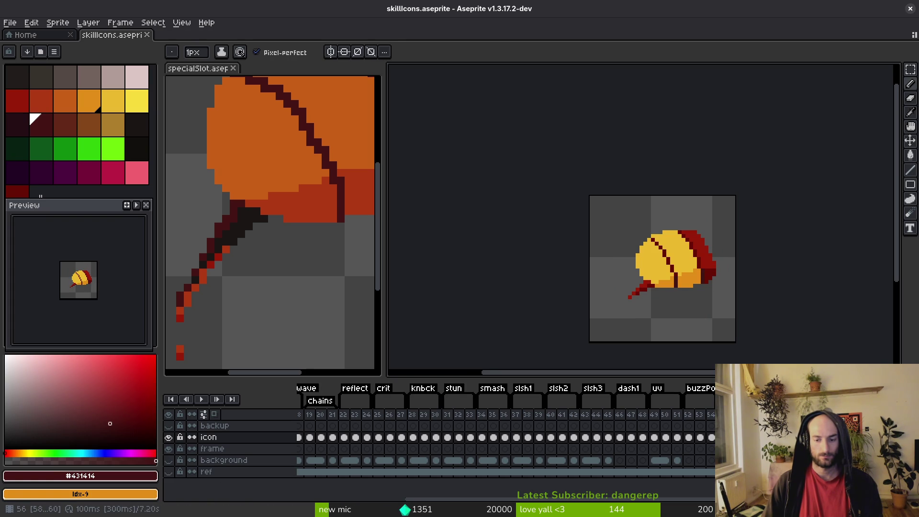
key(ctrl+e)
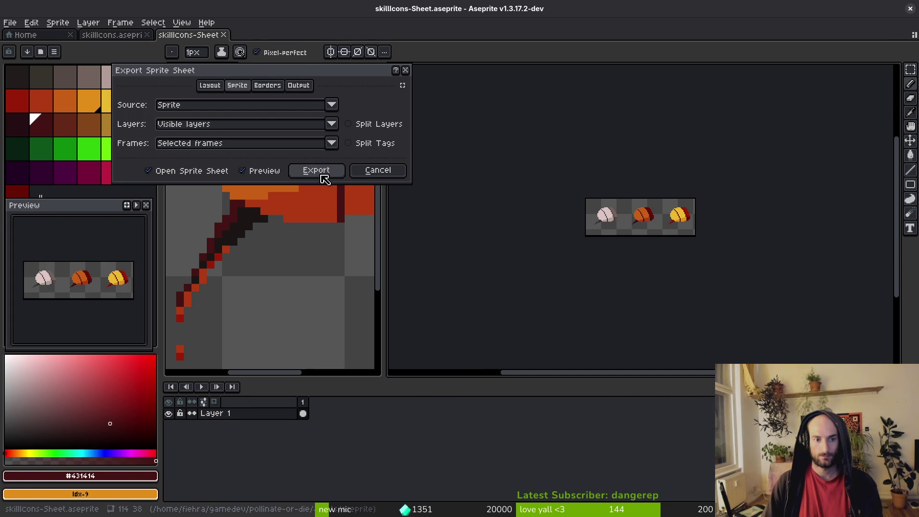
click(330, 172)
- Export the three-icon sheet as reaper.png into the art/skills folder
key(ctrl+shift+e)
click(231, 42)
click(261, 57)
click(97, 67)
double_click(93, 110)
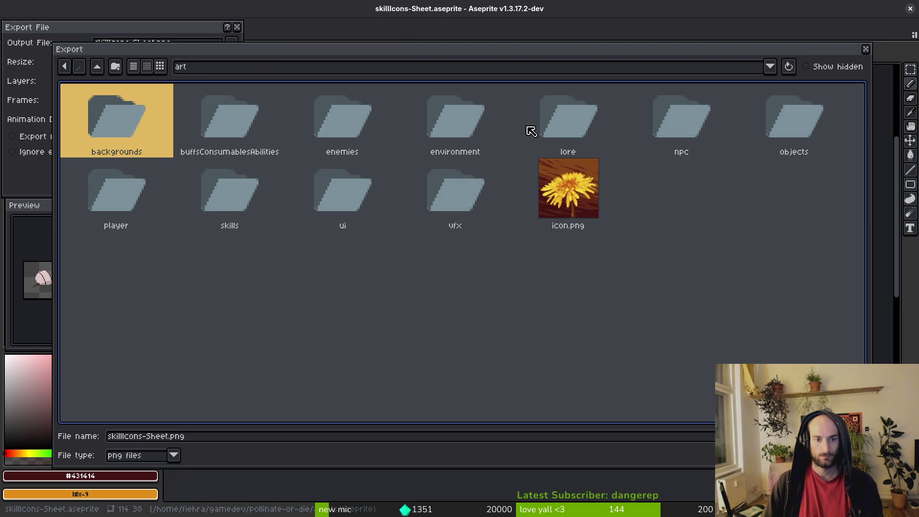
click(230, 206)
double_click(230, 206)
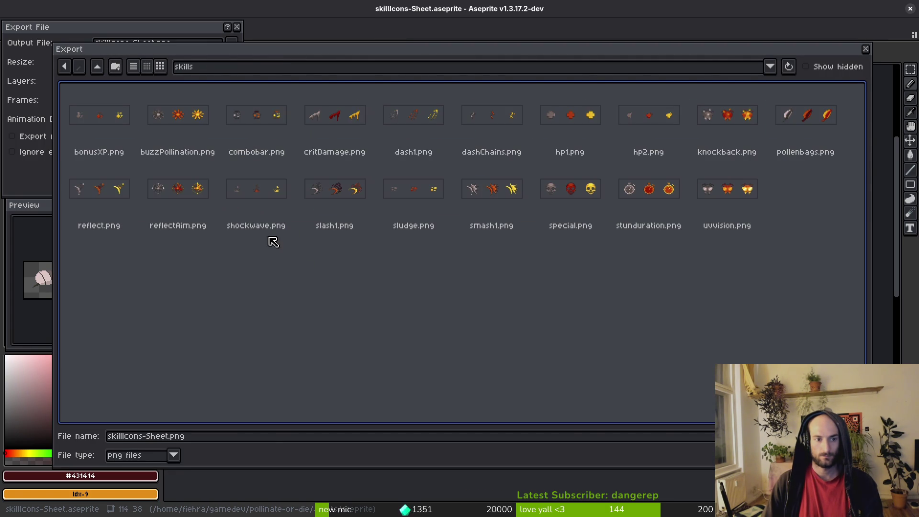
click(191, 437)
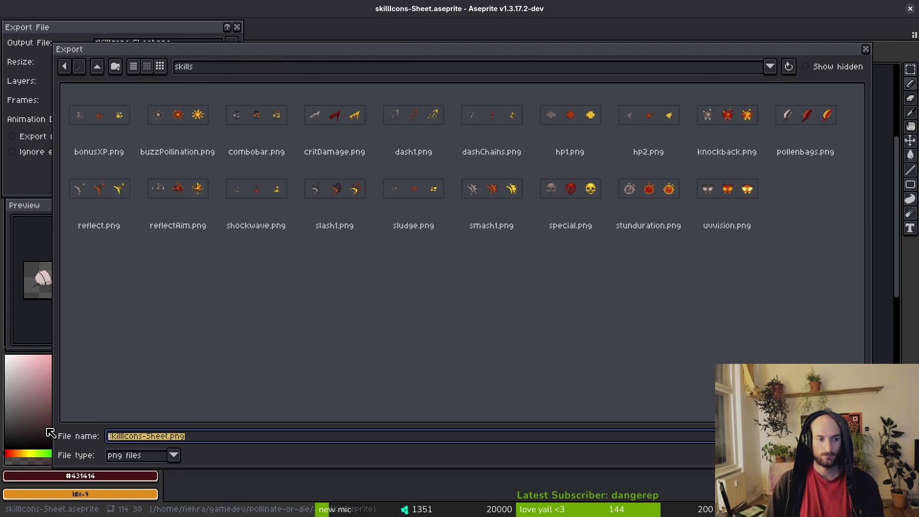
text(reaper)
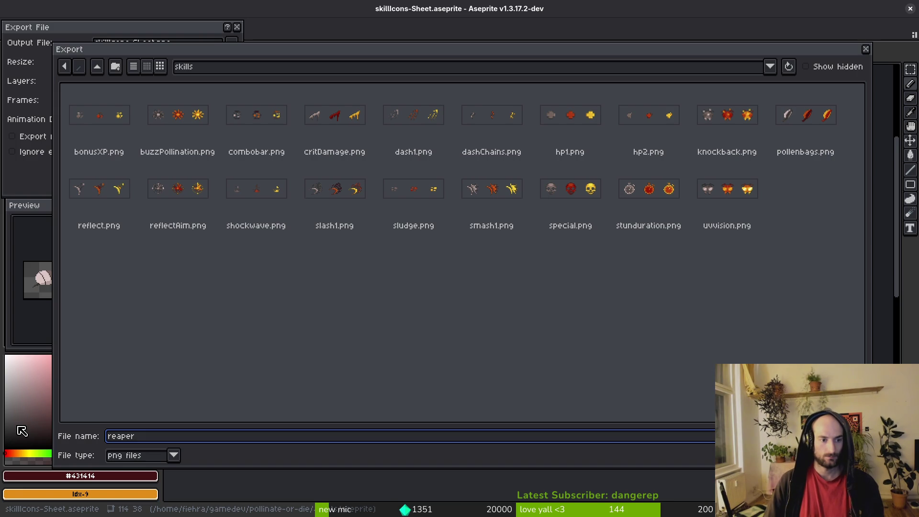
text(.png)
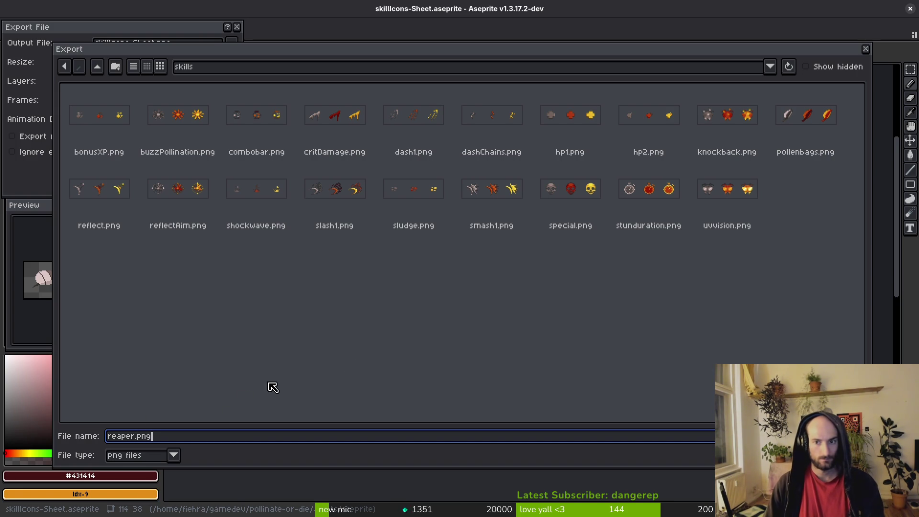
key(Return)
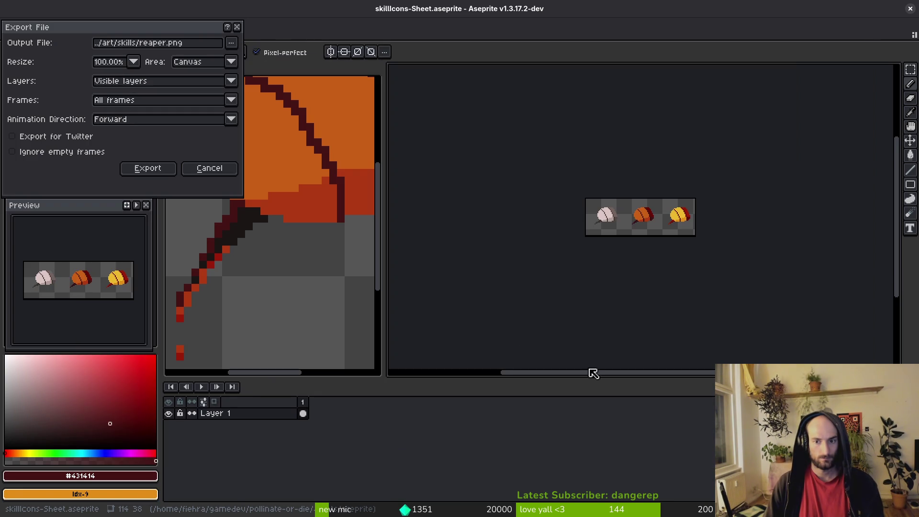
click(148, 168)
- Quick Load reaper.png as the reaper skill's Icon Texture and save the skills overlay scene
key(alt+Tab)
click(842, 134)
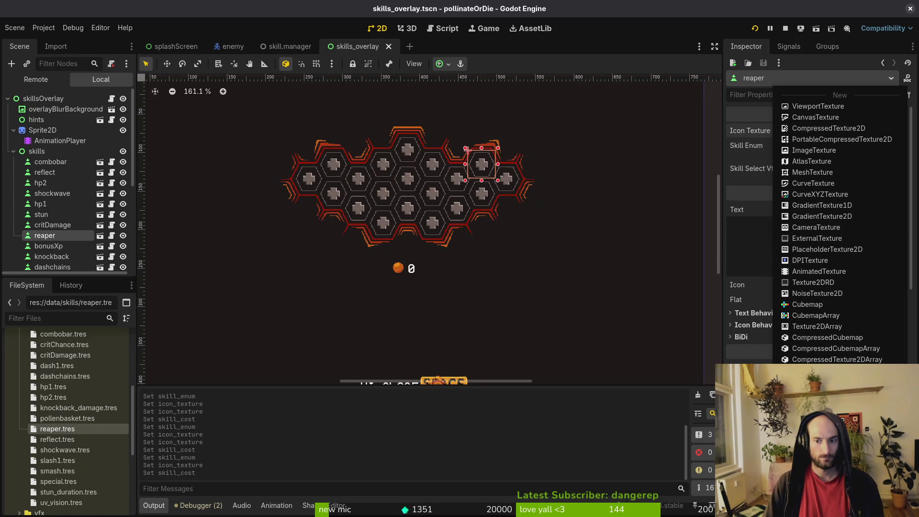
key(Return)
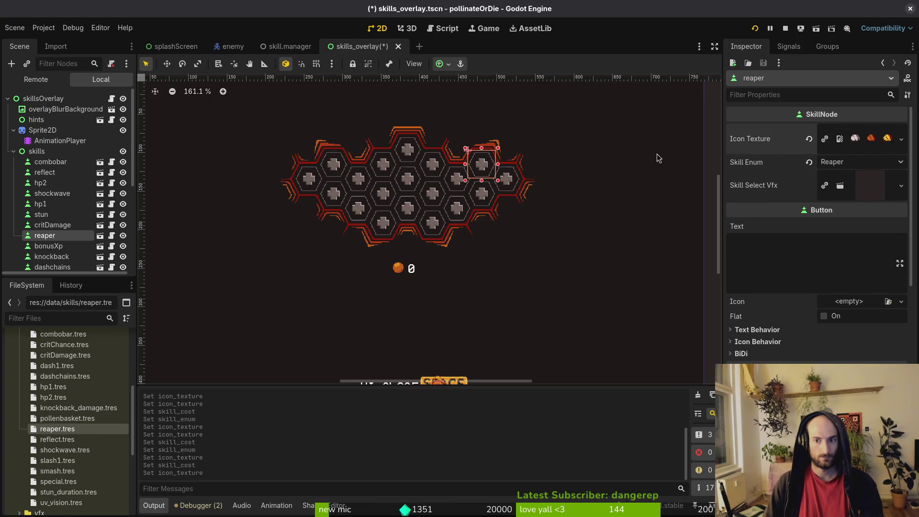
key(ctrl+s)
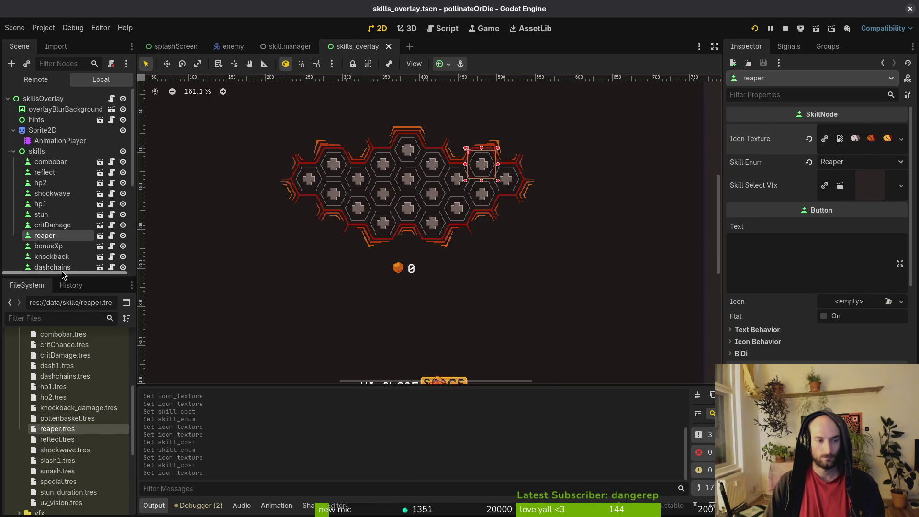
- Collapse the skills node and select cell F173 in the gameLocale spreadsheet
click(14, 152)
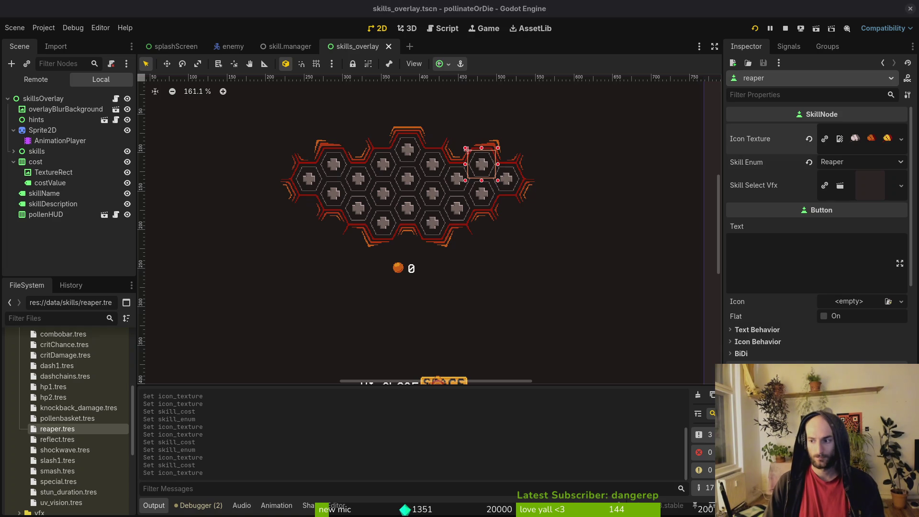
key(alt+Tab)
click(358, 245)
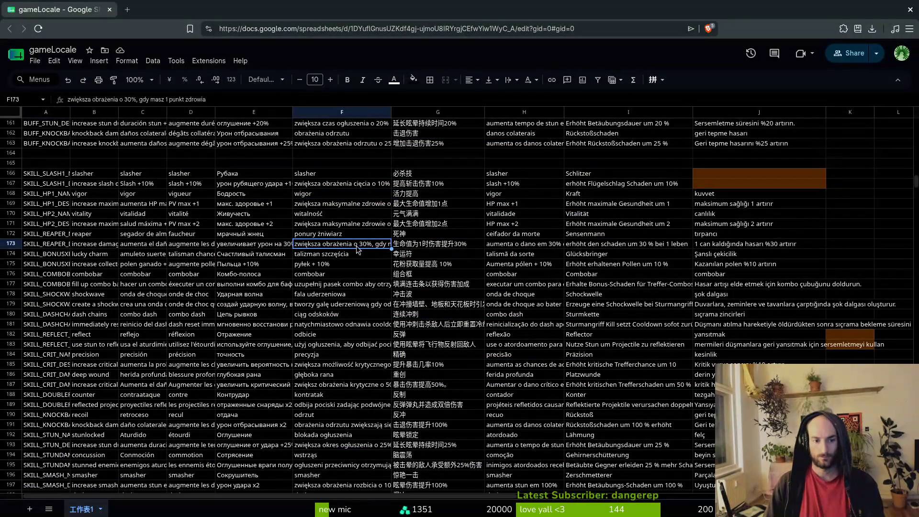
- Open skill.manager.gd in Neovim and review sum_modifiers, add_modifier and the HP skill cases
key(alt+Tab)
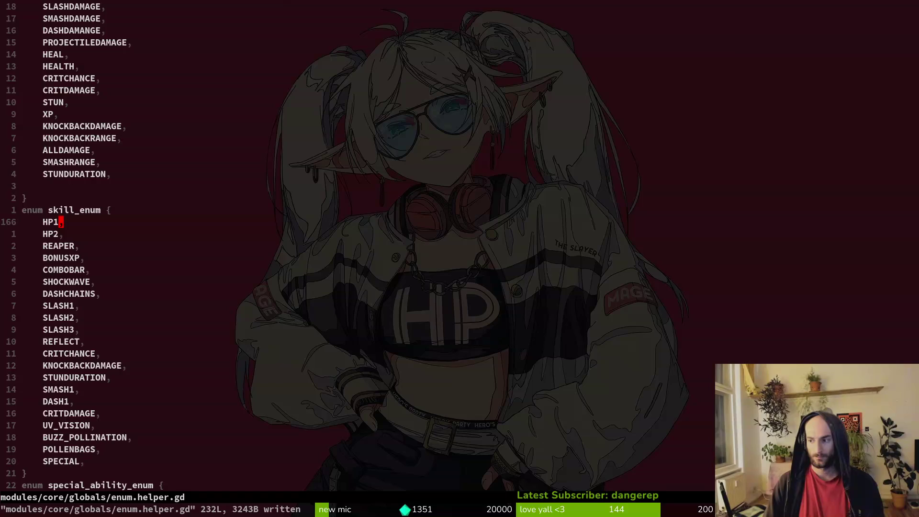
key(space)
key(f)
key(f)
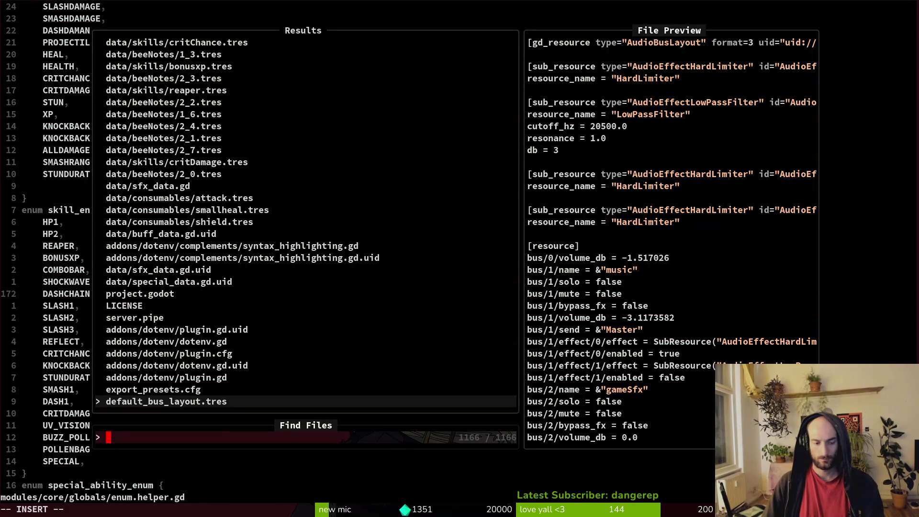
text(skill.)
text(ma)
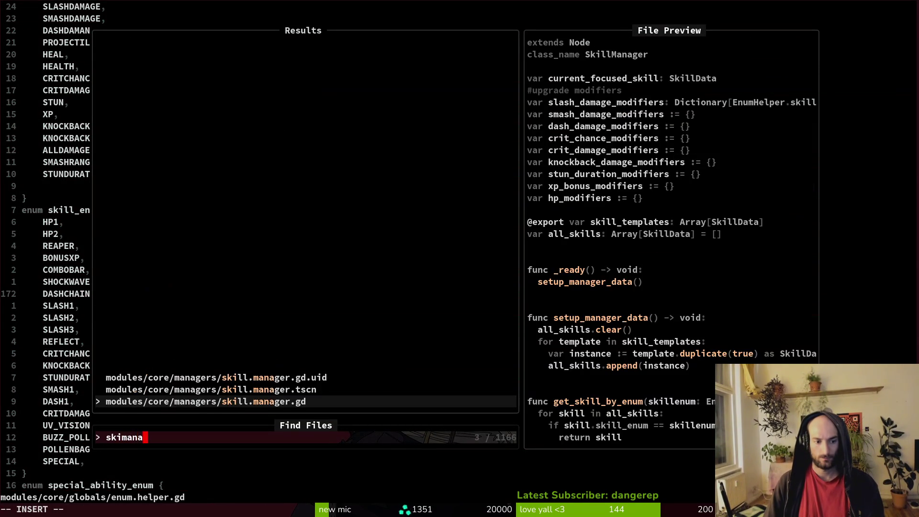
key(Return)
key(ctrl+d)
key(ctrl+d)
key(ctrl+d)
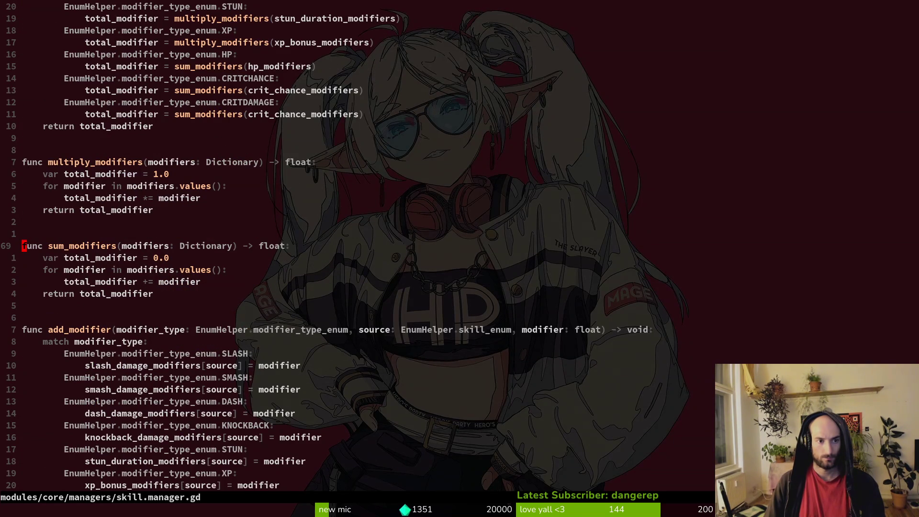
key(ctrl+d)
key(ctrl+d)
key(ctrl+d)
key(ctrl+d)
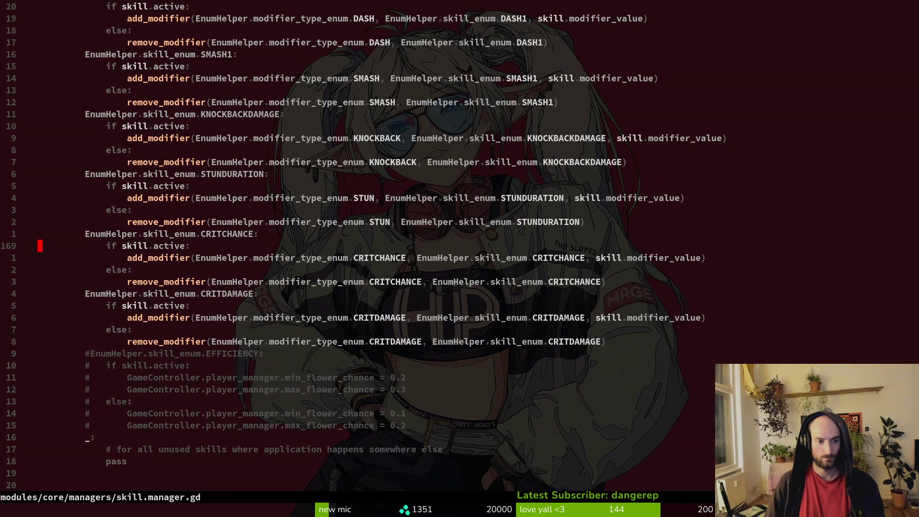
key(ctrl+u)
key(ctrl+u)
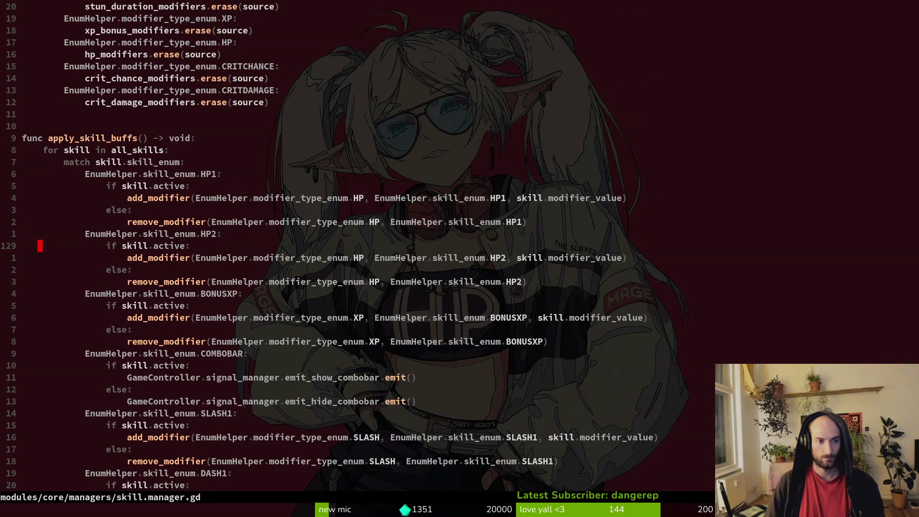
- Open sludge.gd, delete the two-line SLUDGERESISTANCE if-block in _ready, and save
key(space)
key(f)
key(f)
text(sludge)
key(Return)
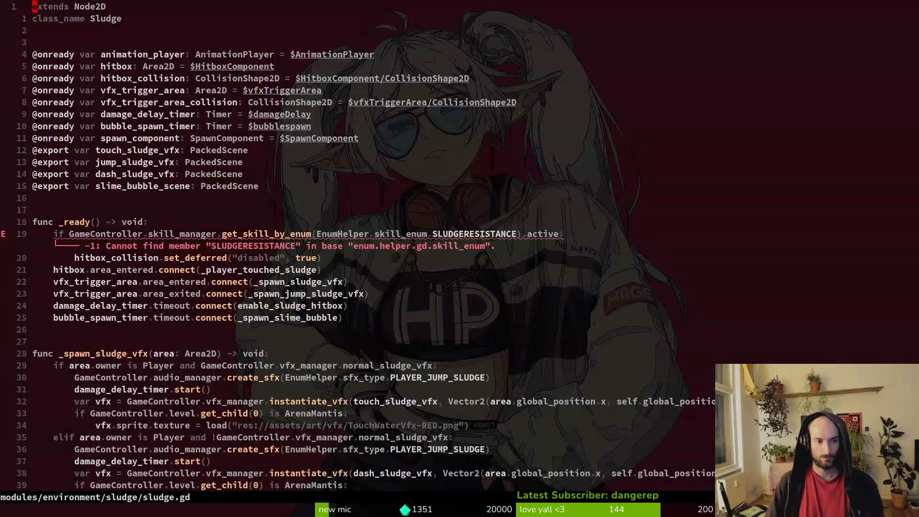
key(j)
key(j)
key(j)
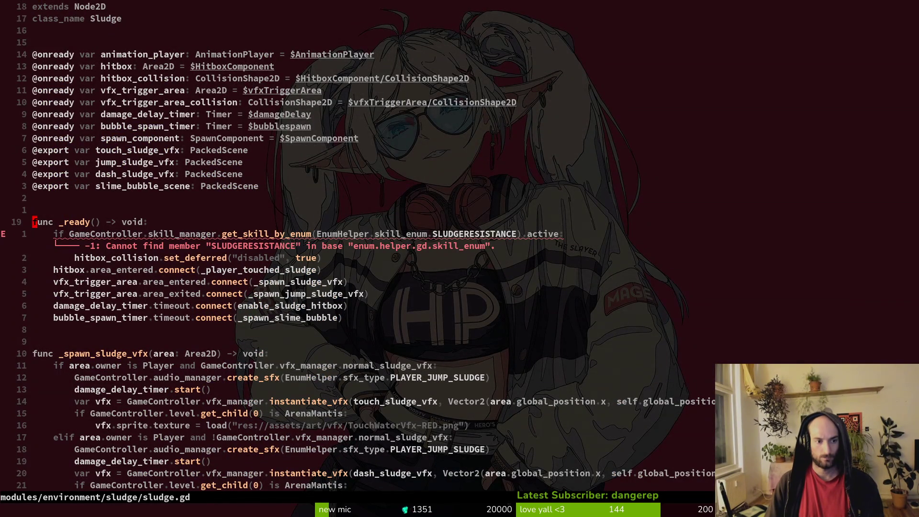
key(k)
key(shift+v)
text(j)
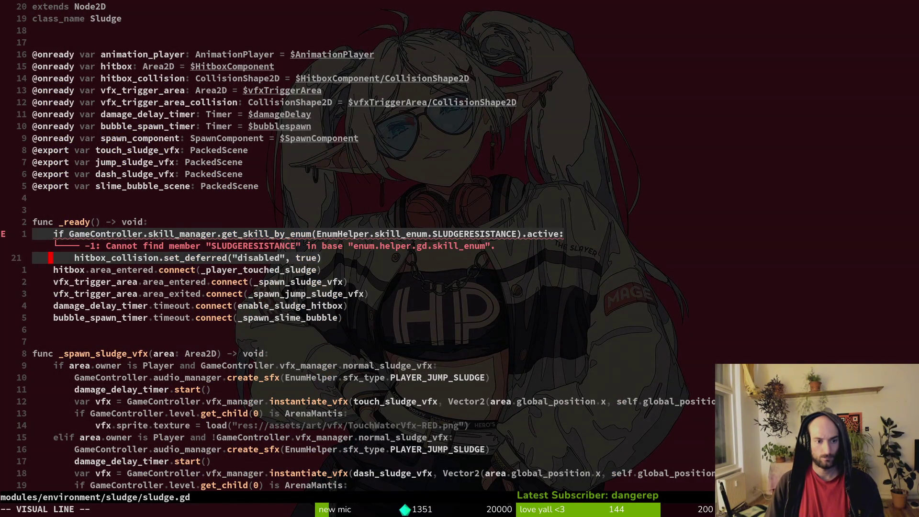
text(d:w)
key(Return)
key(alt+Tab)
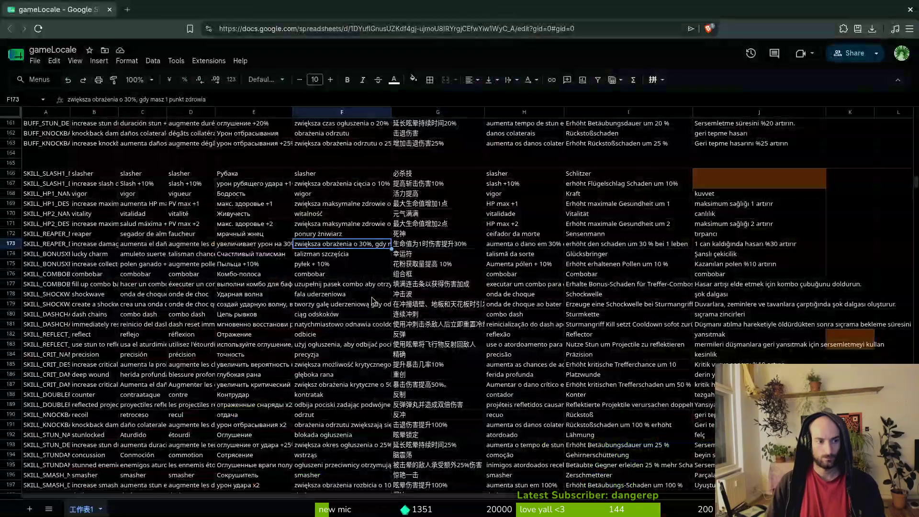
key(alt+Tab)
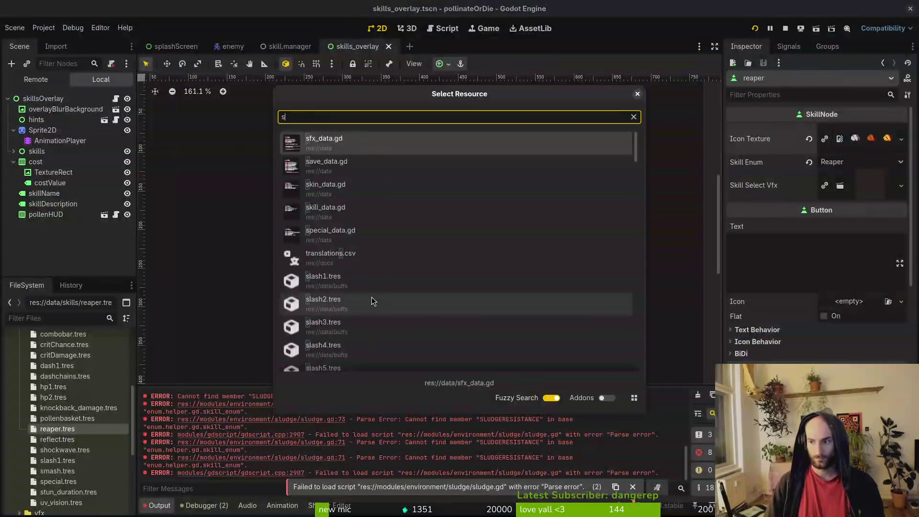
- Quick-open sludge.tscn, inspect its HitboxComponent, then head back to sludge.gd
text(.tscn)
key(Down)
key(Down)
key(Return)
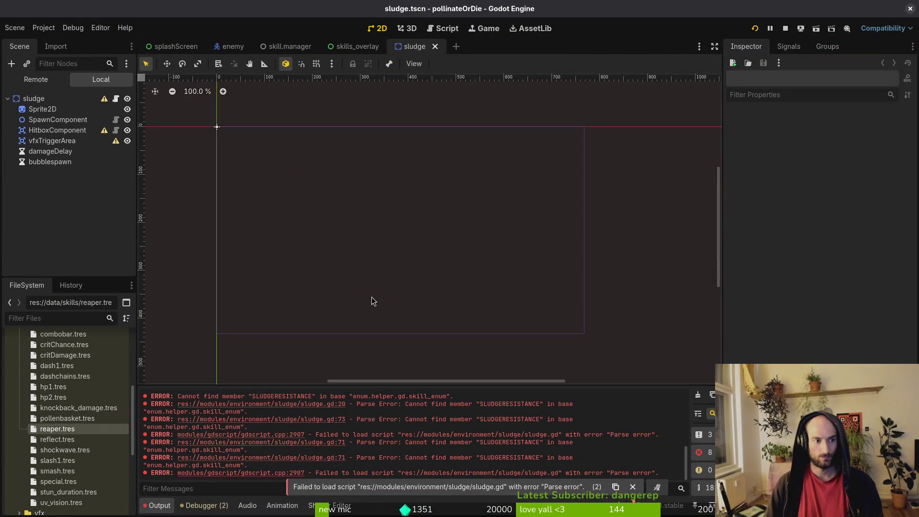
click(74, 131)
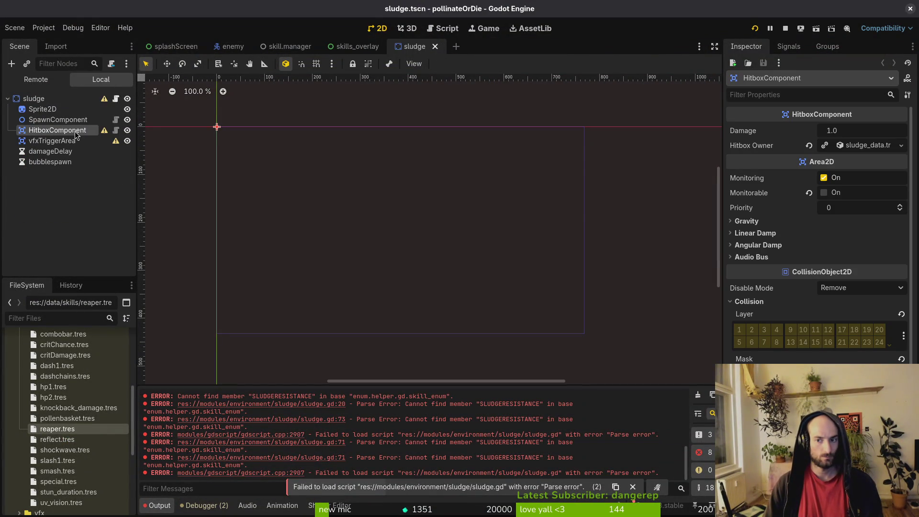
key(alt+Tab)
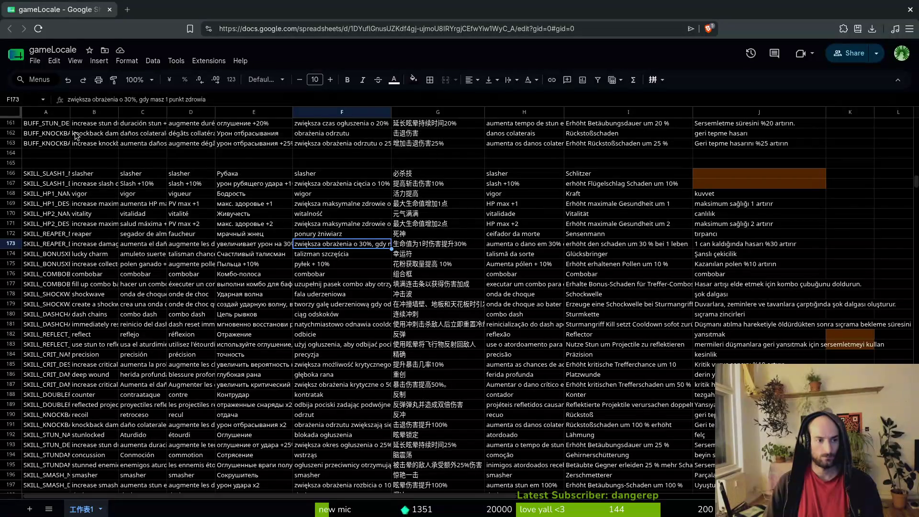
key(alt+Tab)
- Restore the deleted lines, dedent the hitbox_collision line, remove the SLUDGERESISTANCE if line, and save
key(u)
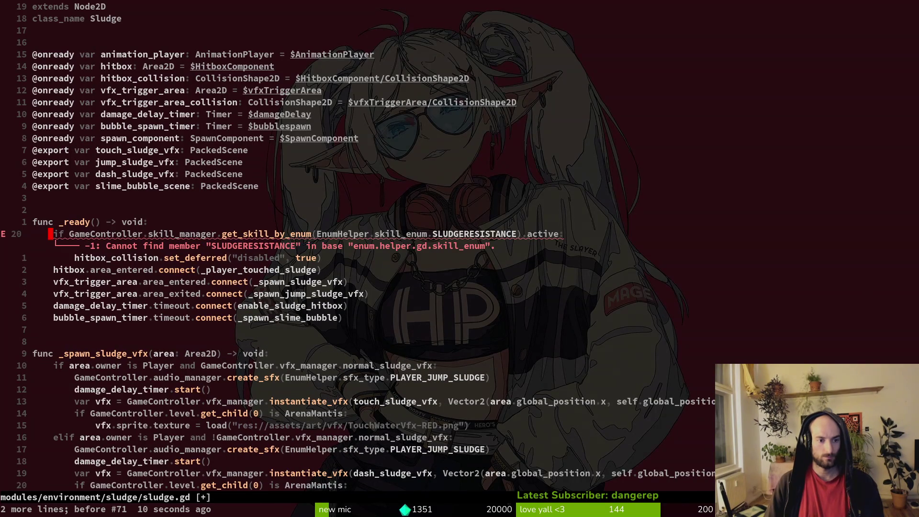
key(j)
key(shift+v)
key(less)
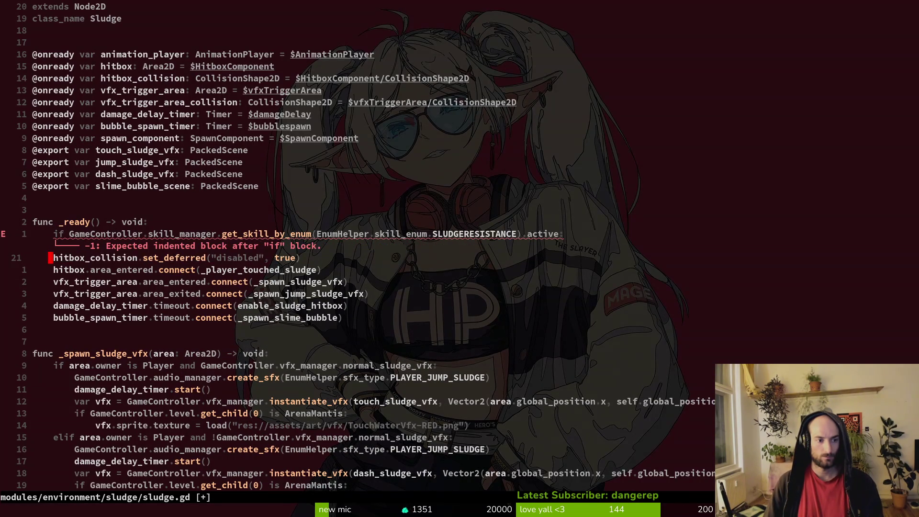
key(k)
key(d)
key(d)
text(:w)
key(Return)
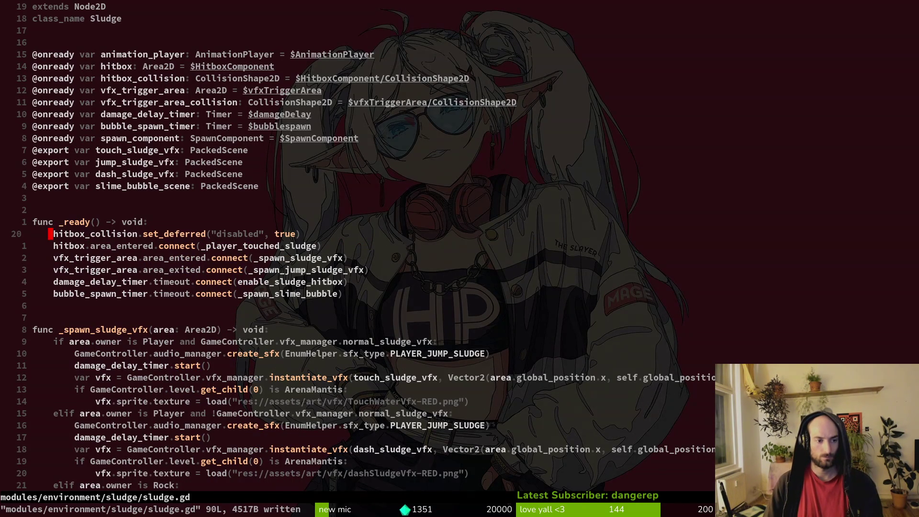
- Check Godot's errors, then return to sludge.gd and undo stray letters typed on line 80
key(alt+Tab)
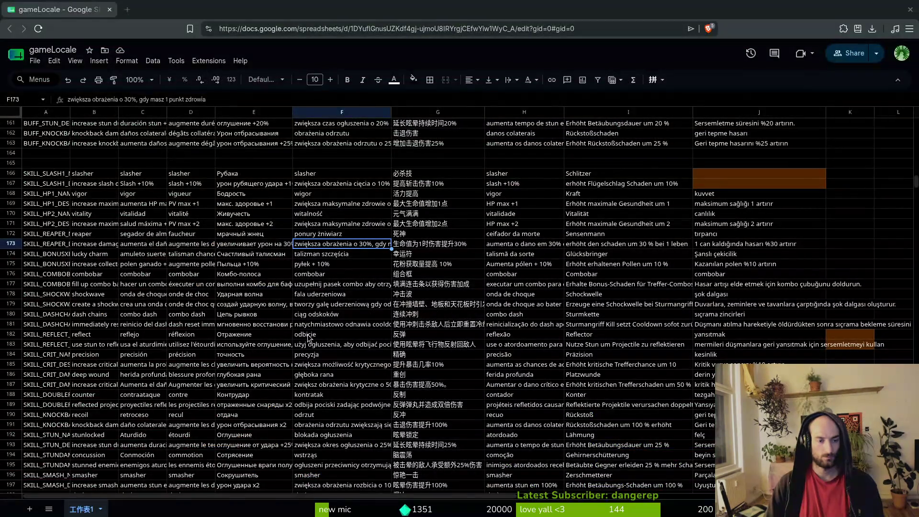
key(alt+Tab)
key(alt+Tab)
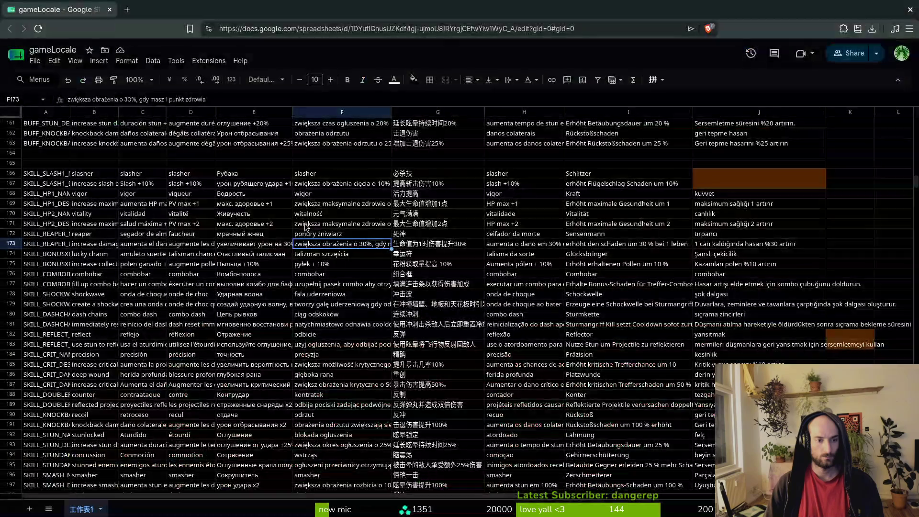
key(alt+Tab)
key(ctrl+d)
key(ctrl+d)
key(ctrl+d)
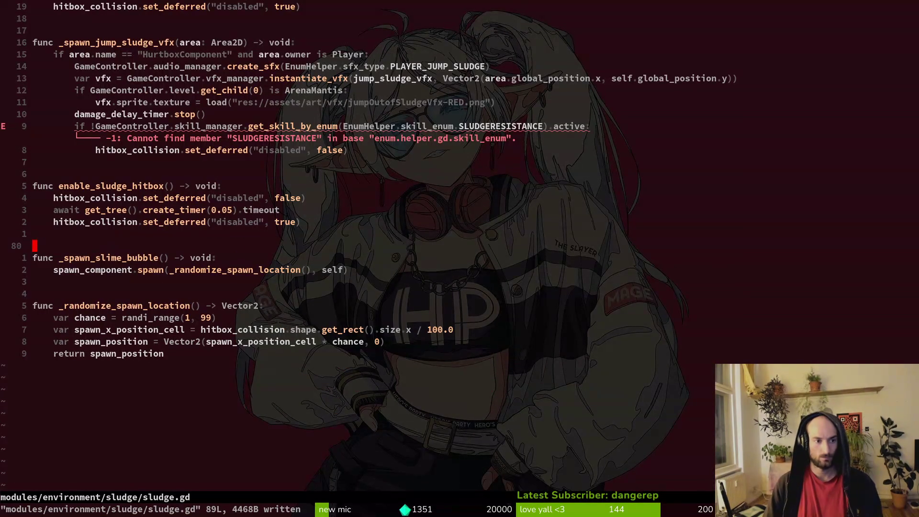
text(iiiii)
key(Escape)
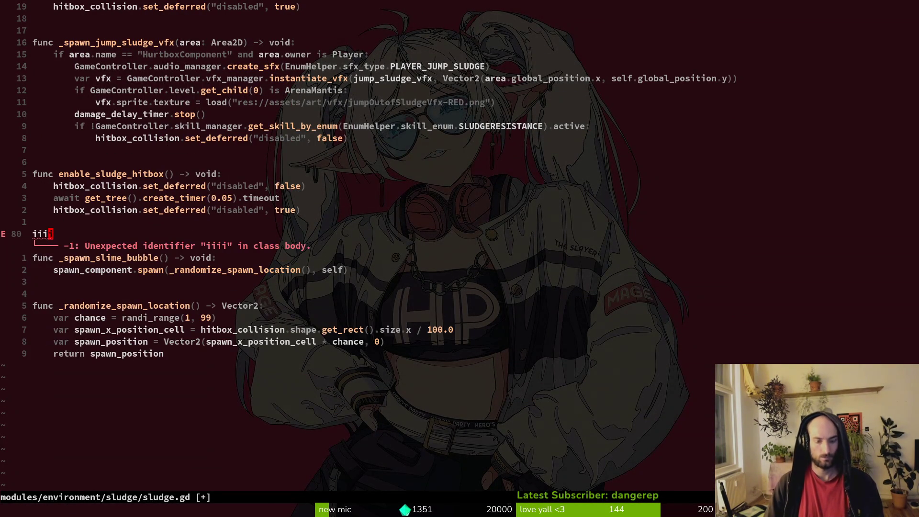
key(u)
- Delete the remaining if !GameController SLUDGERESISTANCE check and its disable line, then save
key(k)
key(k)
key(k)
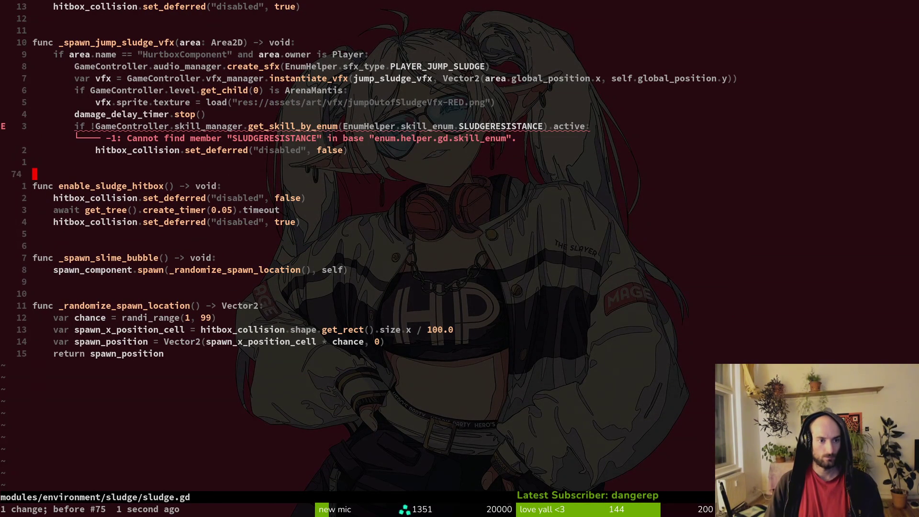
key(k)
key(V)
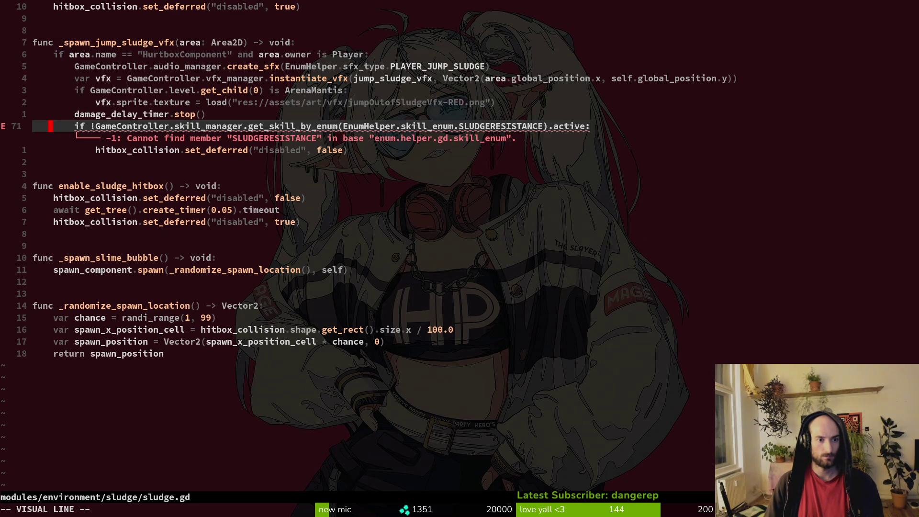
key(j)
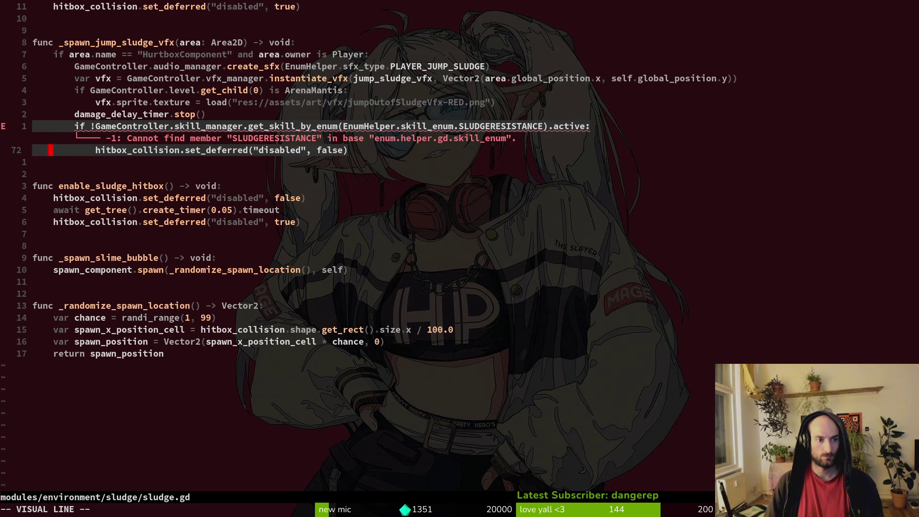
text(d)
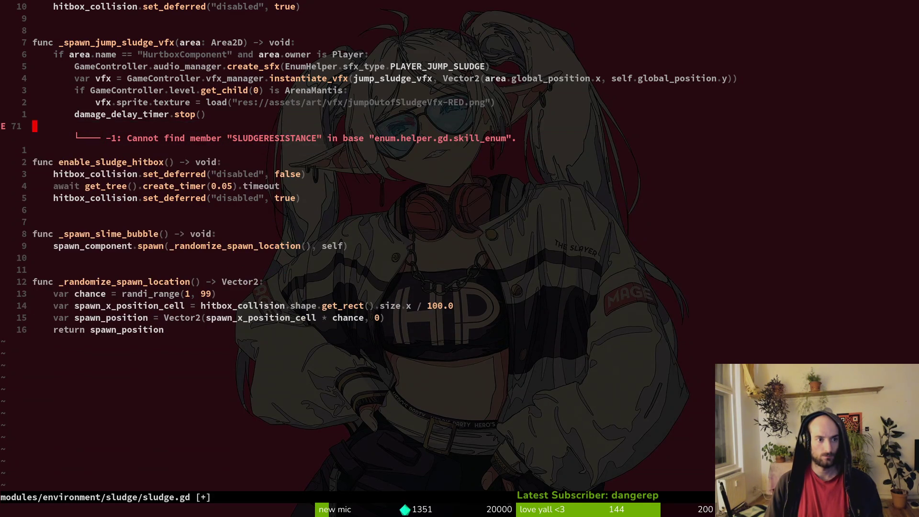
text(:w)
key(Return)
- Undo and redo both SLUDGERESISTANCE removals to review them, then save sludge.gd
key(ctrl+u)
key(ctrl+u)
key(ctrl+u)
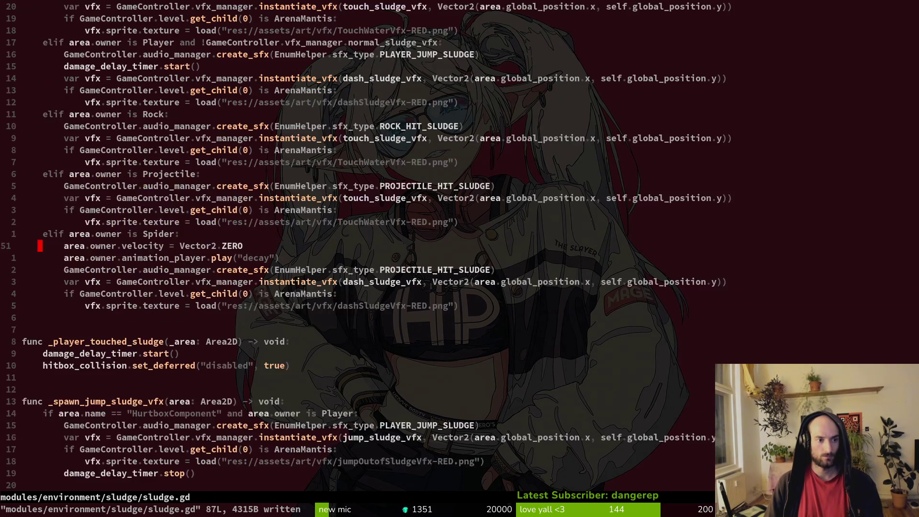
key(j)
key(j)
key(j)
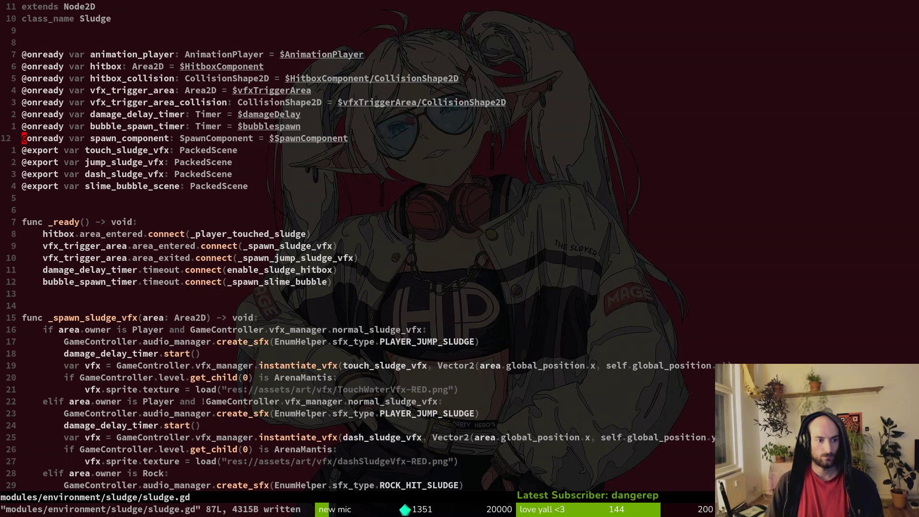
key(u)
key(u)
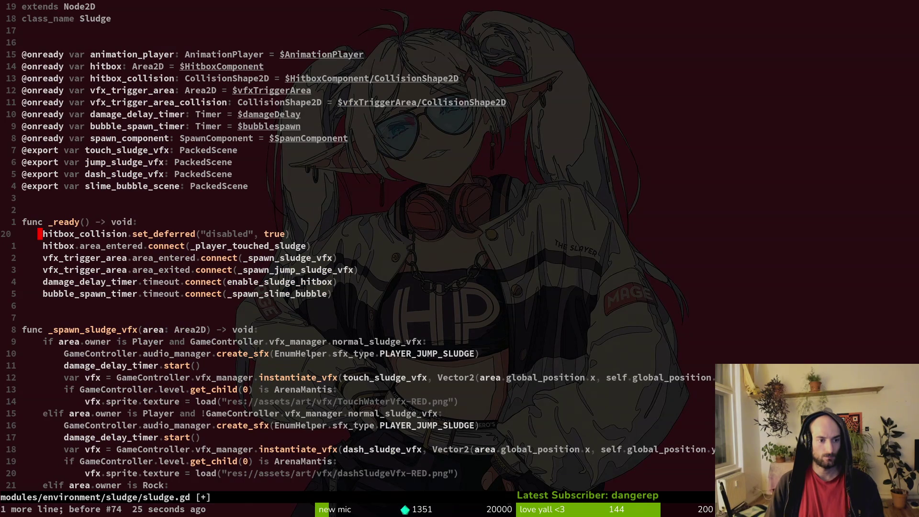
key(ctrl+r)
key(ctrl+r)
key(ctrl+r)
text(:w)
key(Return)
text(:w)
key(Return)
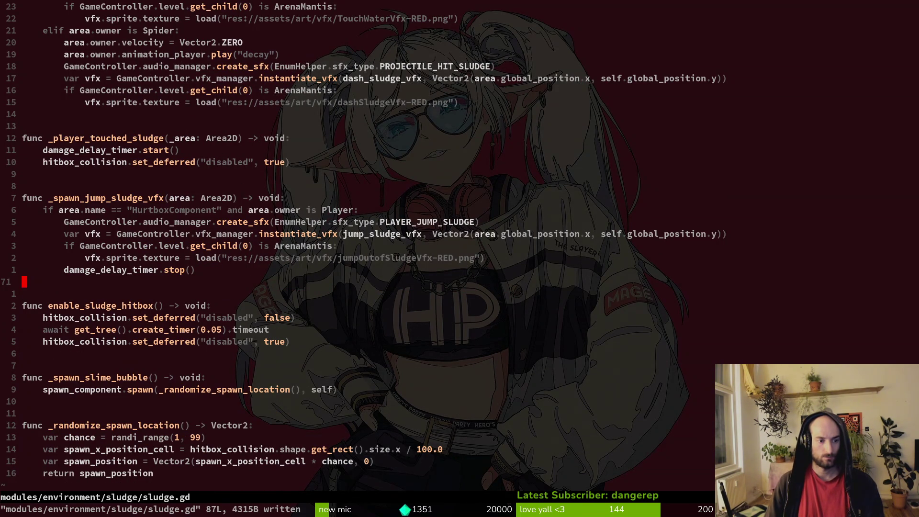
- Return to the gameLocale spreadsheet and select the German text in cell I173
key(alt+Tab)
key(alt+Tab)
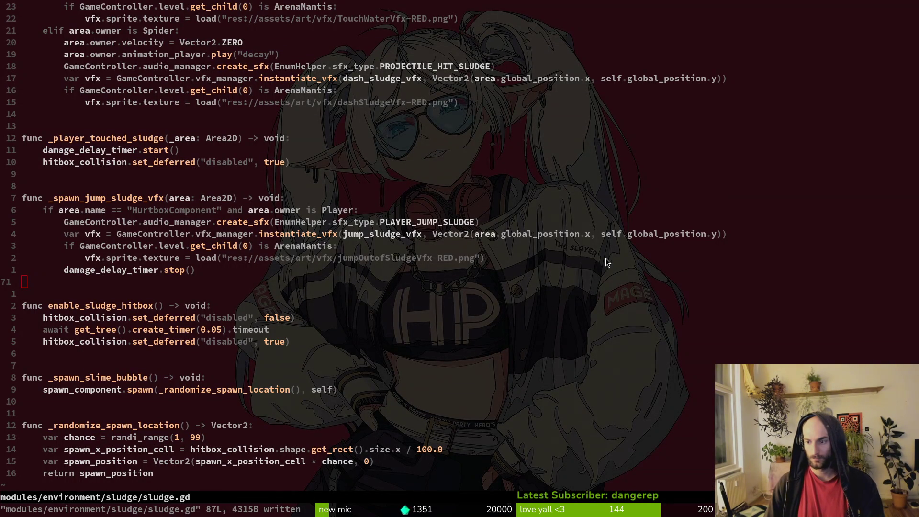
key(alt+Tab)
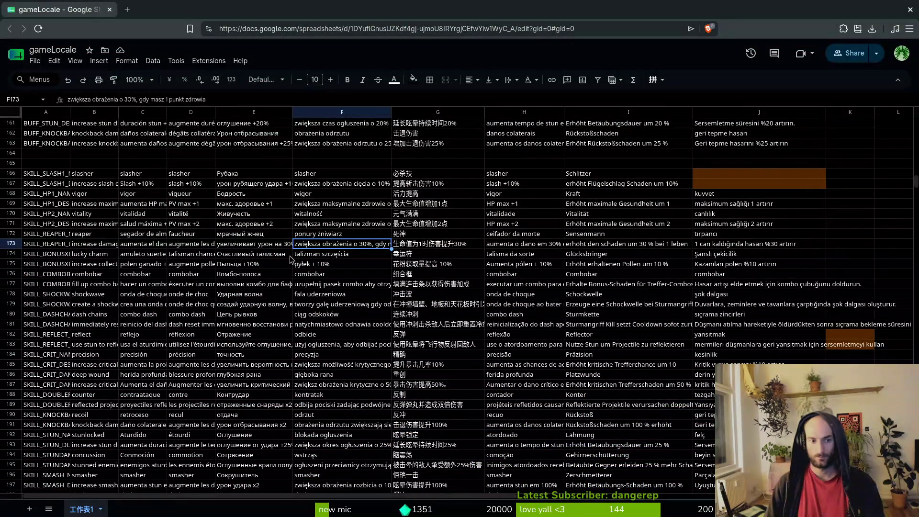
click(567, 246)
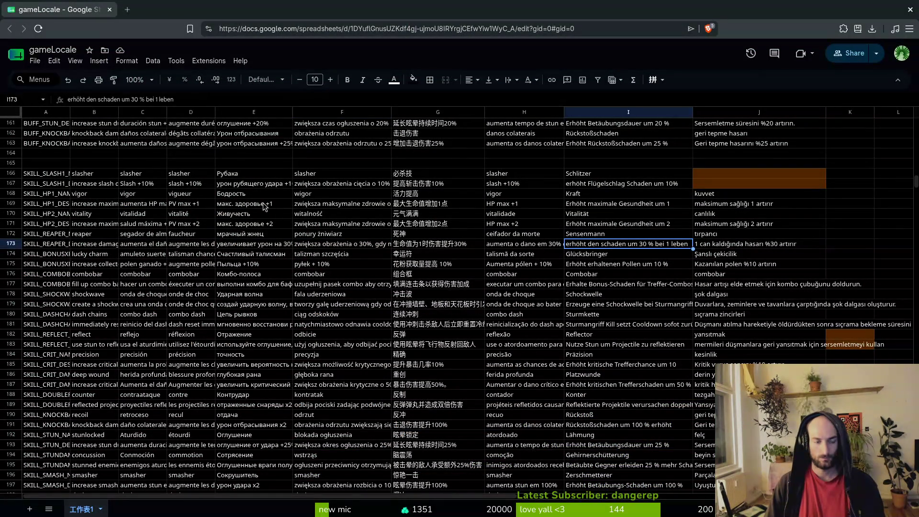
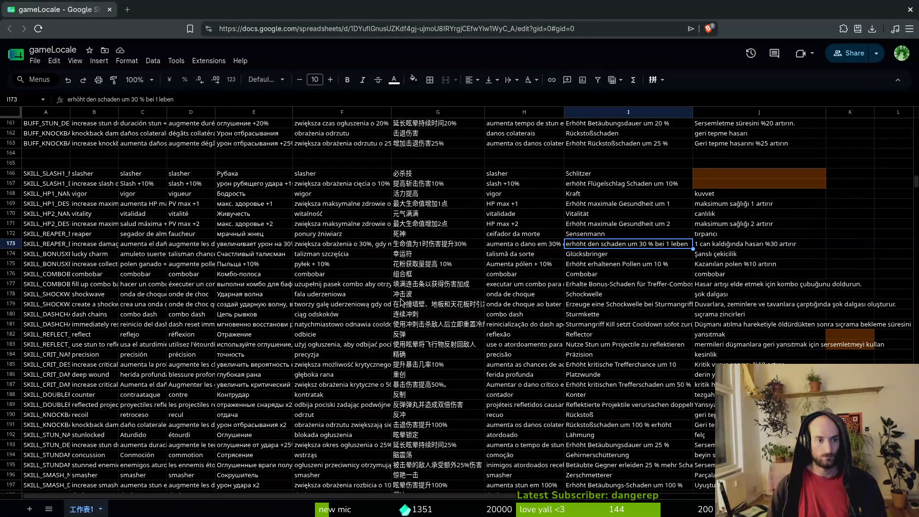
- Download the gameLocale sheet as CSV, replacing translations.csv in pollinate-or-die/docs
click(35, 60)
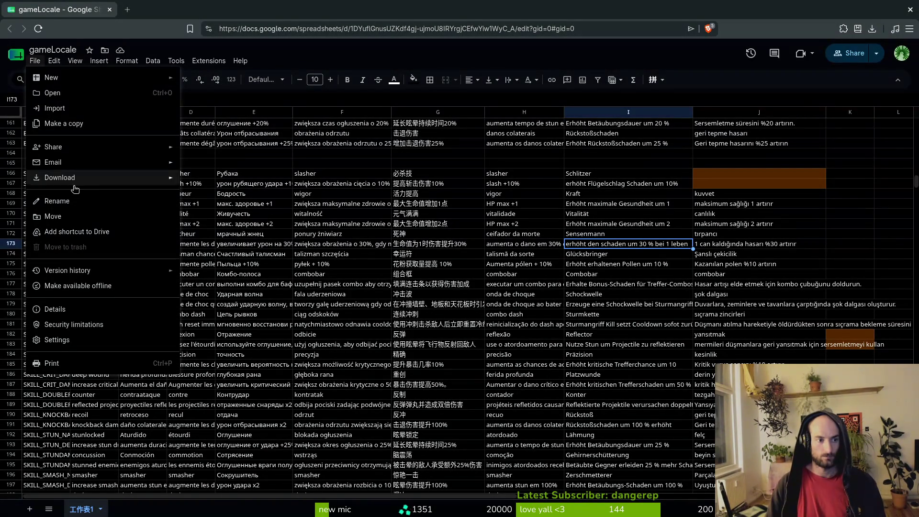
mouse_move(128, 181)
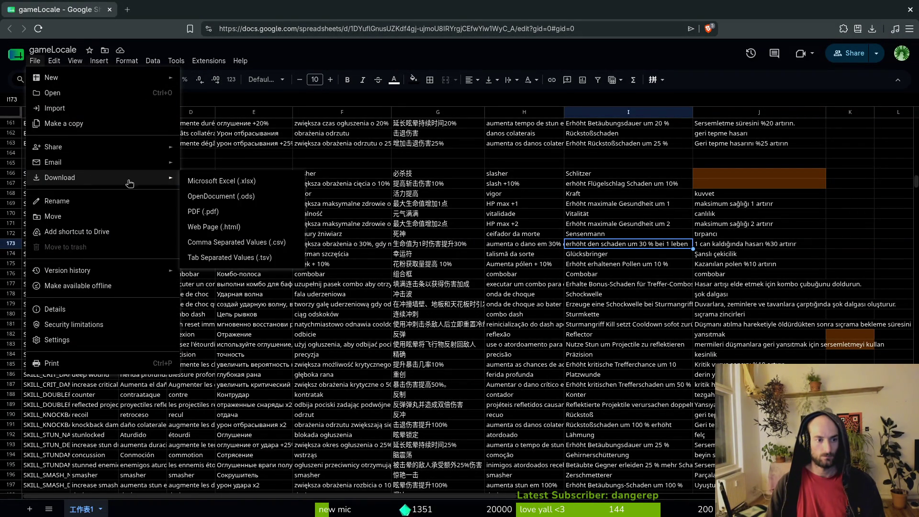
click(256, 244)
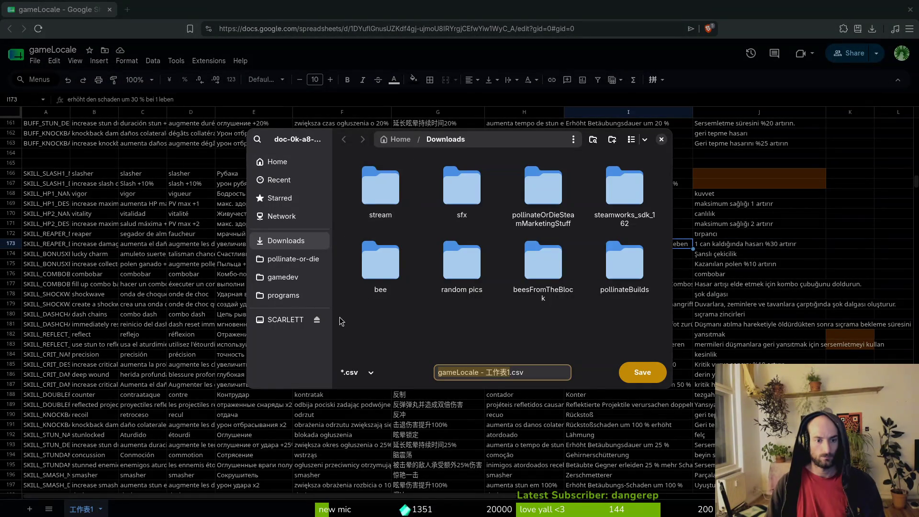
click(300, 259)
double_click(636, 185)
click(381, 189)
click(646, 373)
click(482, 290)
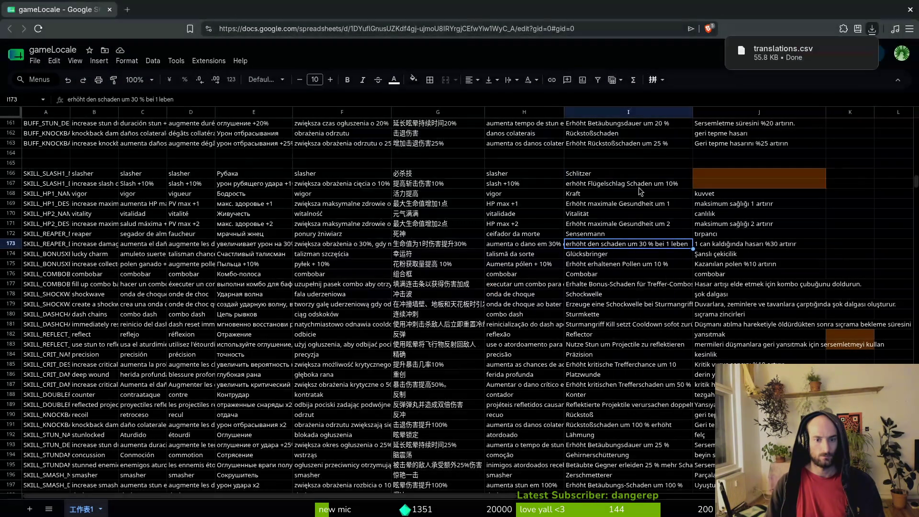
key(alt+Tab)
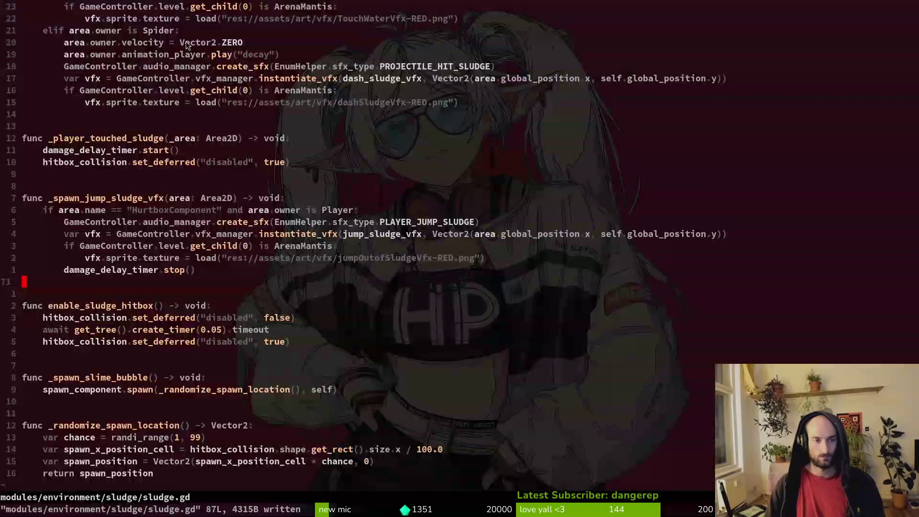
- Check Godot's parse errors, then search the project for SLUDGERE
key(alt+Tab)
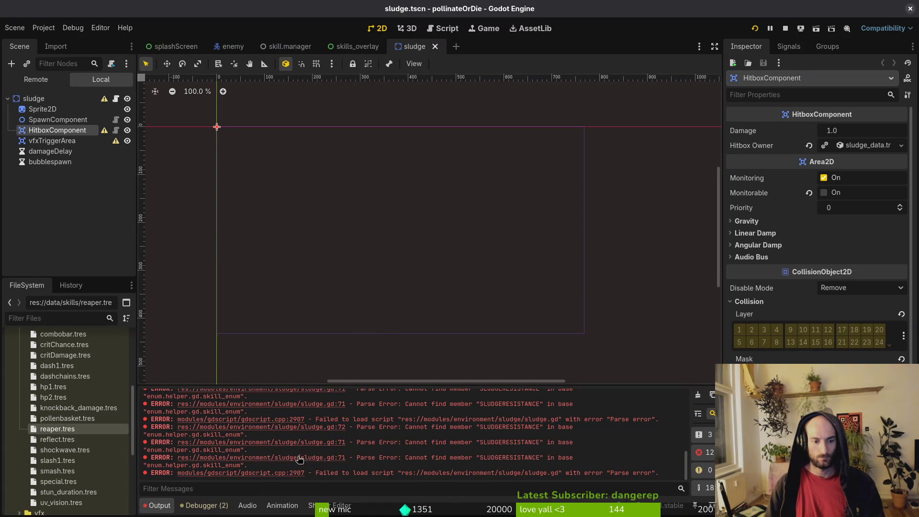
key(alt+Tab)
key(alt+Tab)
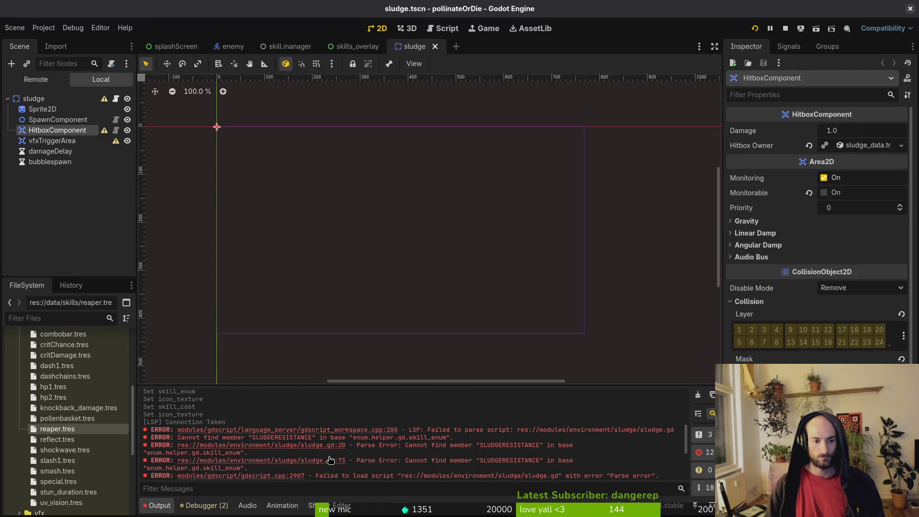
key(alt+Tab)
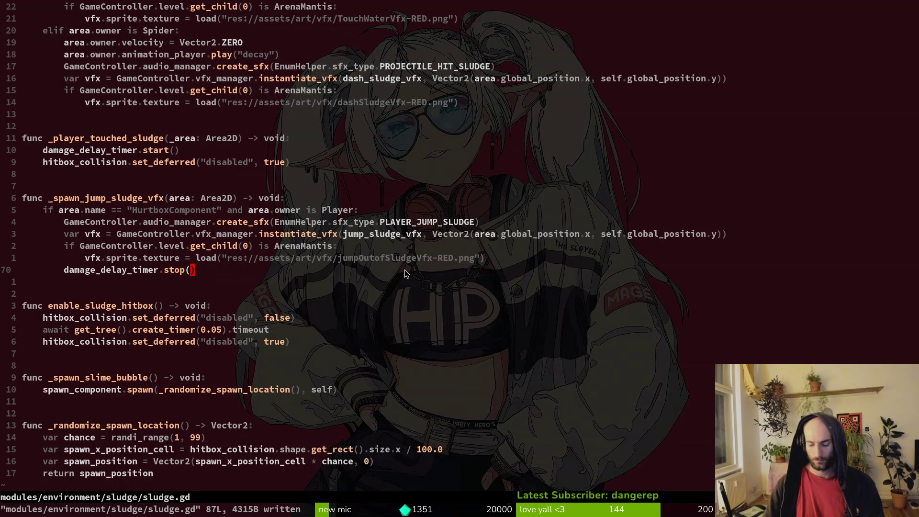
key(space)
key(slash)
text(SLUDGE)
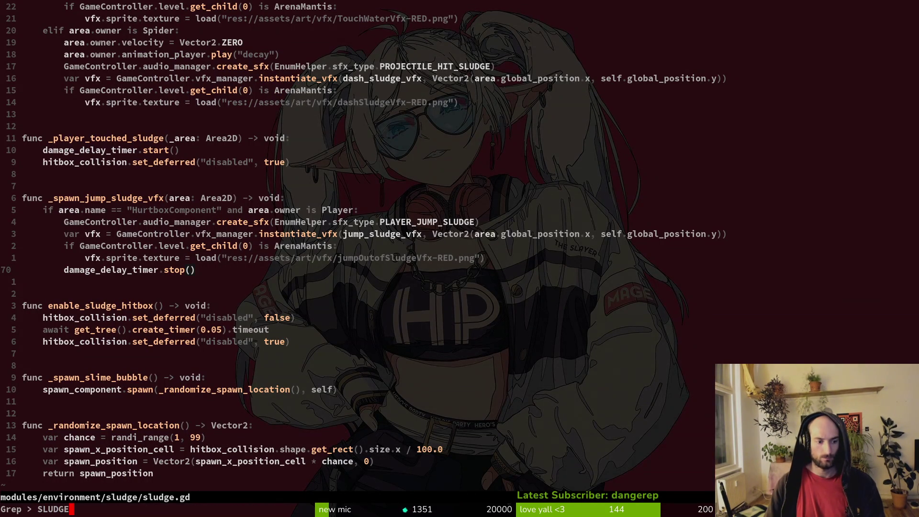
text(RE)
key(Return)
key(Escape)
key(Escape)
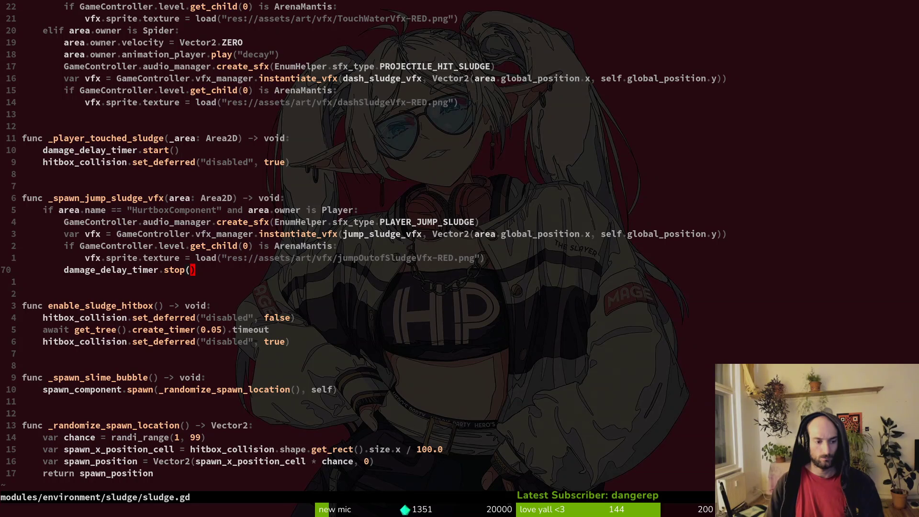
- Save sludge.gd with :w and quit Vim with :q
text(:w)
key(Return)
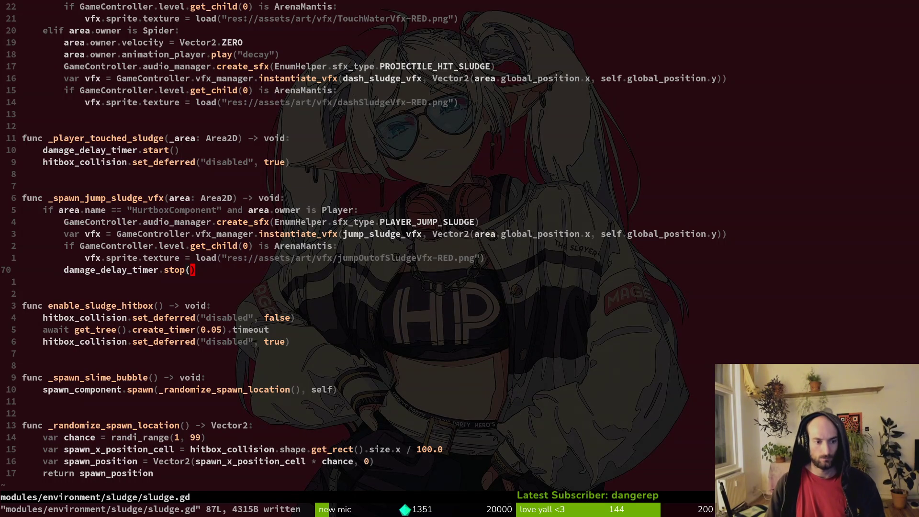
text(:q)
key(Return)
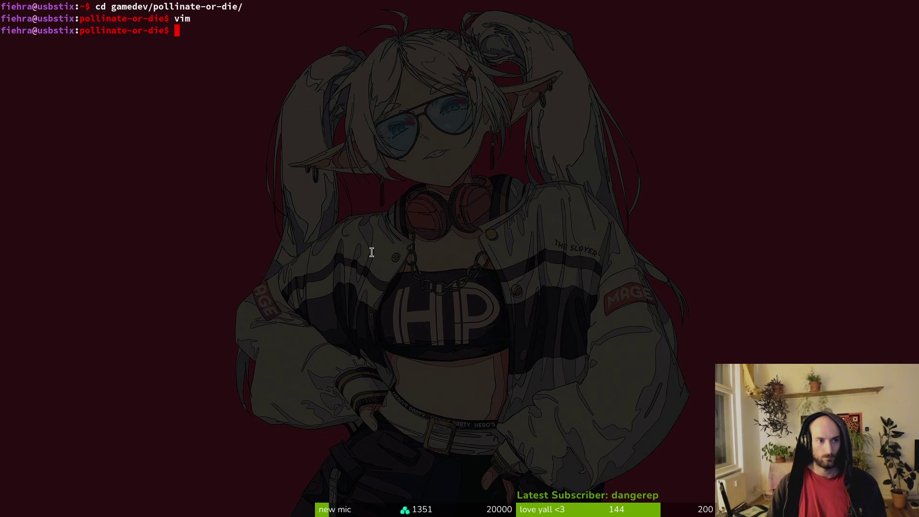
- Launch vim in the project and open skill.manager.gd via the file finder
text(vim)
key(Return)
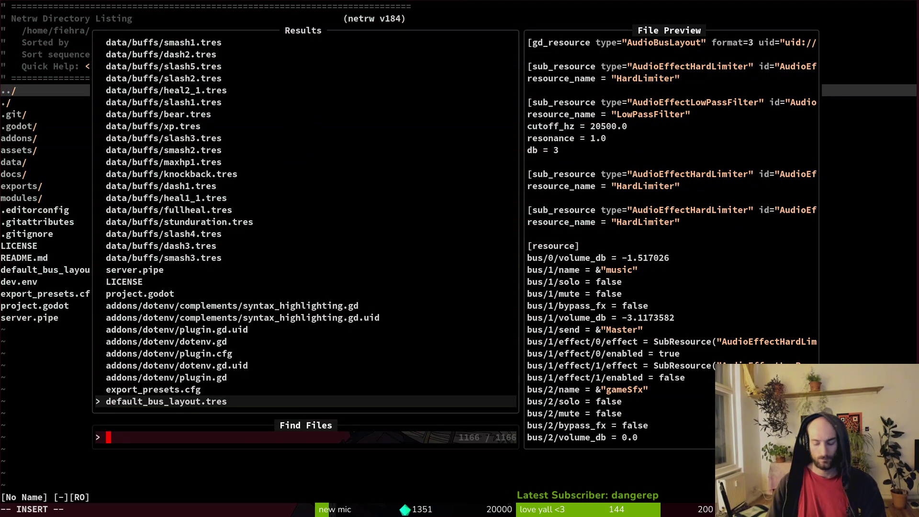
text(skillman)
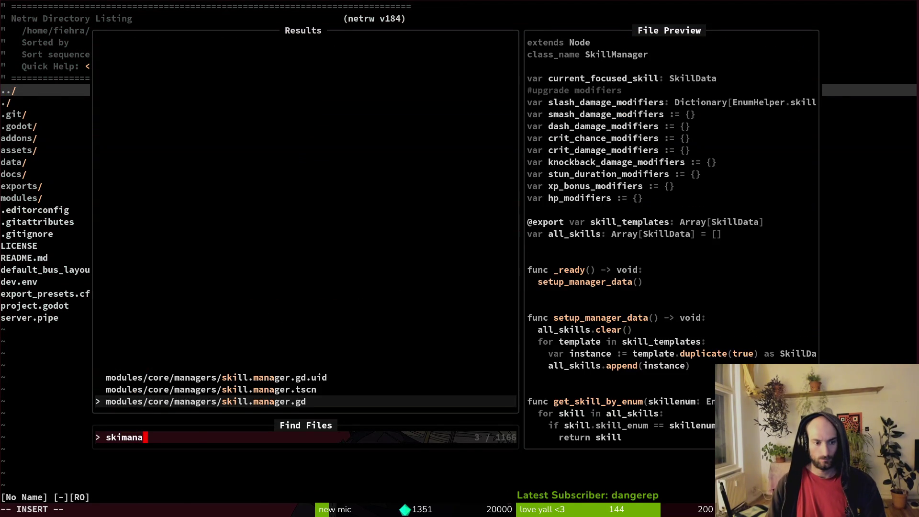
key(Return)
- Read down through remove_modifier to the apply_skill_buffs function name
key(ctrl+d)
key(ctrl+d)
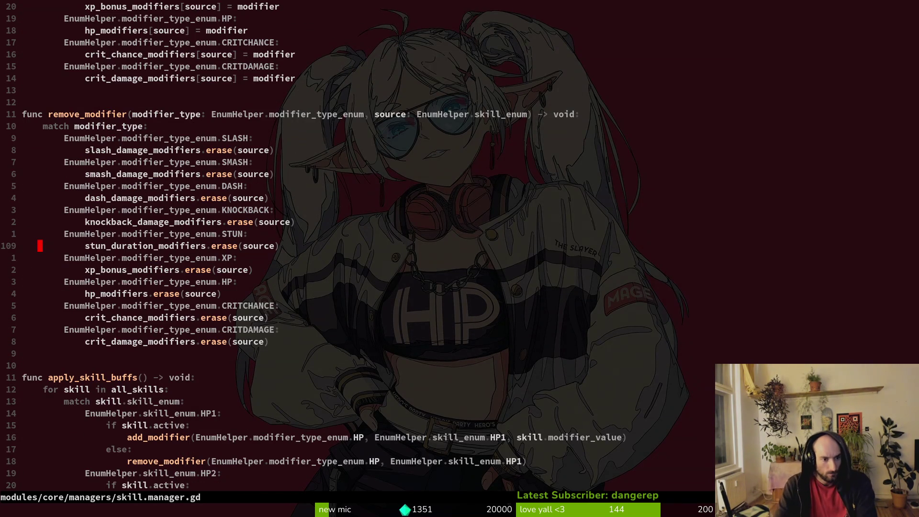
key(ctrl+d)
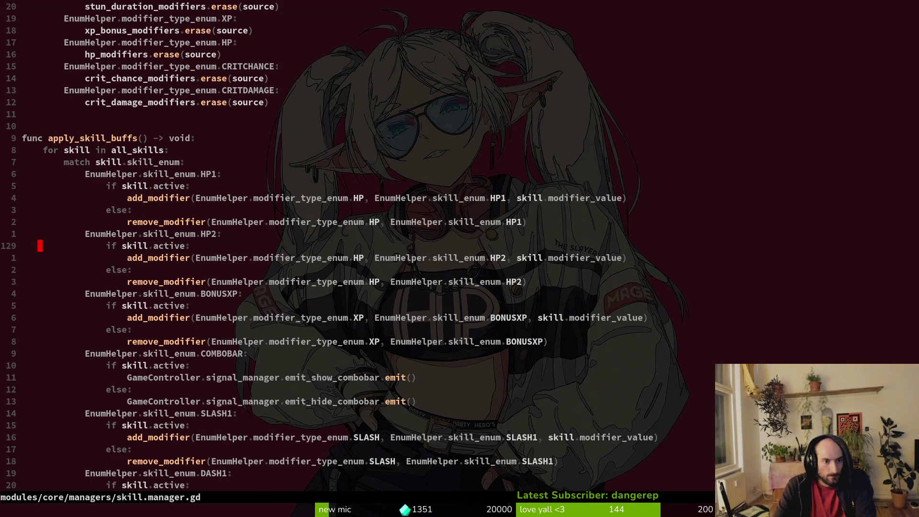
key(k)
key(k)
key(k)
key(w)
key(v)
key(Escape)
key(e)
key(v)
key(Escape)
key(b)
key(l)
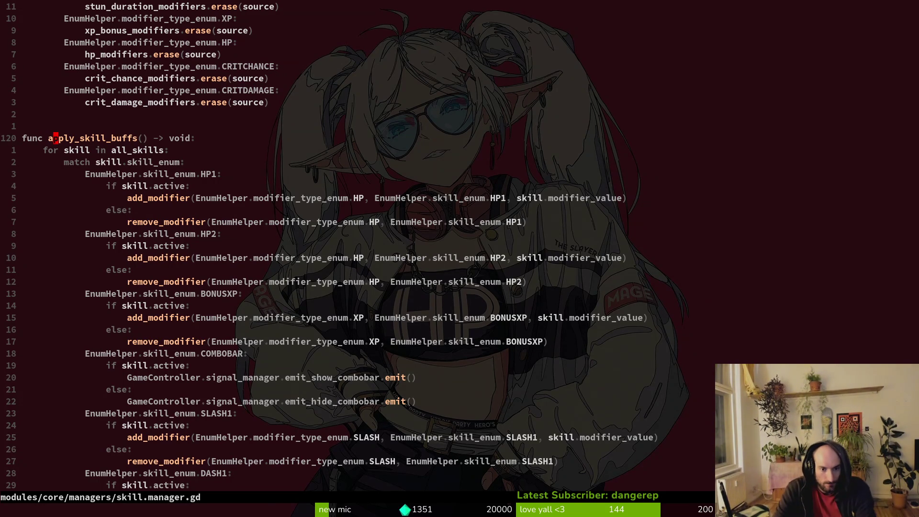
- Look up 'hurt' files, select the HP2 add_modifier line, then return to remove_modifier cases
key(space)
key(f)
key(f)
text(hurt)
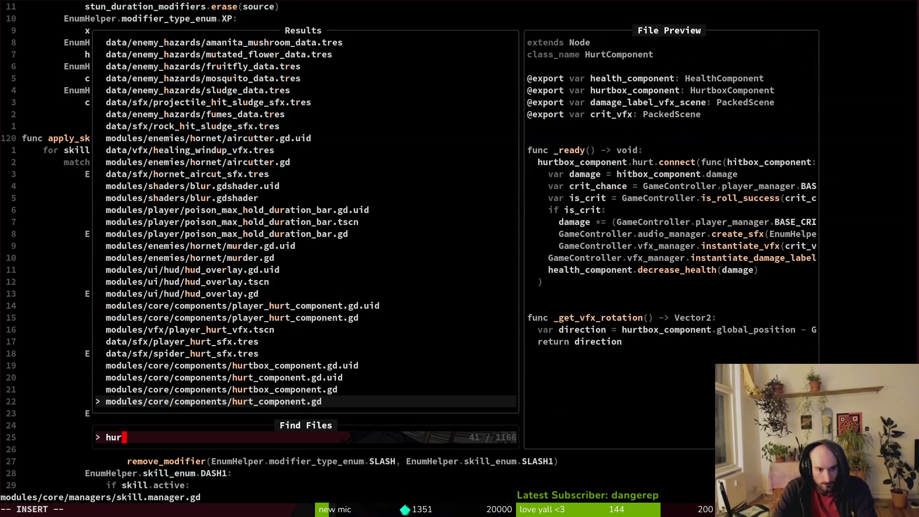
key(Escape)
key(Escape)
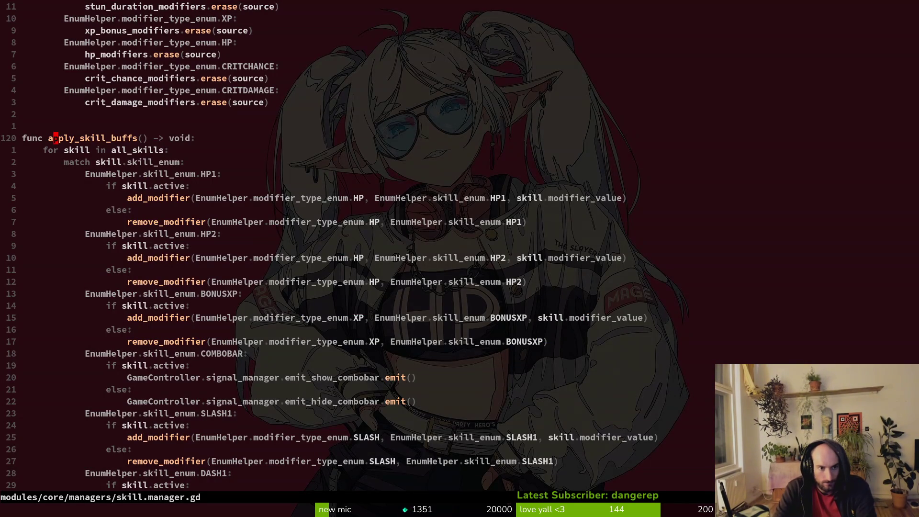
key(1)
key(0)
key(j)
key(shift+v)
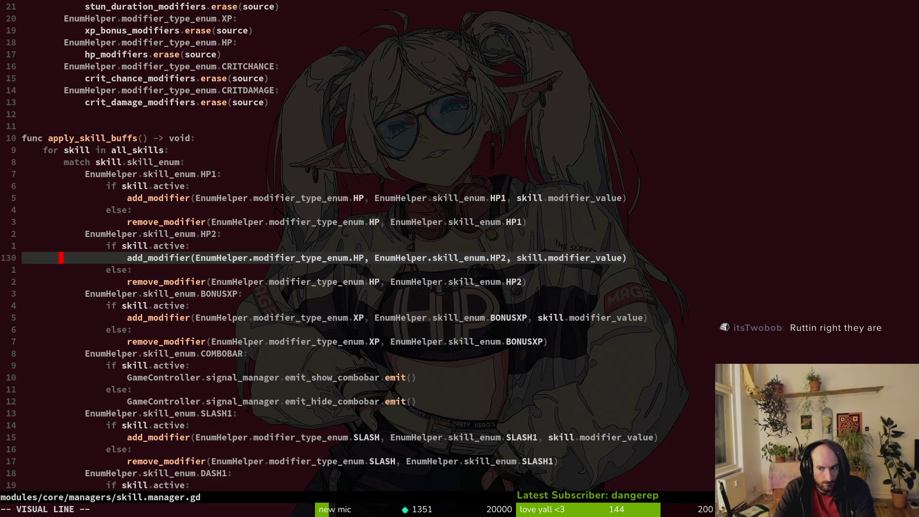
key(Escape)
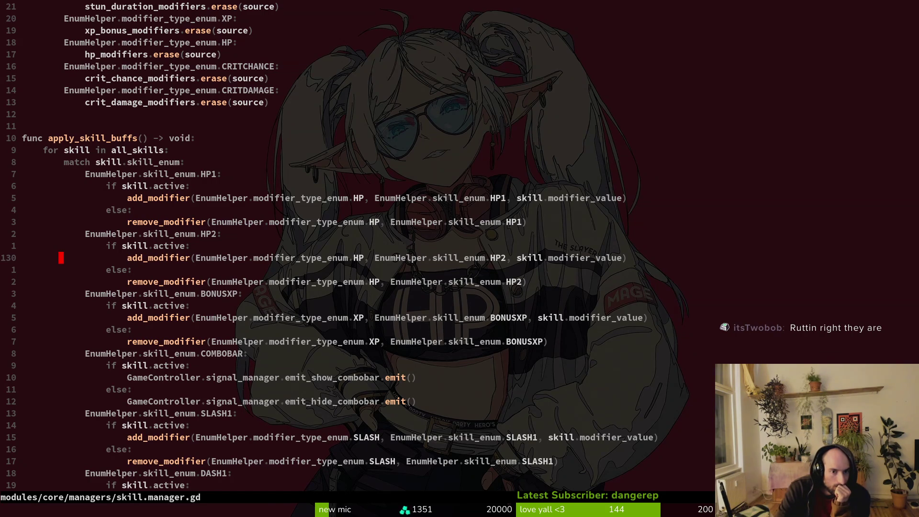
key(ctrl+u)
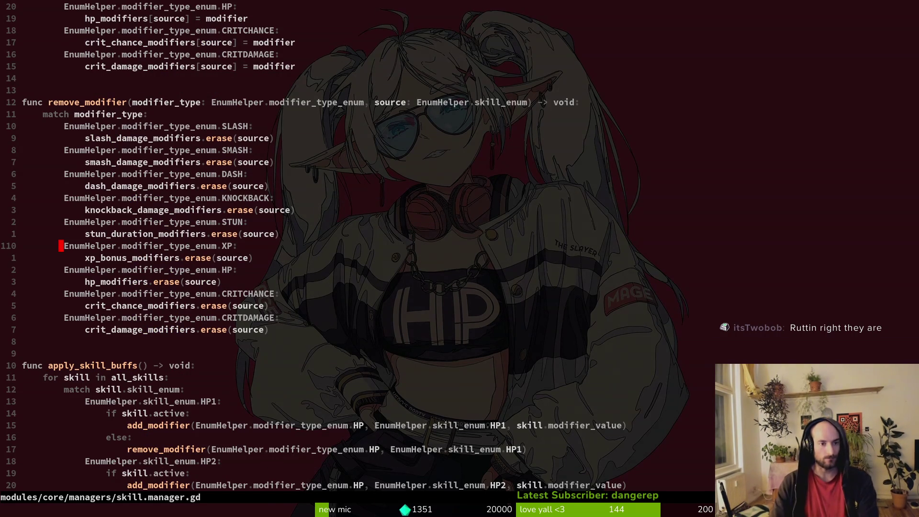
- Review add_modifier's SLASH and CRITCHANCE cases up to multiply_modifiers and get_modifier_value
key(ctrl+u)
key(j)
key(k)
key(k)
key(k)
key(k)
key(k)
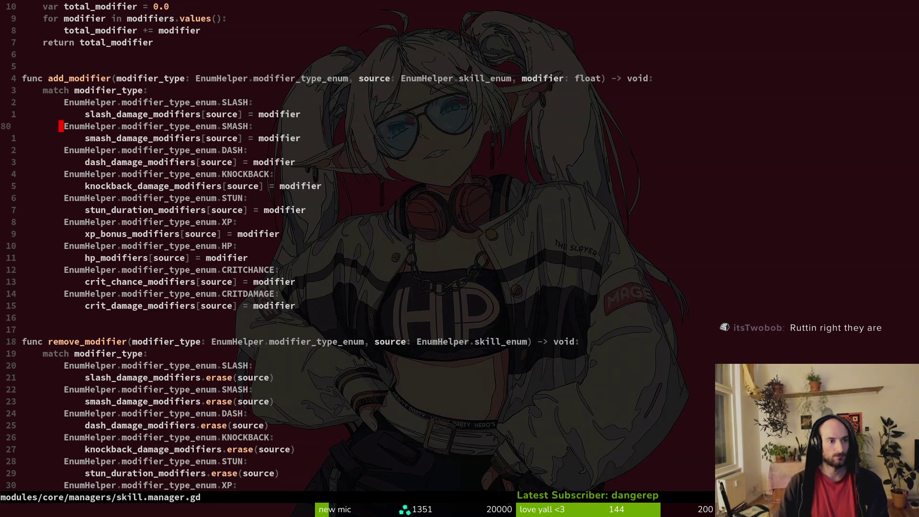
key(j)
key(j)
key(j)
key(j)
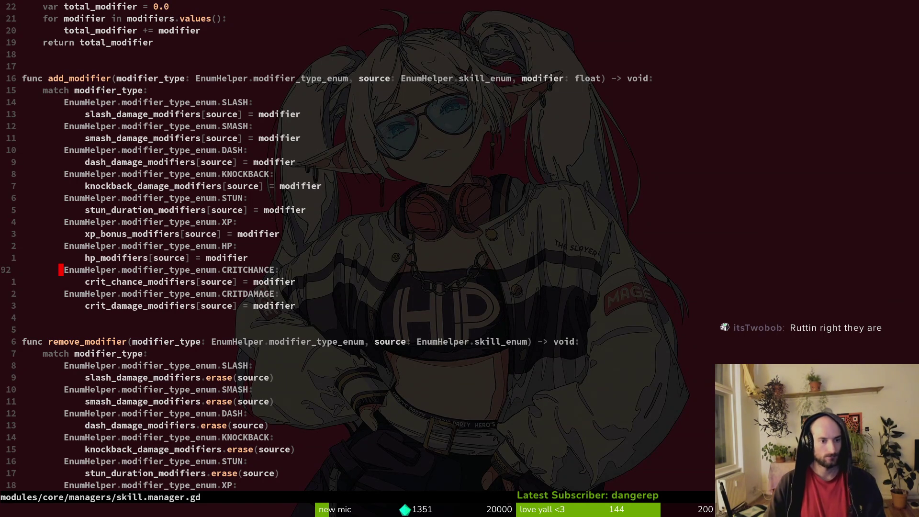
key(k)
key(k)
key(k)
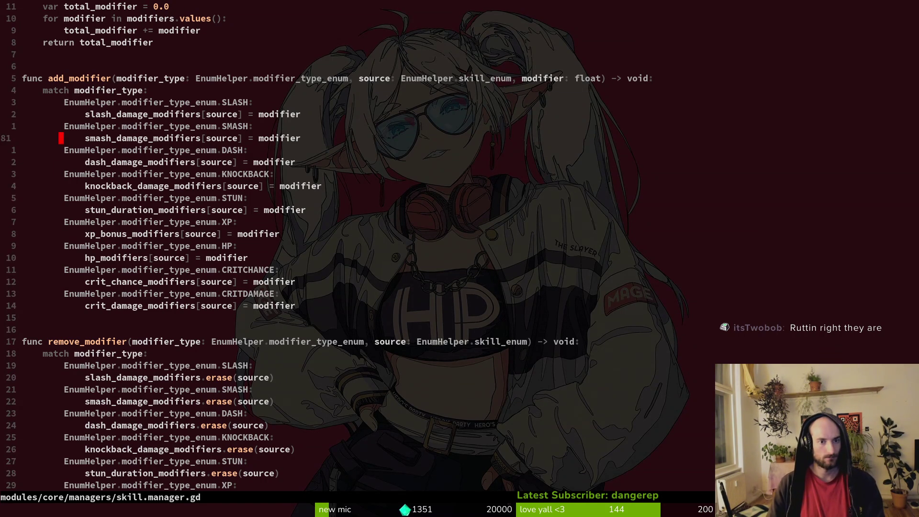
key(k)
key(k)
key(k)
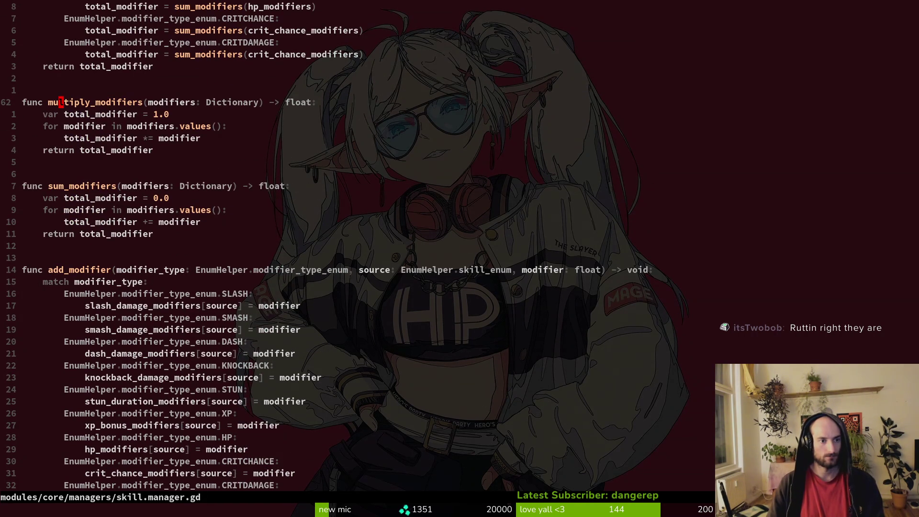
key(space)
key(f)
key(w)
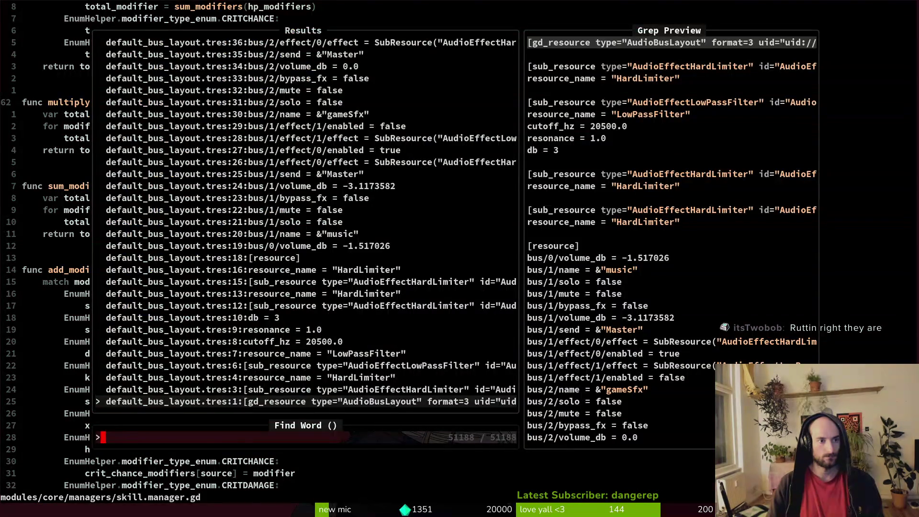
key(Escape)
key(ctrl+u)
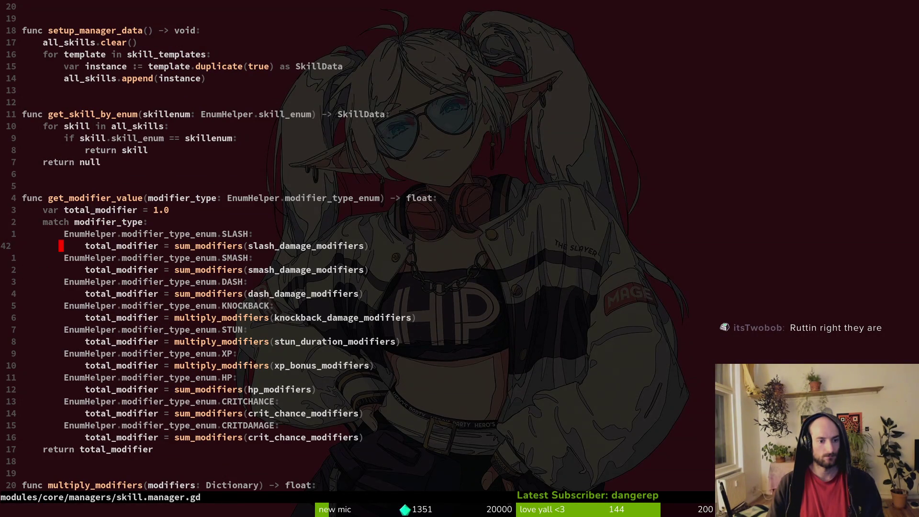
- Copy the four-line ALLDAMAGE case from buff.manager.gd and save that file
key(space)
key(f)
key(f)
text(buffma)
key(Return)
key(j)
key(j)
key(j)
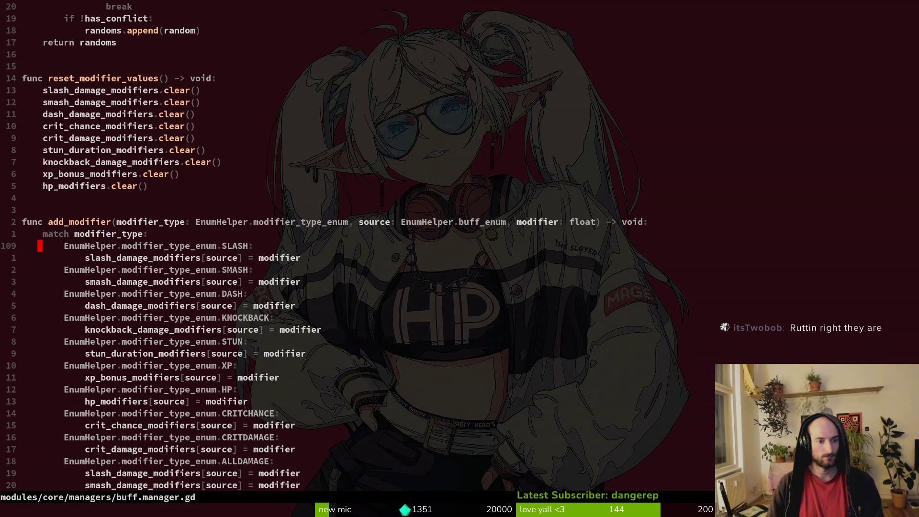
key(ctrl+d)
key(k)
key(k)
key(shift+v)
key(j)
key(j)
key(j)
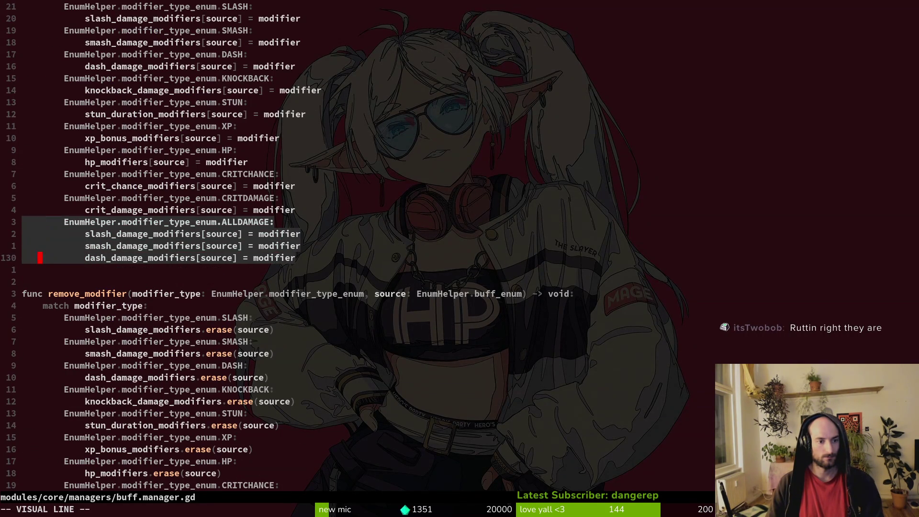
text(y:w)
key(Return)
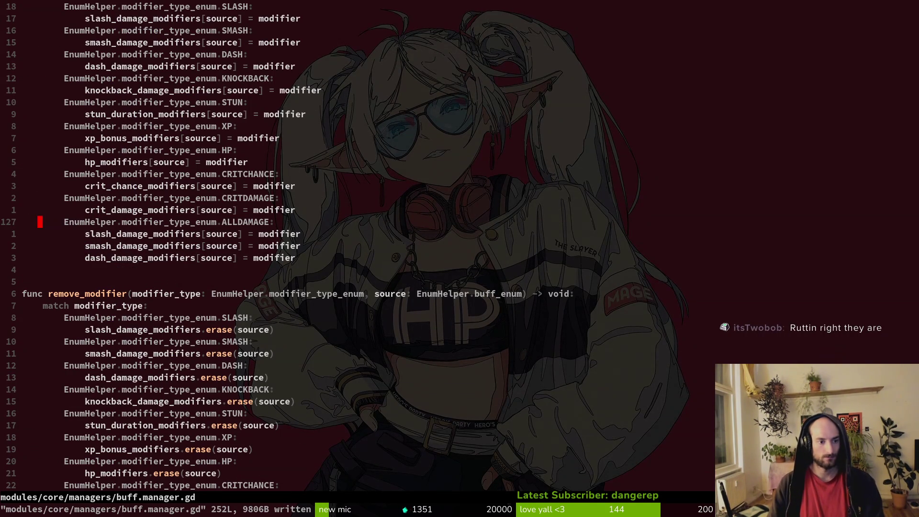
- Paste the ALLDAMAGE block below CRITDAMAGE in skill.manager.gd's add_modifier and save
key(ctrl+6)
key(ctrl+6)
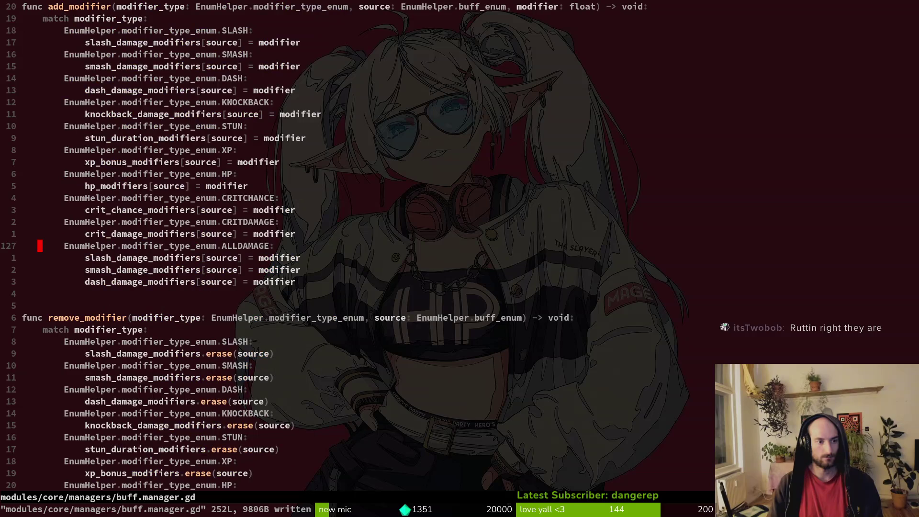
key(ctrl+6)
key(ctrl+d)
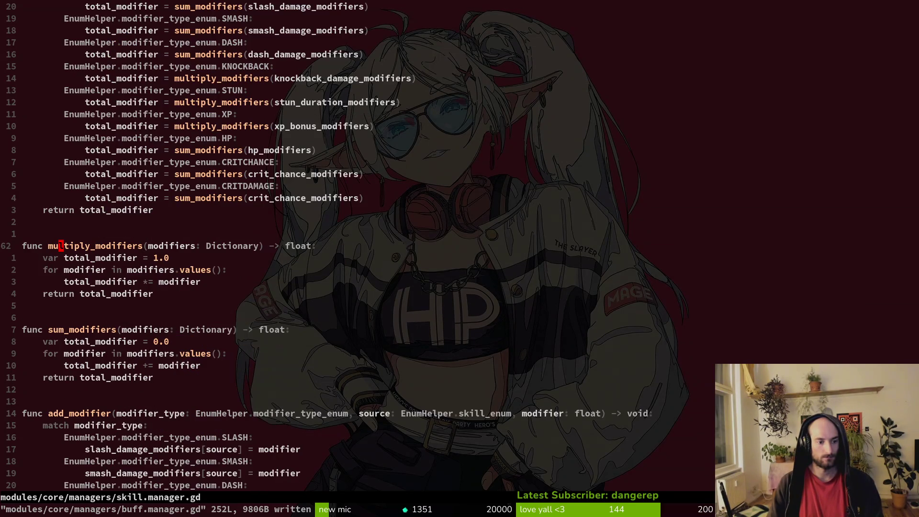
key(j)
key(j)
key(j)
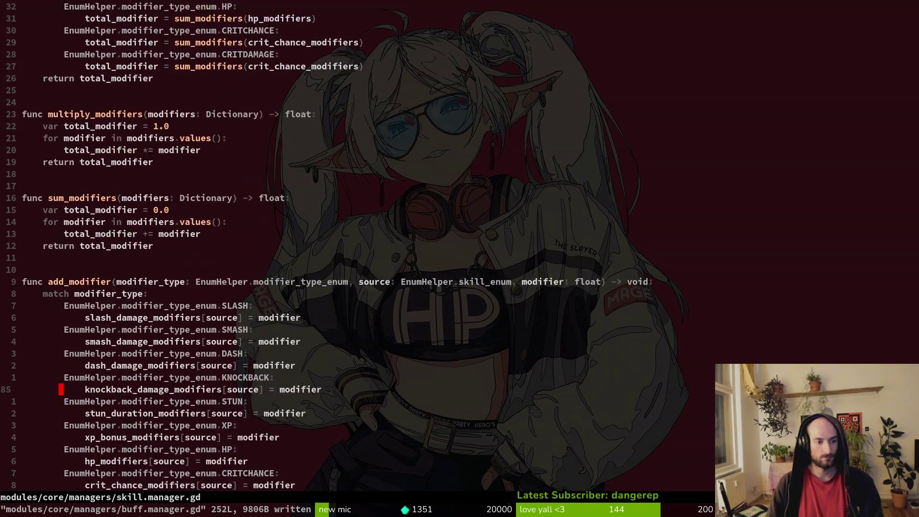
key(k)
key(k)
key(k)
key(p)
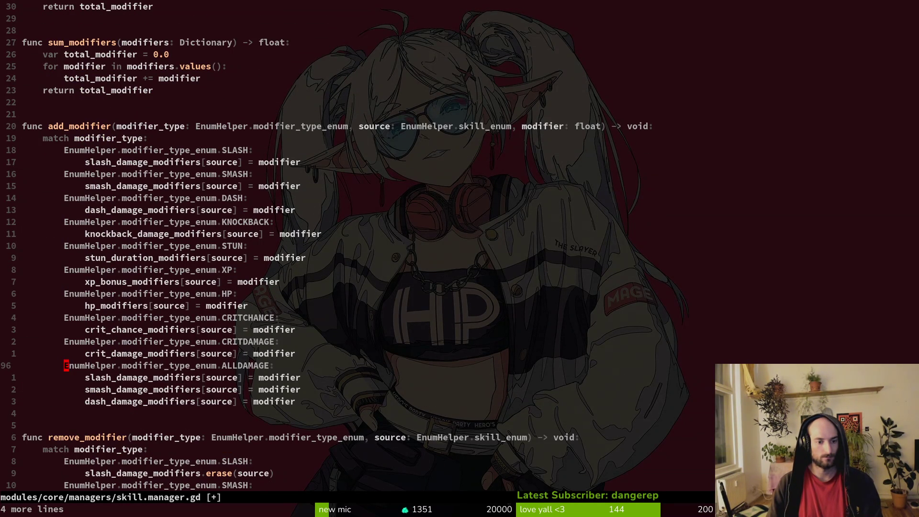
key(j)
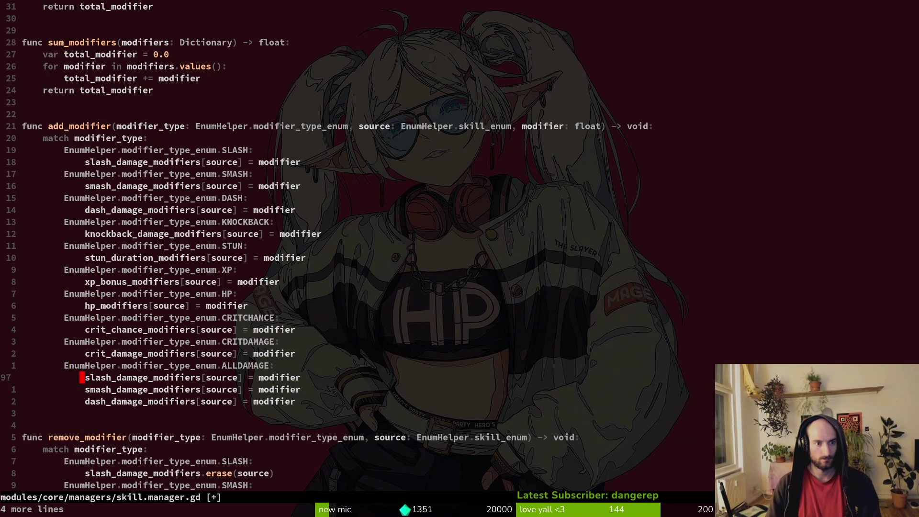
text(:w)
key(Return)
key(k)
key(k)
key(k)
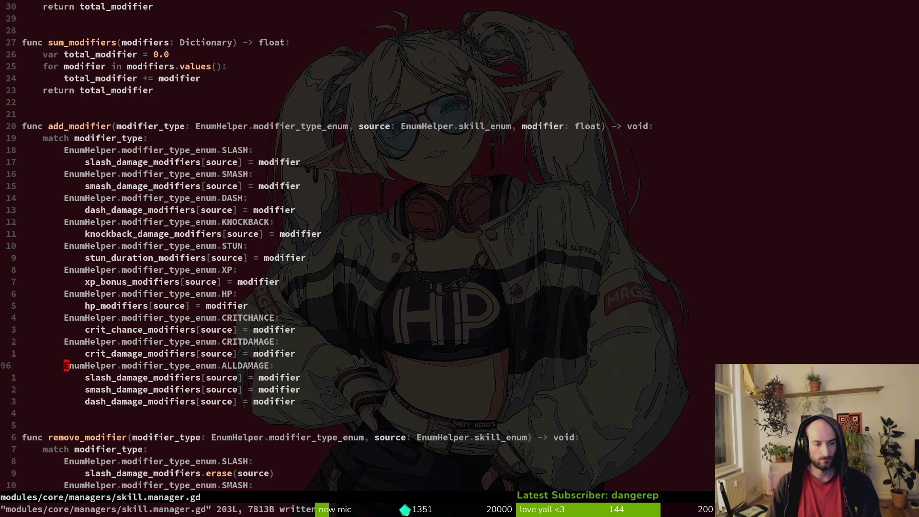
key(k)
key(k)
key(b)
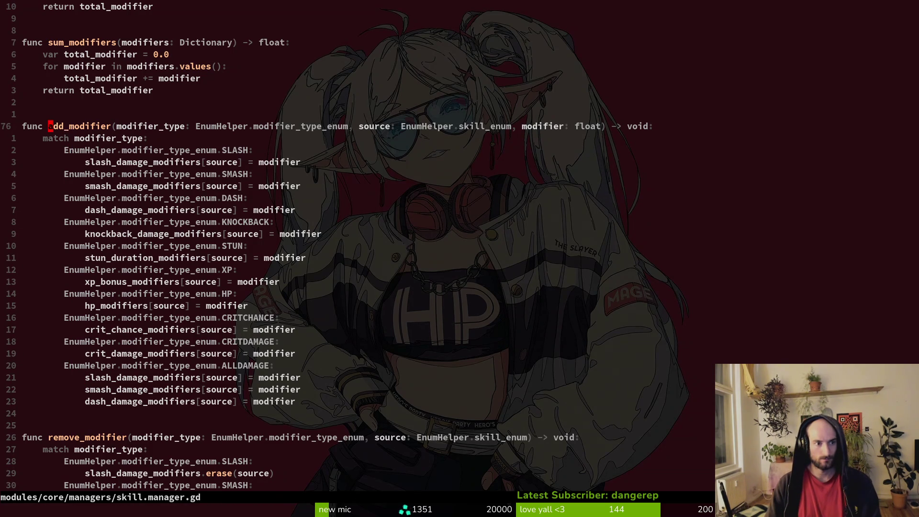
key(ctrl+p)
- Open player.manager.gd and go to decrease_health's hitbox damage line
text(playerman)
key(Return)
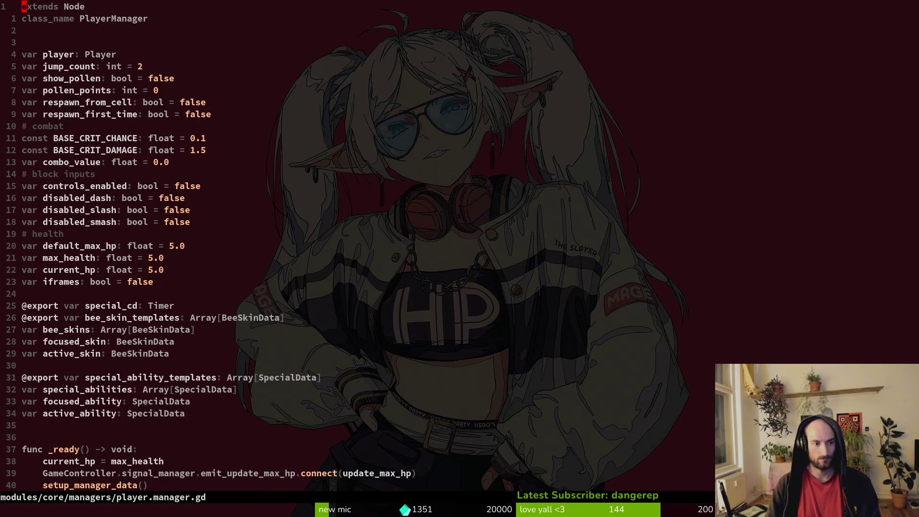
key(j)
key(j)
key(j)
key(j)
key(j)
key(j)
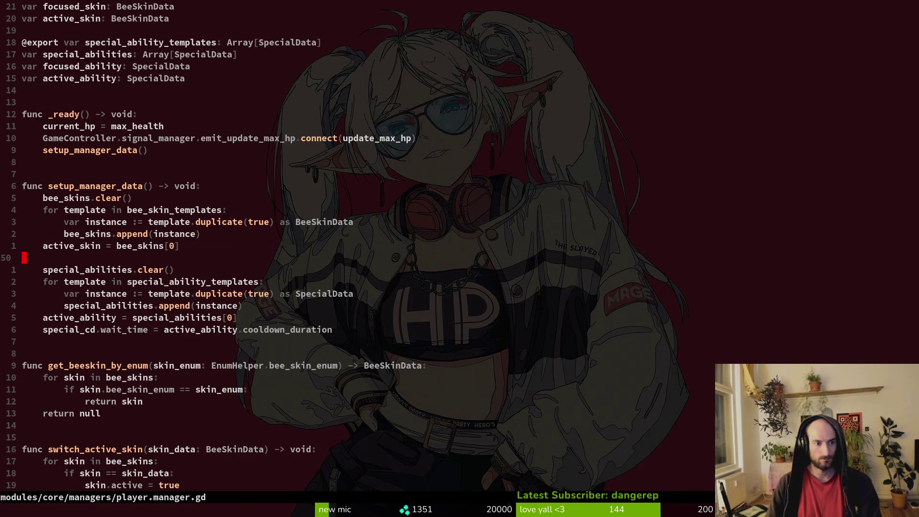
key(ctrl+u)
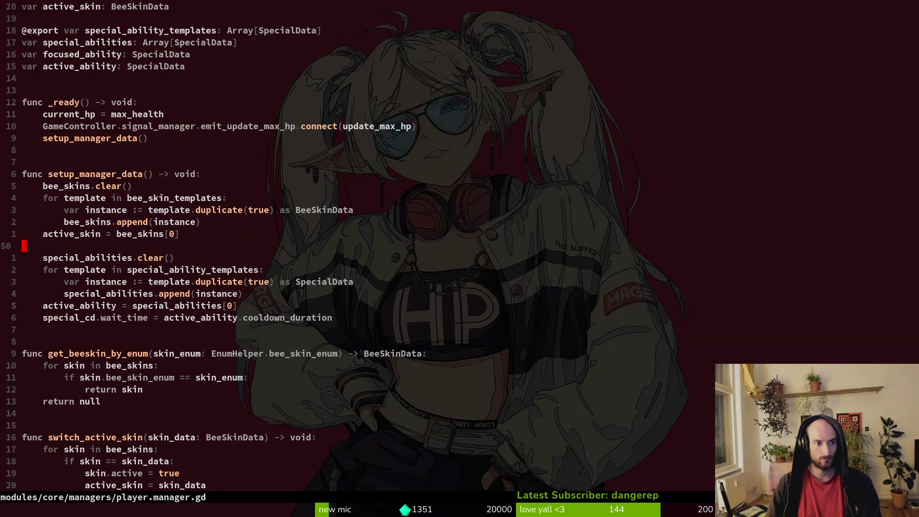
key(ctrl+d)
key(ctrl+d)
key(ctrl+d)
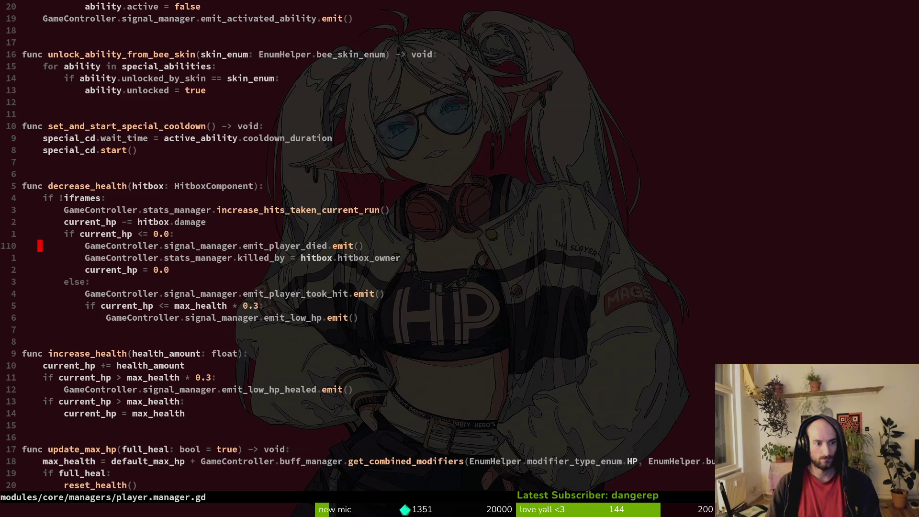
key(k)
key(k)
- Add an 'if current_hp == 1.0:' line and append 'and GameController.skill_manager'
text(o)
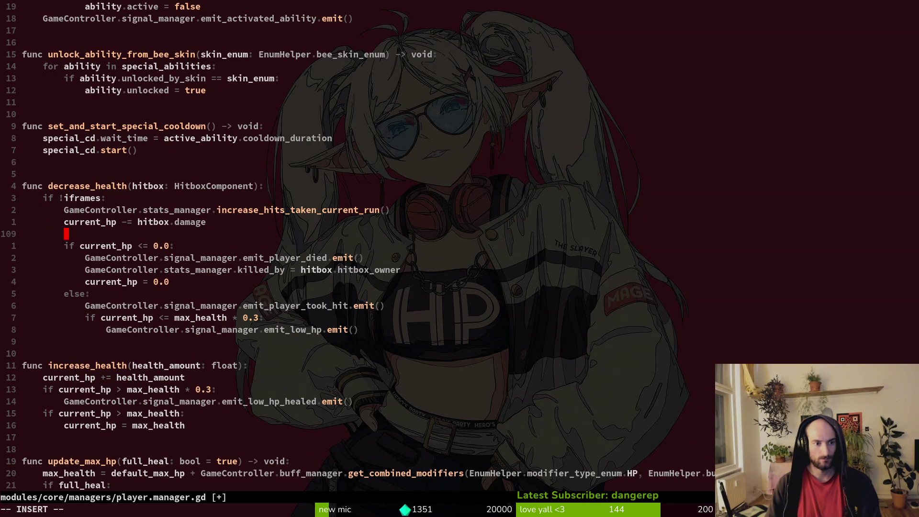
text(if current_hp )
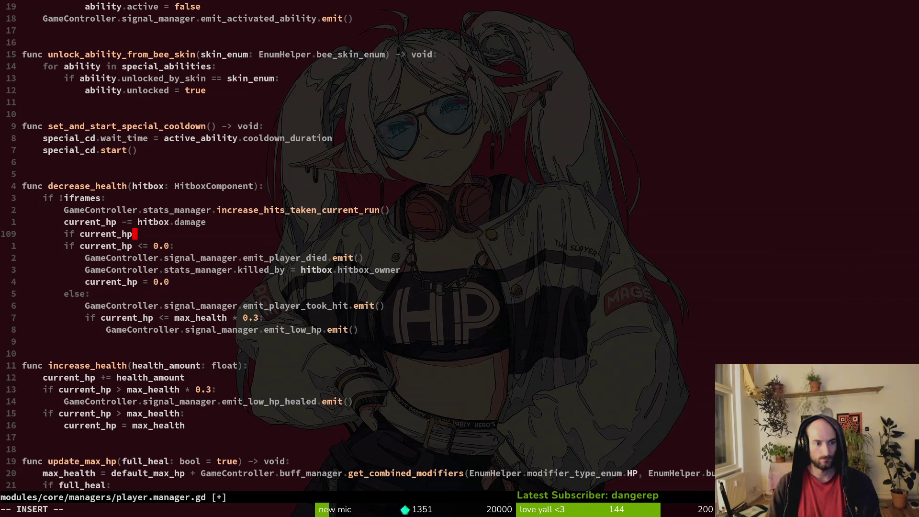
text(== 1.0:)
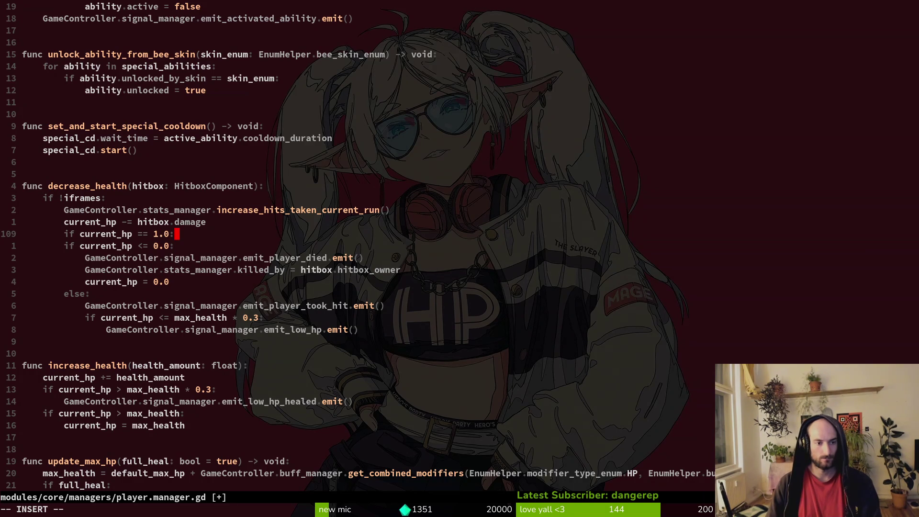
key(Return)
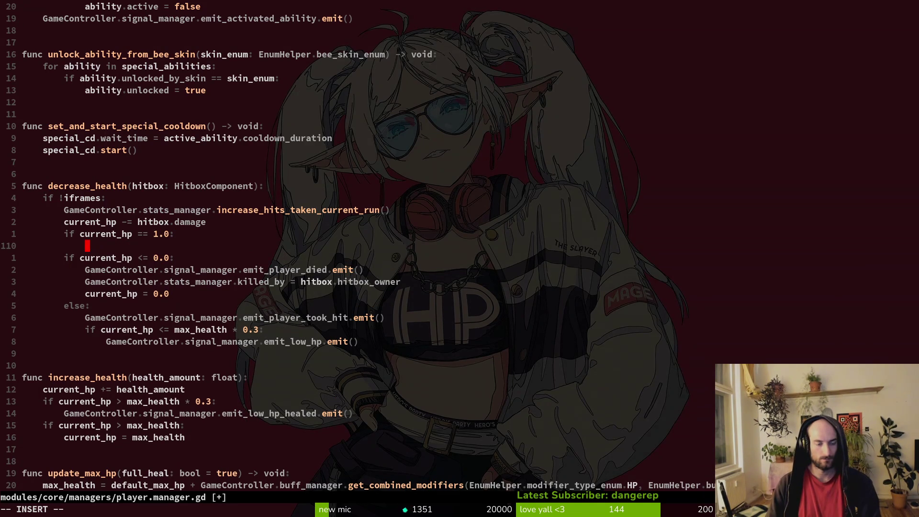
key(Escape)
key(k)
key(w)
key(w)
key(w)
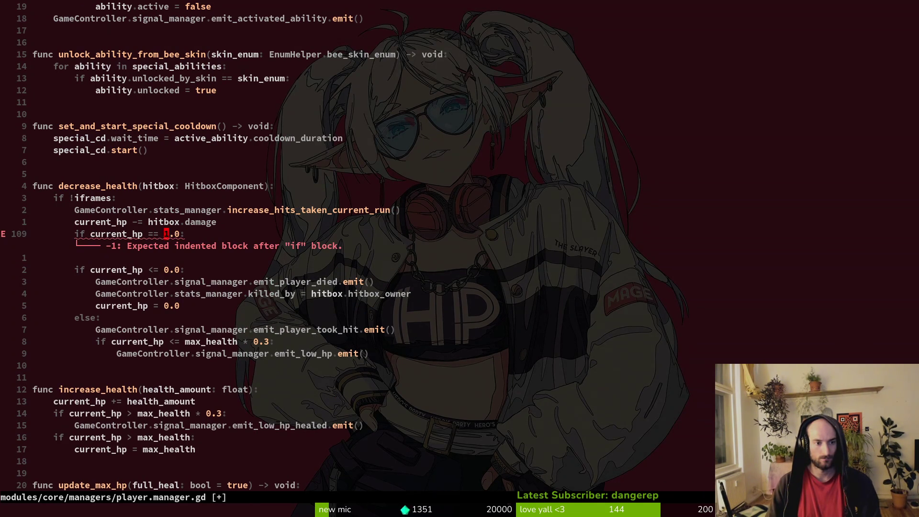
text(i and GameController.)
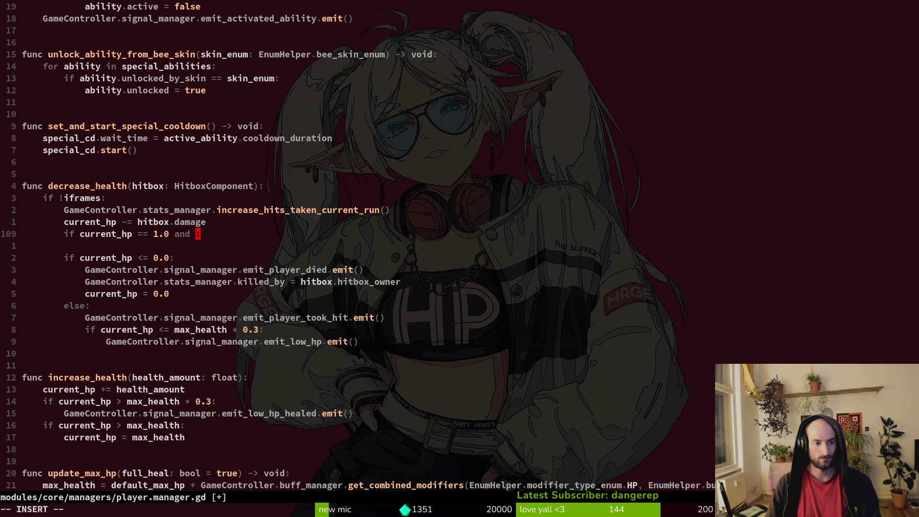
text(skill_manager)
key(Escape)
- Paste the SLUDGERESISTANCE skill check from clipboard history and clear the leftover hitbox_collision line
key(ctrl+6)
key(ctrl+6)
key(shift+v)
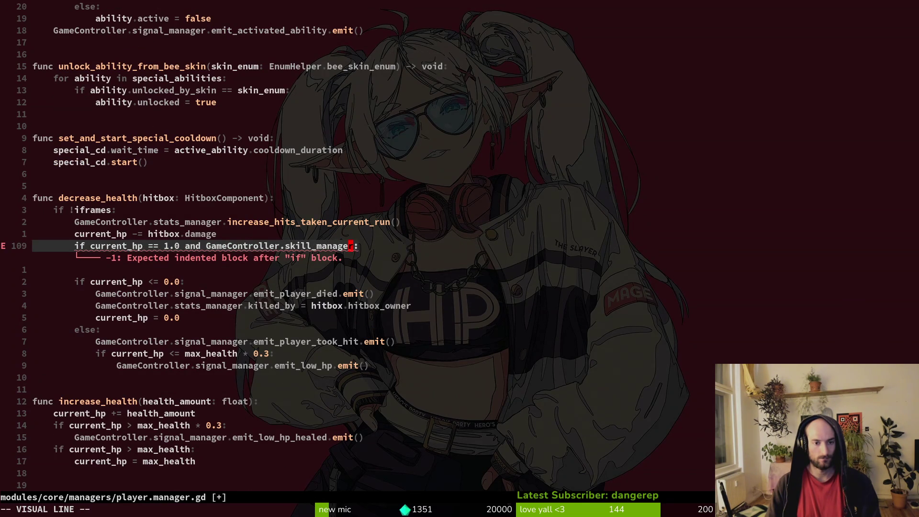
key(y)
key(super+v)
key(Down)
key(Down)
key(Down)
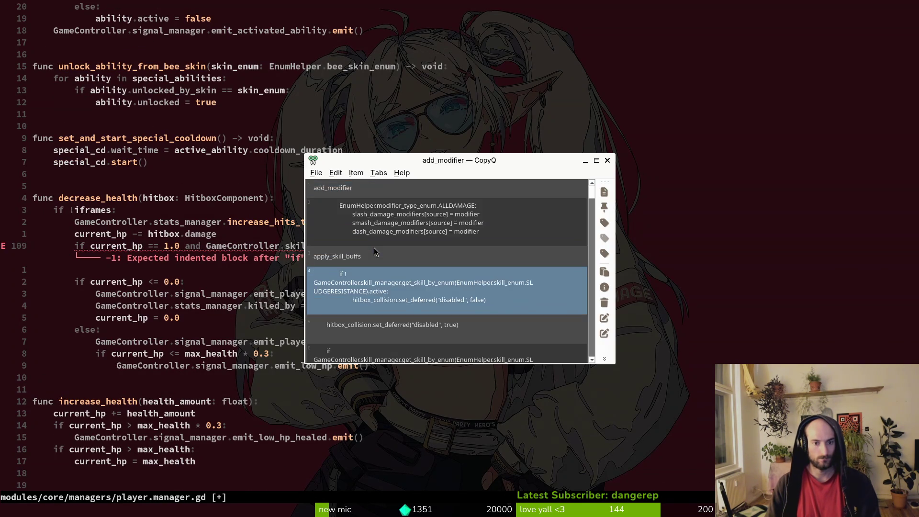
key(Return)
key(p)
key(j)
key(shift+d)
key(k)
key(w)
key(w)
- Change the pasted skill check from SLUDGERESISTANCE to REAPER
click(144, 389)
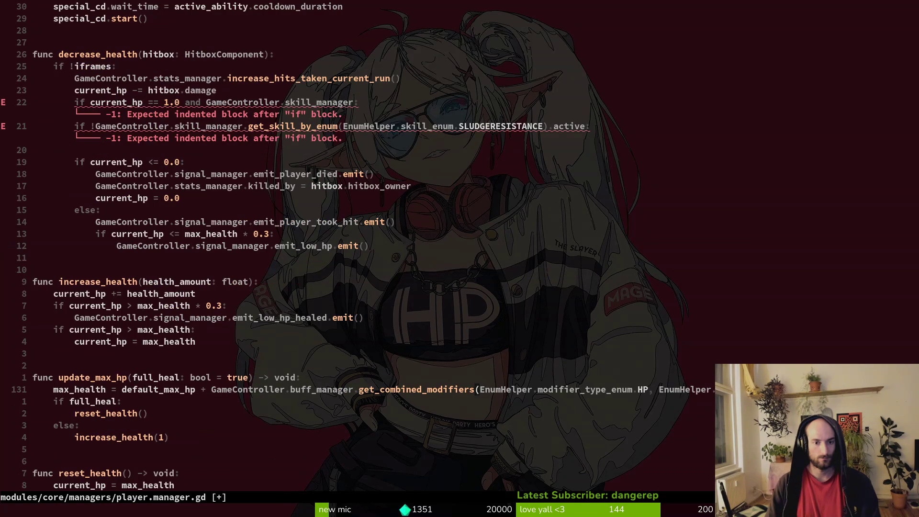
key(k)
key(k)
key(k)
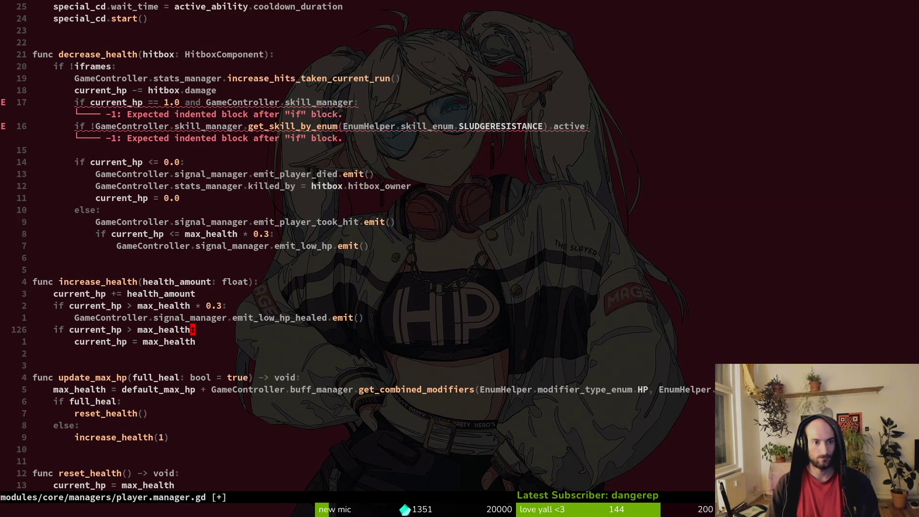
key(k)
key(k)
key(k)
key(j)
key(b)
key(b)
text(bcwREA)
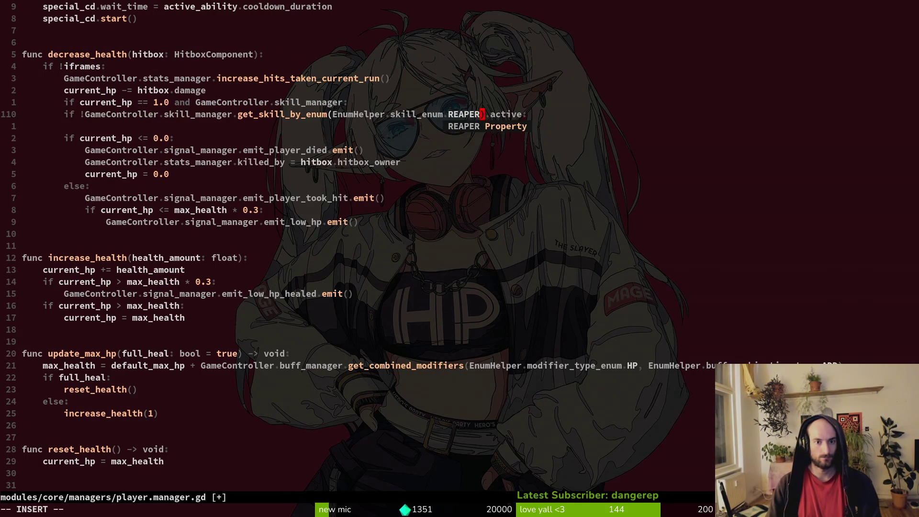
key(Tab)
key(Escape)
key(ctrl+s)
- Remove the negation from the REAPER skill check
key(k)
key(shift+v)
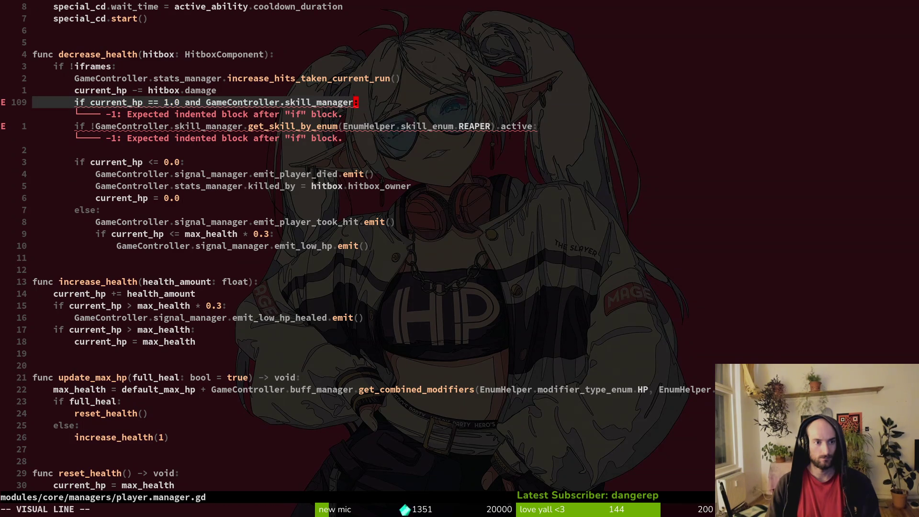
key(Escape)
key(j)
key(b)
key(b)
key(b)
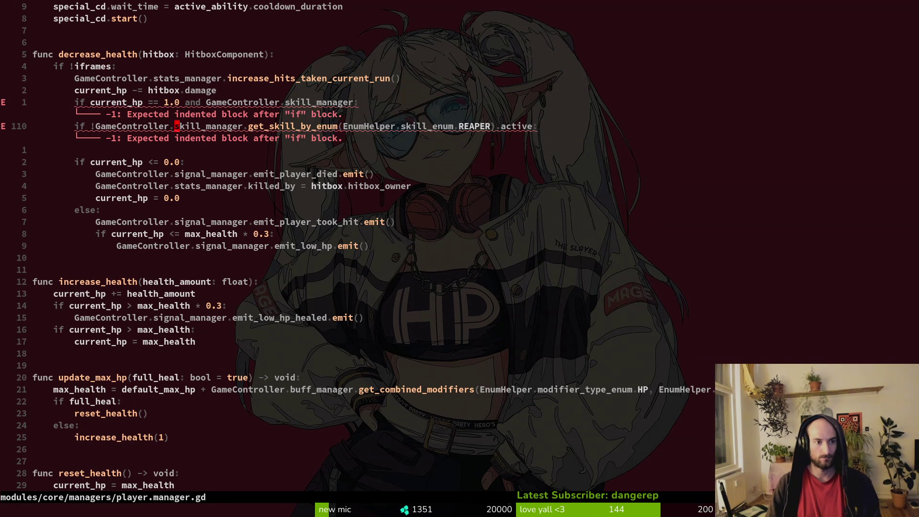
key(X)
key(h)
- Strip the 'if' from the HP check and move it below the REAPER line
key(k)
key(shift+v)
key(Escape)
key(b)
key(d)
key(w)
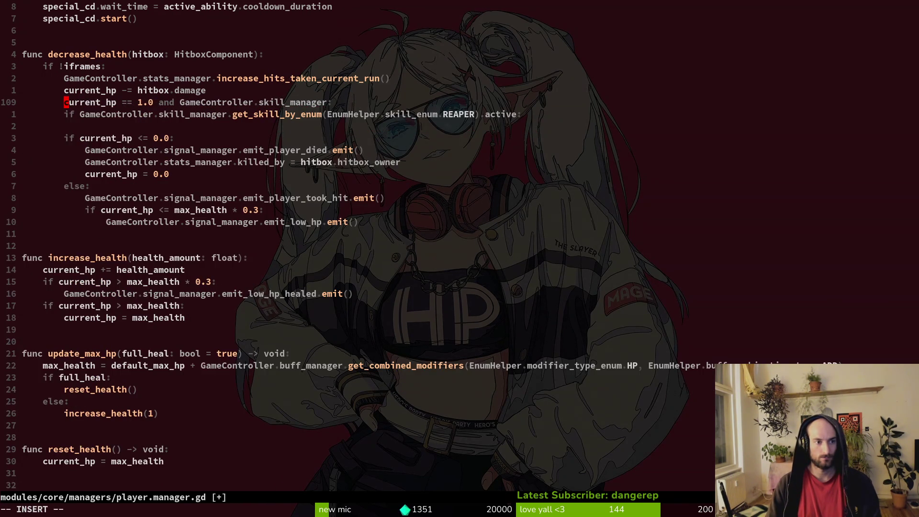
key(d)
key(d)
key(p)
key(shift+v)
key(Escape)
key(w)
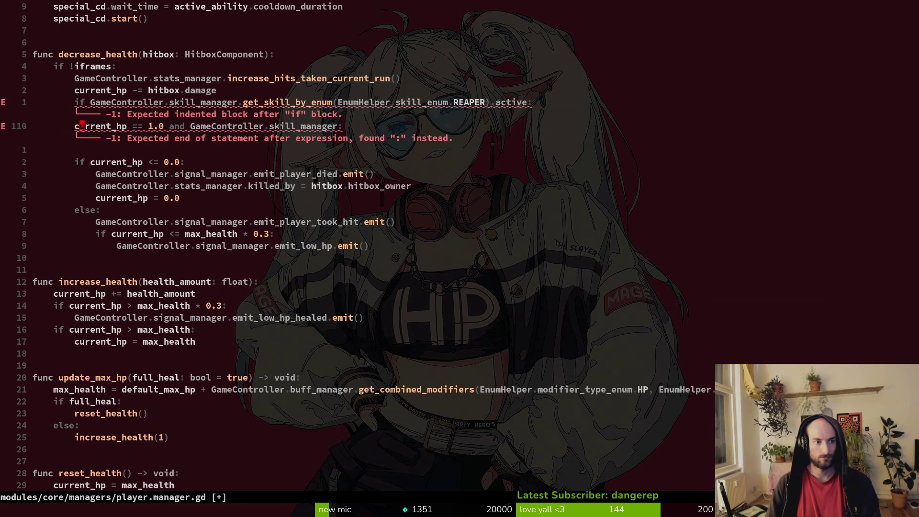
- Join the current_hp == 1.0 check onto the REAPER condition with 'and' and save
key(i)
key(BackSpace)
key(BackSpace)
key(BackSpace)
key(BackSpace)
text(and)
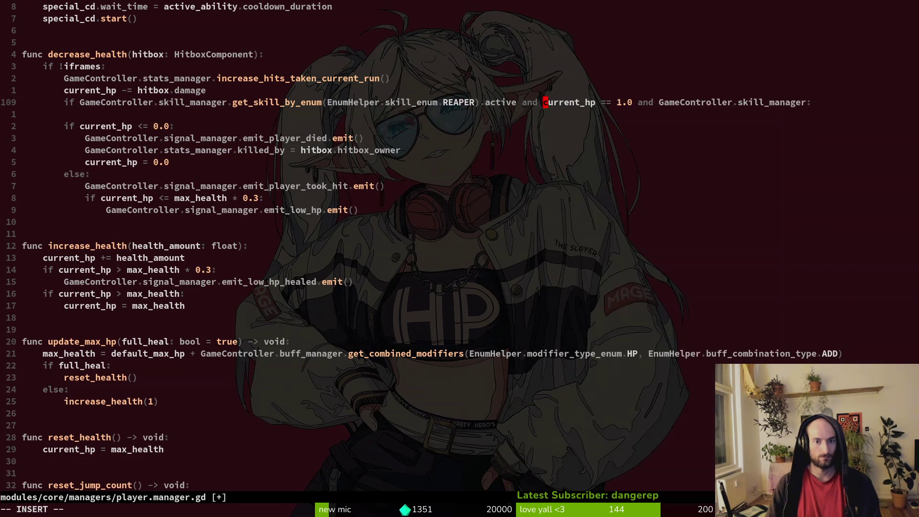
key(Escape)
text(:w)
key(Return)
- Delete the leftover skill_manager condition after 1.0 and save
key(w)
key(w)
key(w)
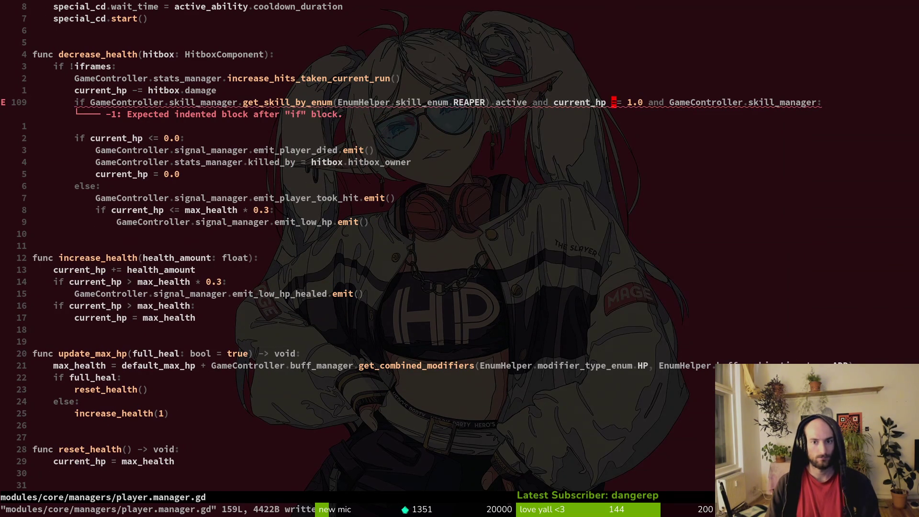
key(v)
key(Escape)
key(l)
key(v)
key(dollar)
text(hd:w)
key(Return)
- Try changing the == comparison to 'is', then undo back to ==
key(h)
key(h)
key(h)
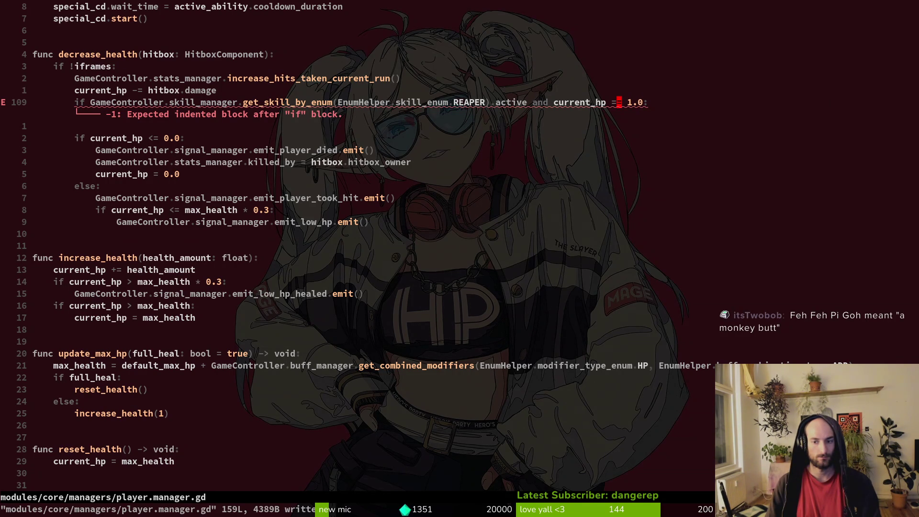
text(ciWis)
key(Escape)
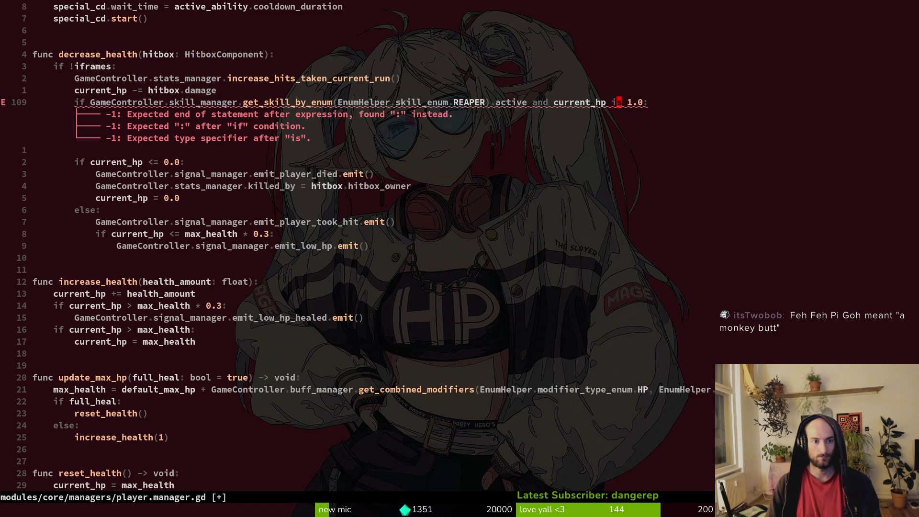
key(u)
key(u)
key(u)
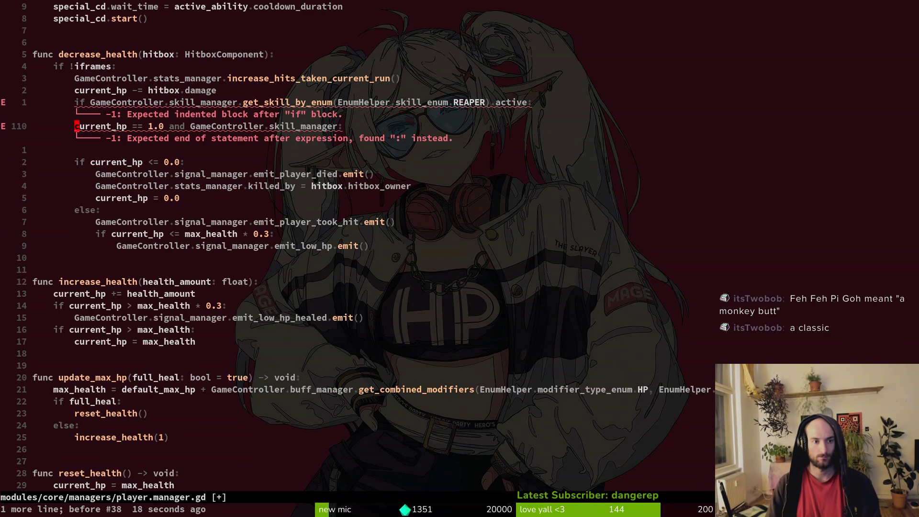
- Restore the 'if' on the HP check, delete the trailing and-clause, and save
text(i)
text(if)
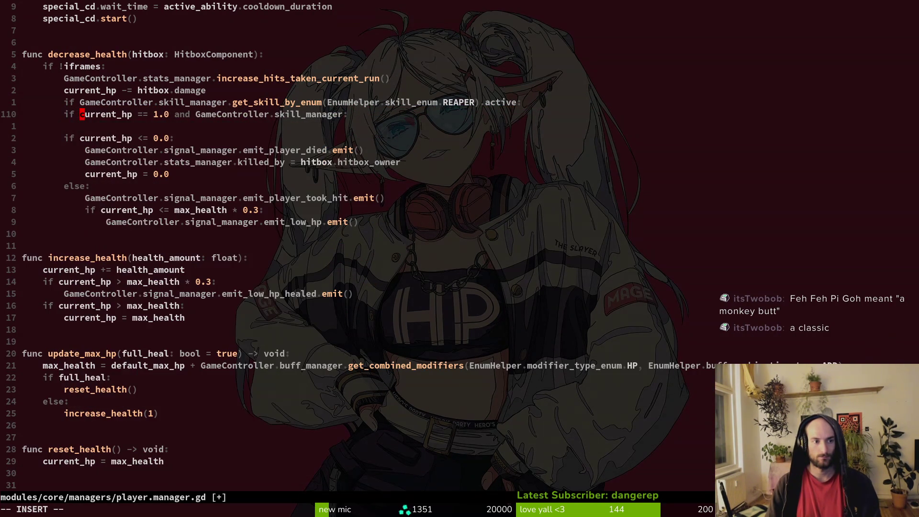
key(Escape)
key(w)
key(w)
key(w)
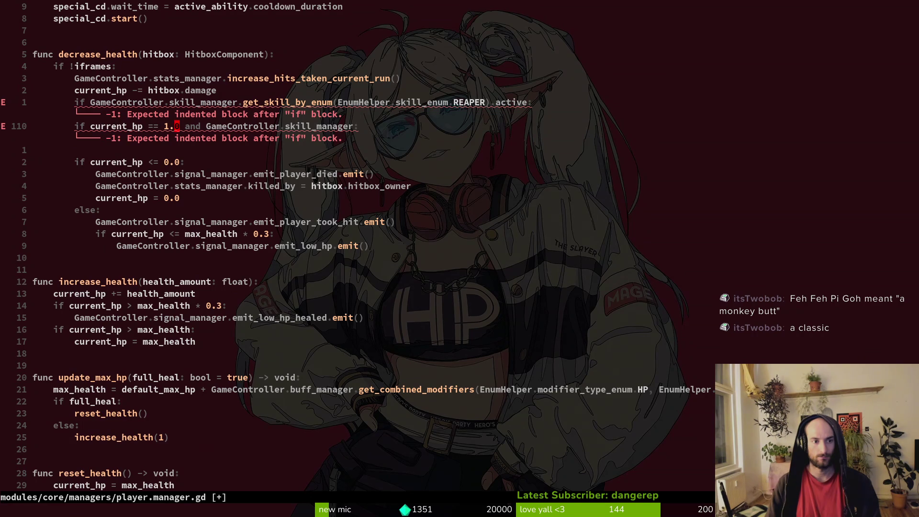
key(v)
key($)
key(d)
key(greater)
key(greater)
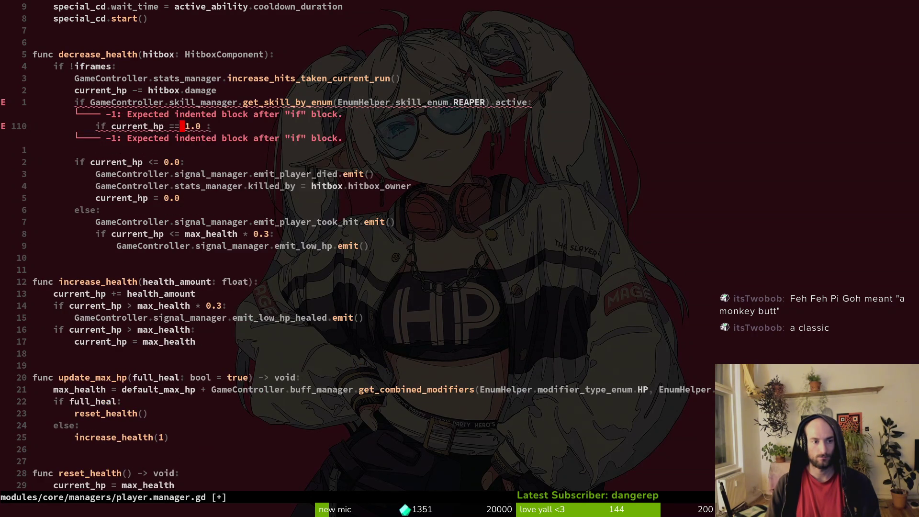
key(ctrl+s)
- Add GameController.skill_manager.add_modifier(EnumHelper.modifier_type_enum.ALLDAMAGE) beneath it and jump to add_modifier's definition
key(o)
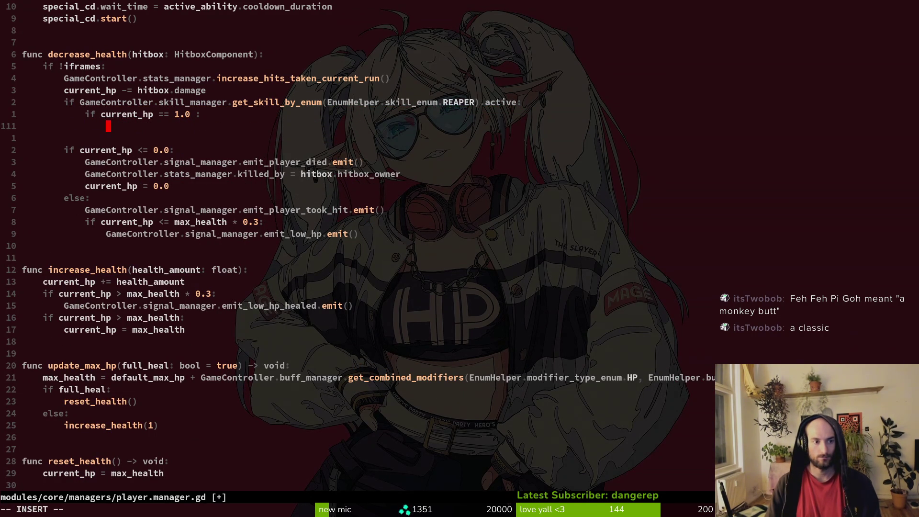
text(Gam)
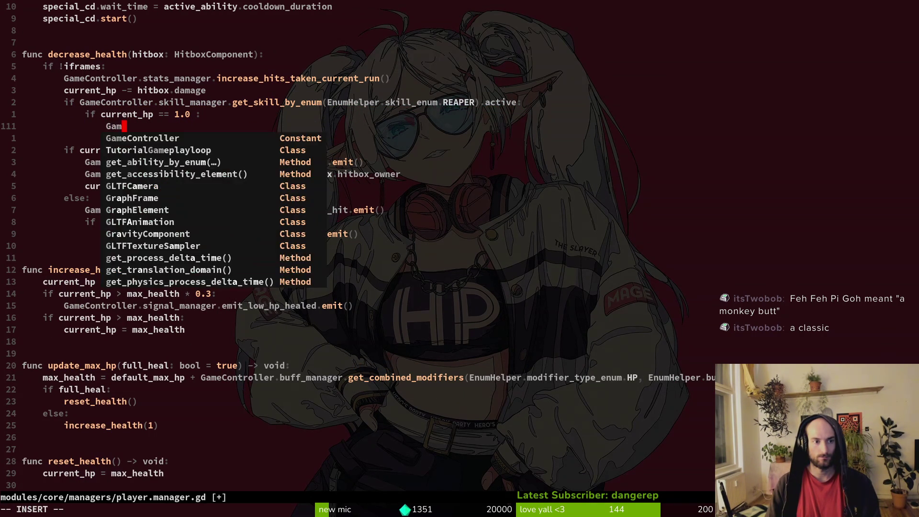
text(eController.skill_manager.ad)
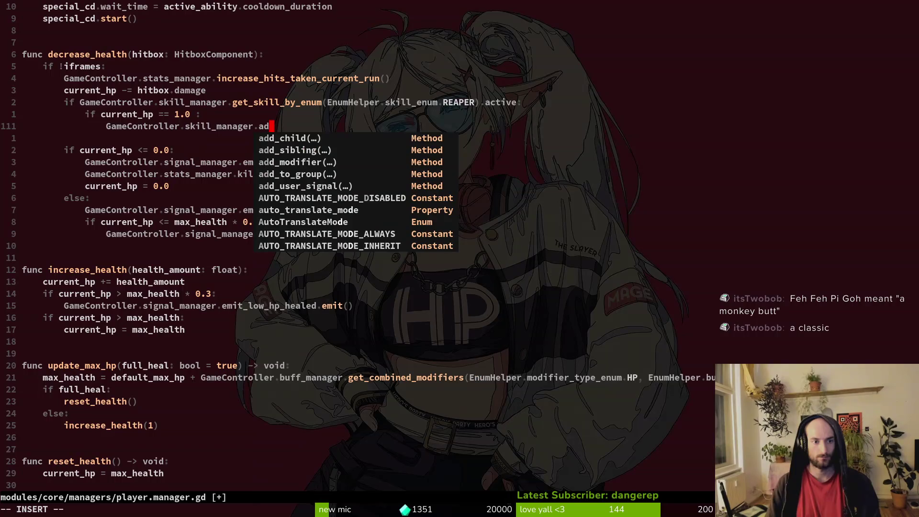
key(Down)
key(Down)
key(Return)
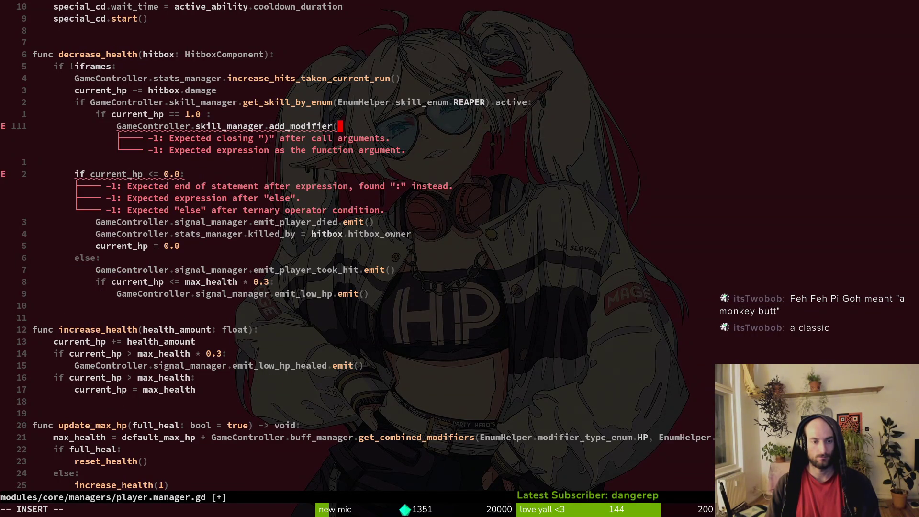
text(EnumHelper.)
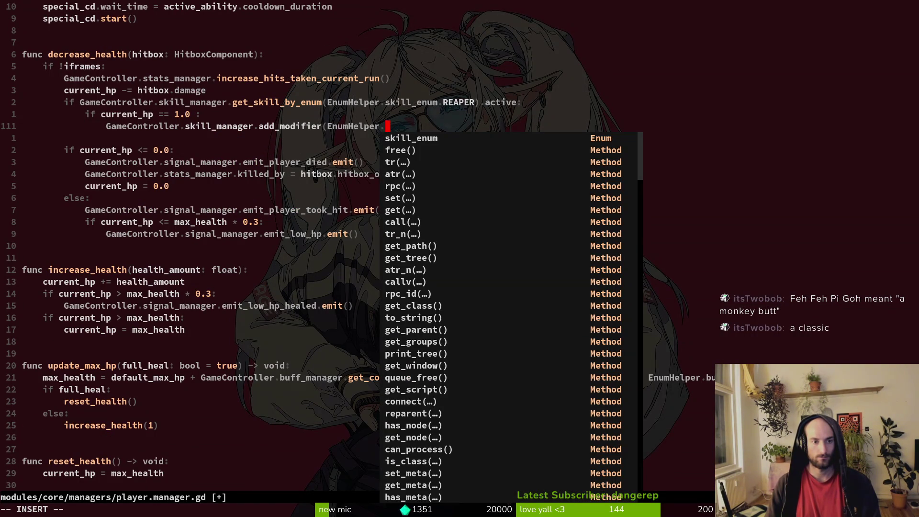
text(dama)
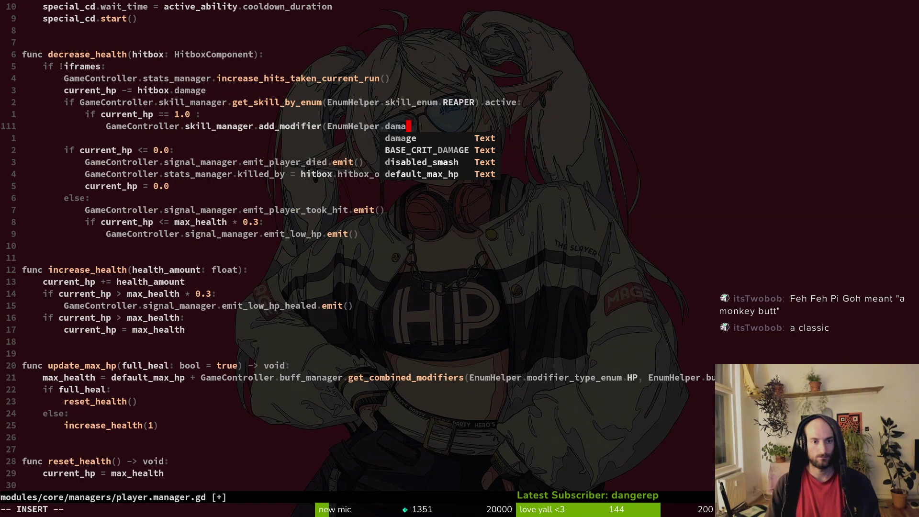
key(BackSpace)
key(BackSpace)
key(BackSpace)
key(BackSpace)
text(mod)
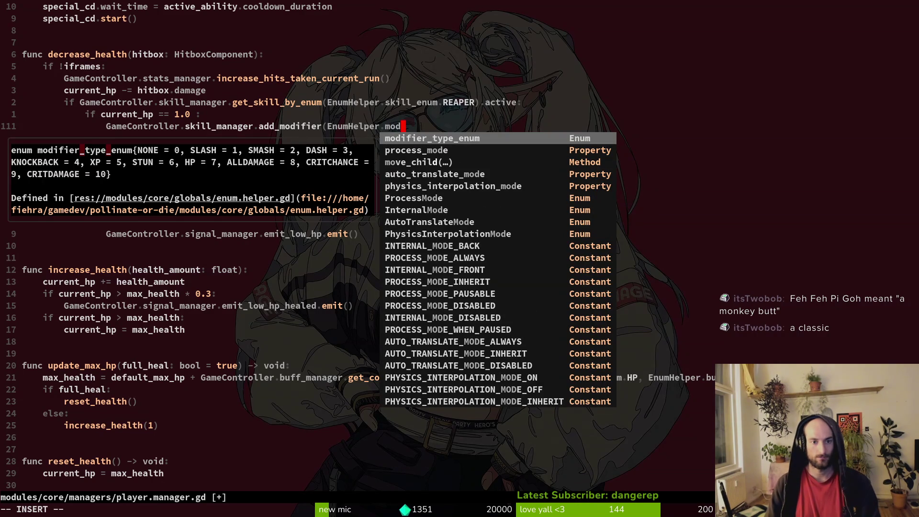
key(Return)
text(.AL)
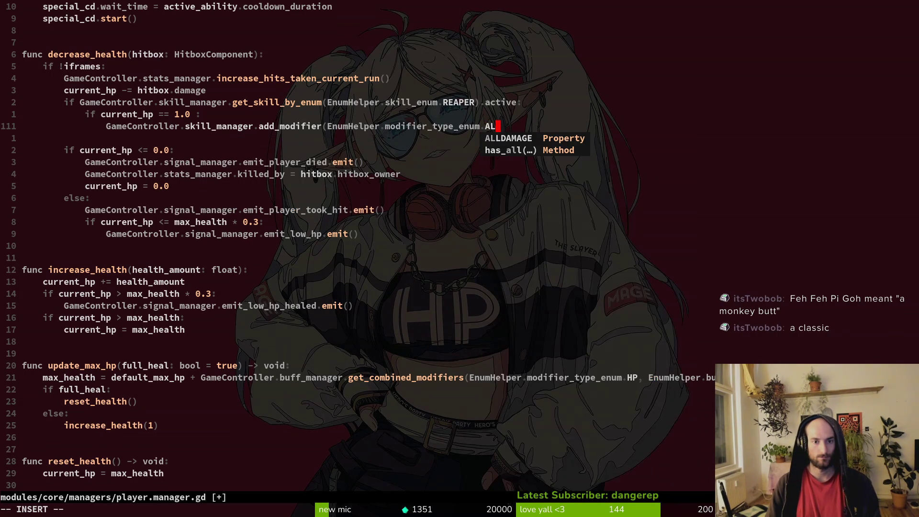
key(Return)
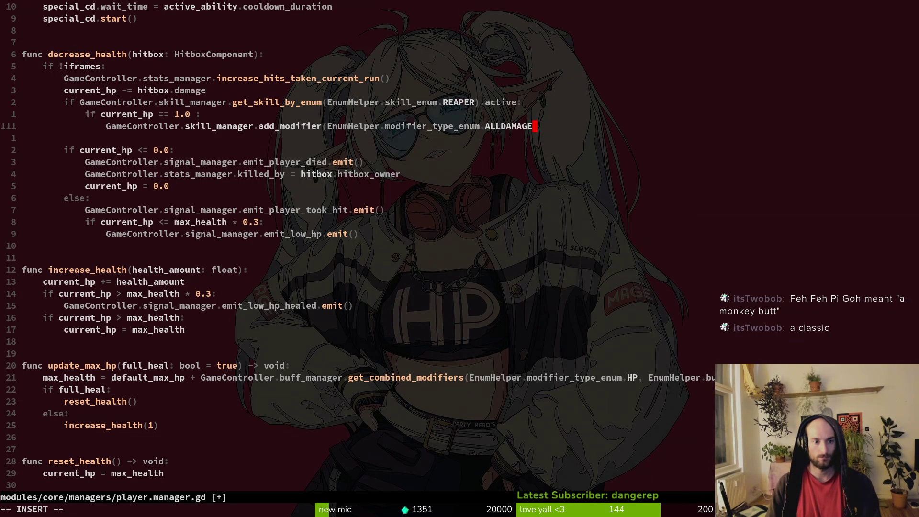
key(Escape)
key(g)
key(d)
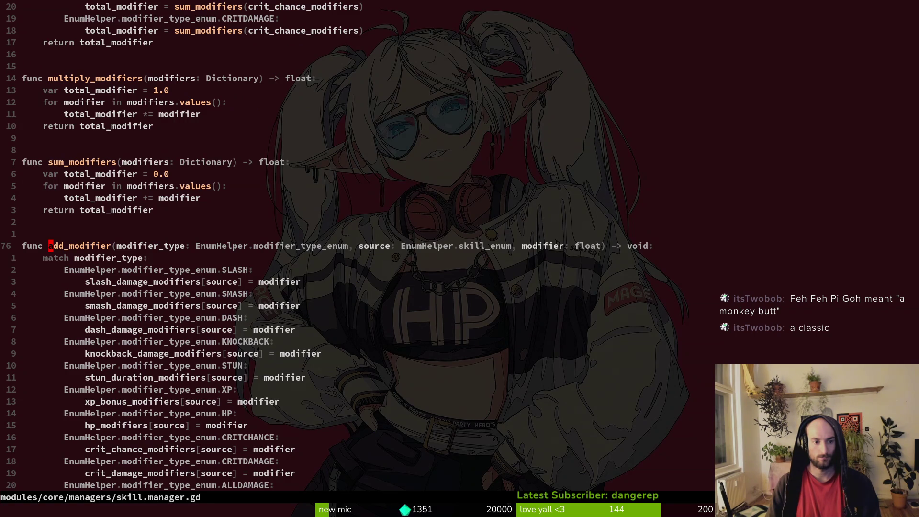
- Locate the ALLDAMAGE case in add_modifier, save, and open buff.manager.gd for comparison
key(j)
key(j)
key(j)
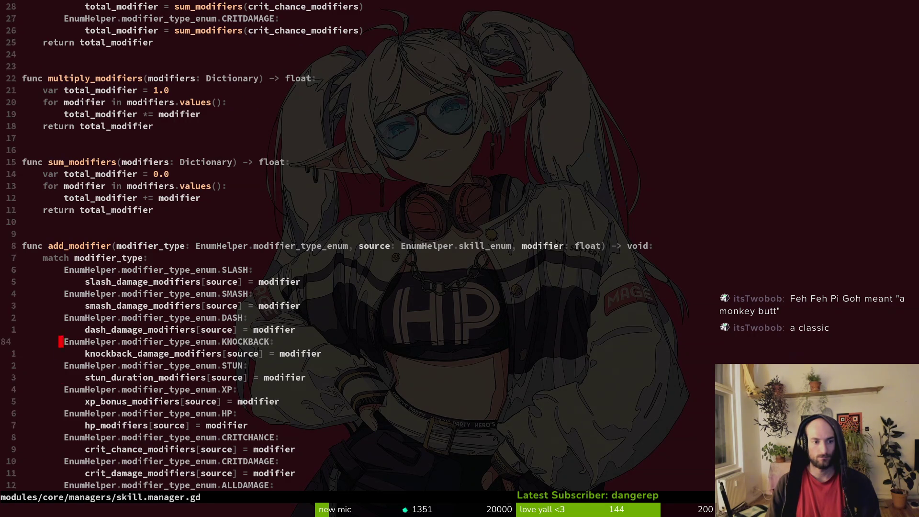
key(k)
key(k)
key(k)
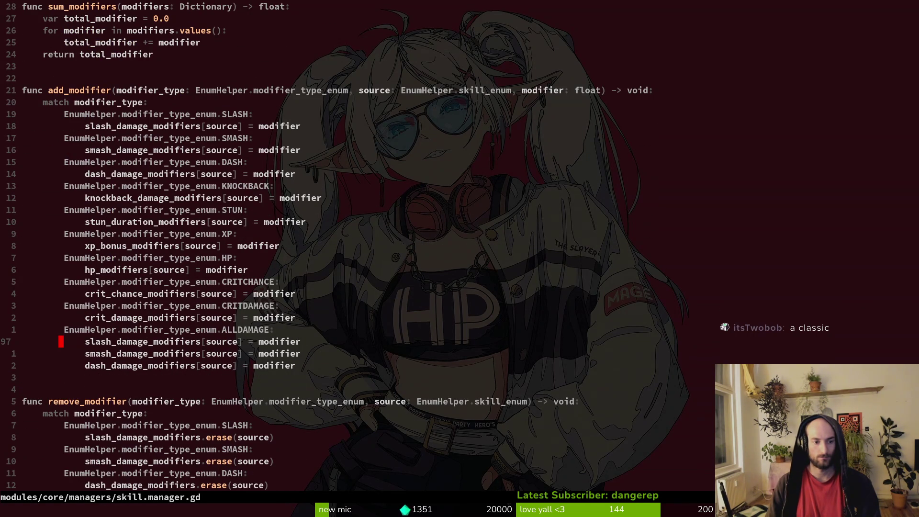
key(ctrl+s)
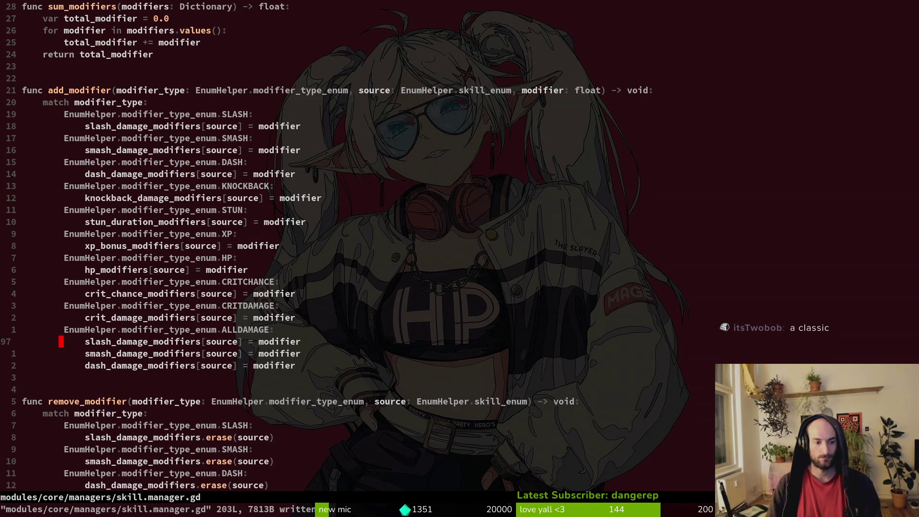
key(space)
key(f)
key(f)
text(bufmnaa)
key(BackSpace)
key(BackSpace)
key(BackSpace)
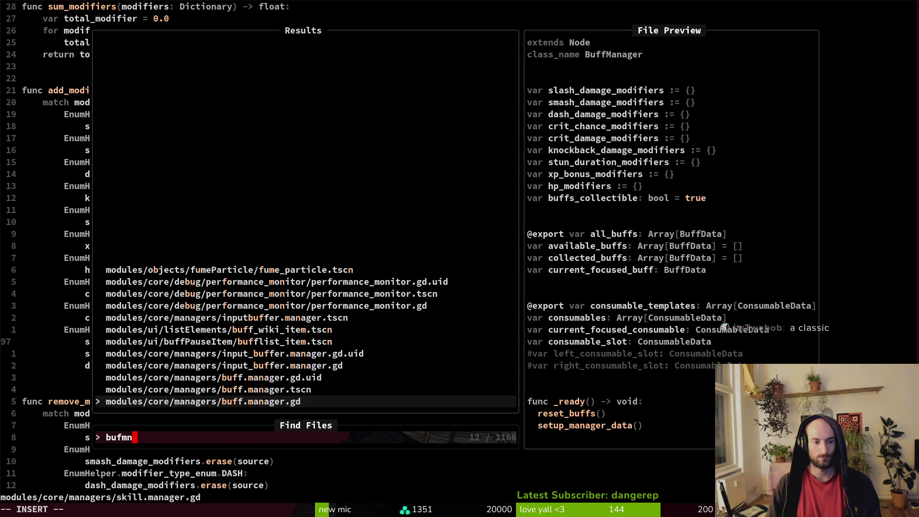
key(Return)
- Check buff manager's add_modifier, then delete skill.manager.gd's ALLDAMAGE case and save
key(ctrl+u)
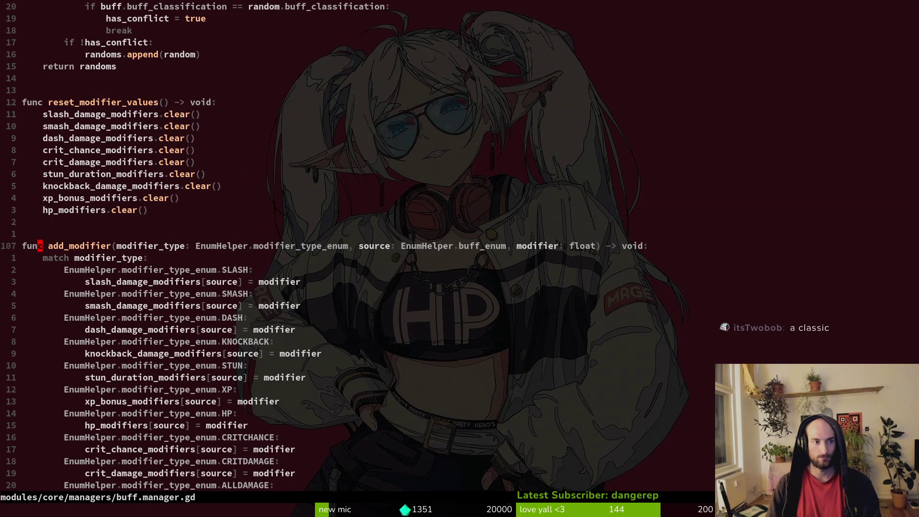
key(ctrl+u)
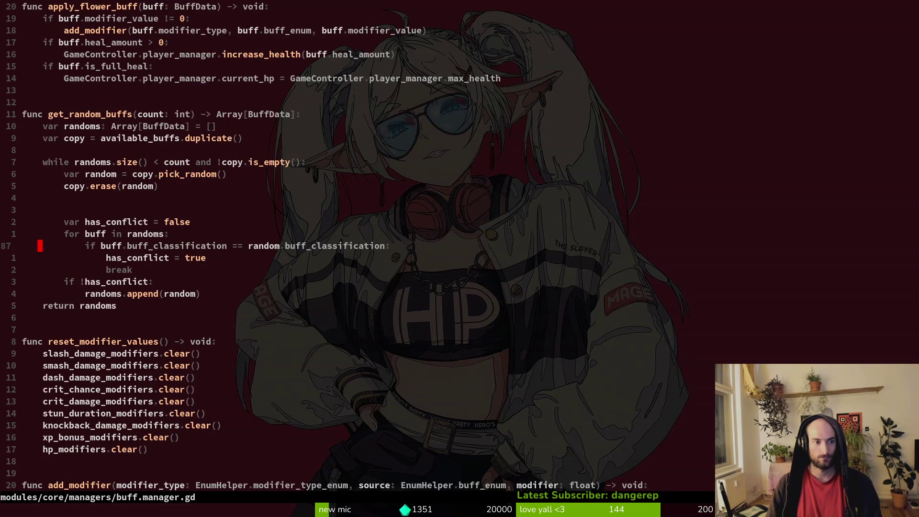
key(ctrl+6)
key(k)
key(V)
key(j)
key(j)
key(j)
key(d)
key(ctrl+s)
- Toggle between the manager files and reopen player.manager.gd
key(ctrl+6)
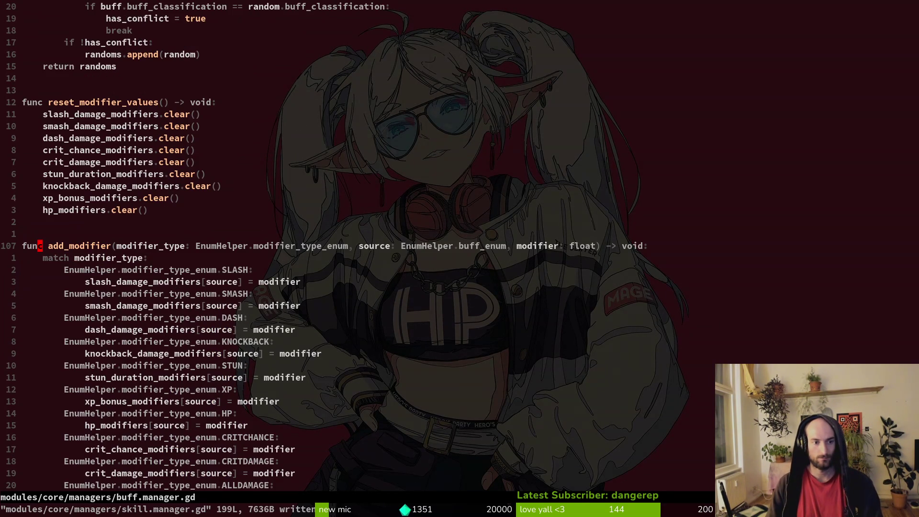
key(ctrl+6)
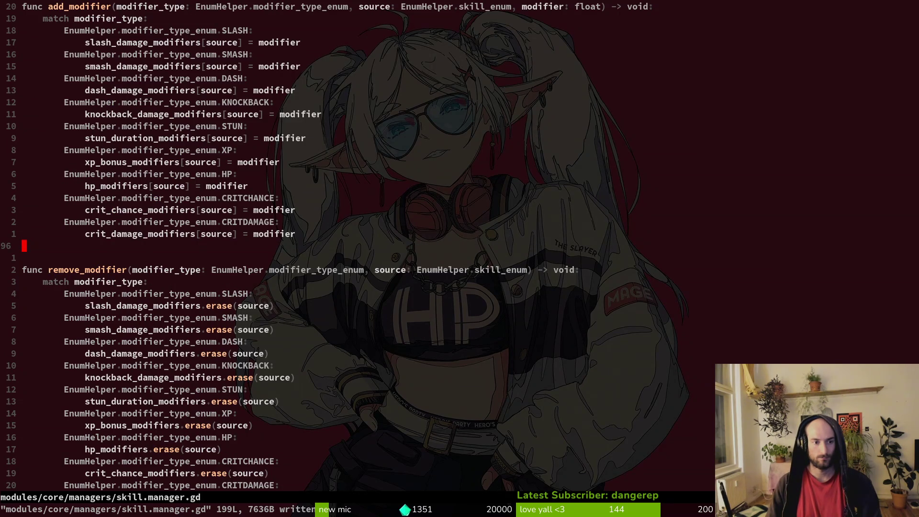
key(ctrl+6)
key(space)
key(f)
key(f)
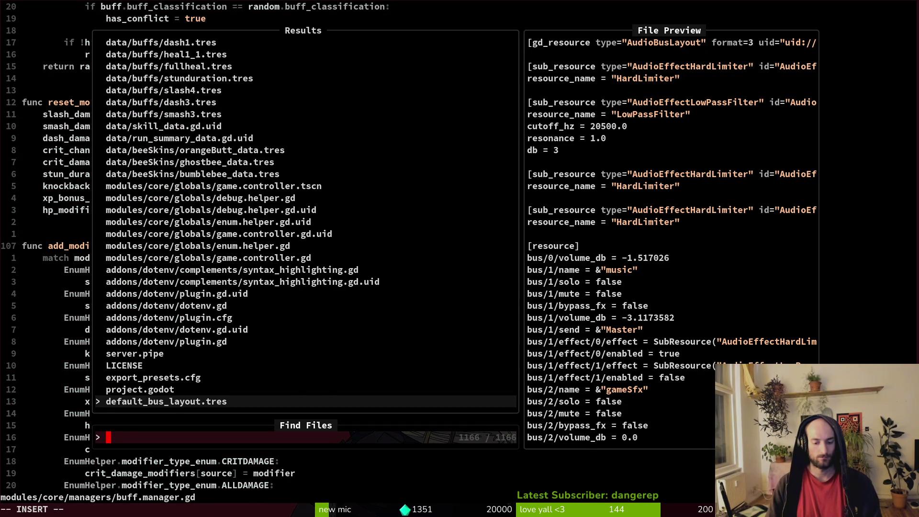
text(playerman)
key(Return)
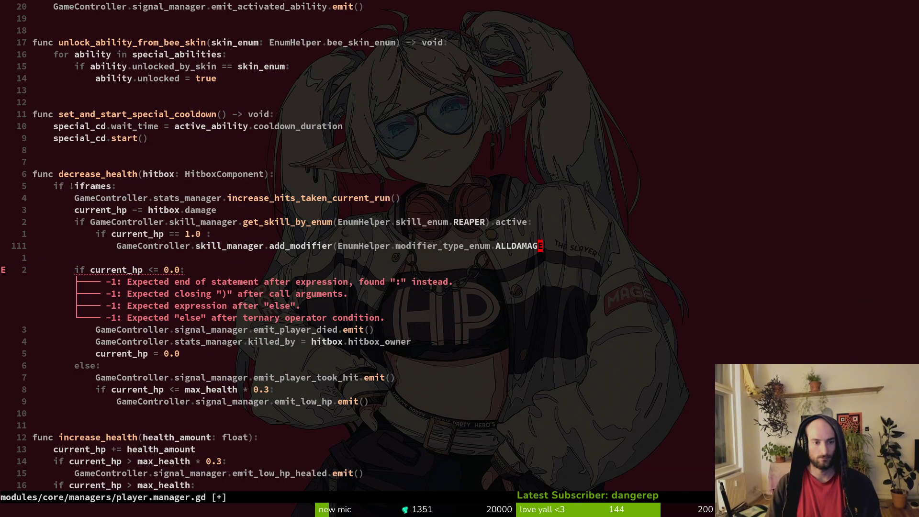
- Change the add_modifier call's skill_manager to buff_manager
key(b)
key(h)
key(b)
key(b)
text(bciwbuf)
key(Tab)
key(Escape)
key(dollar)
key(h)
- Grep the project for ALLDAMAGE, copy consumable.gd's add_modifier line, and bring up Godot
key(b)
key(space)
key(f)
key(g)
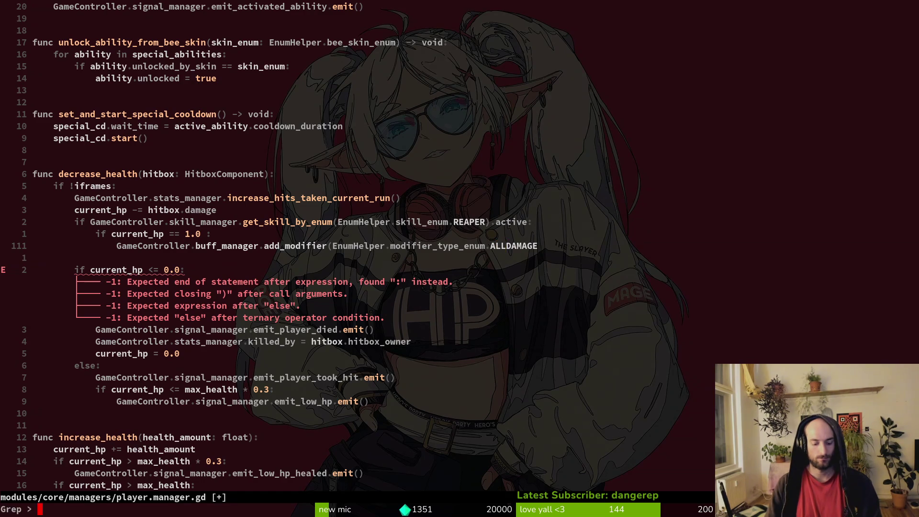
key(Return)
key(Up)
key(Up)
key(Up)
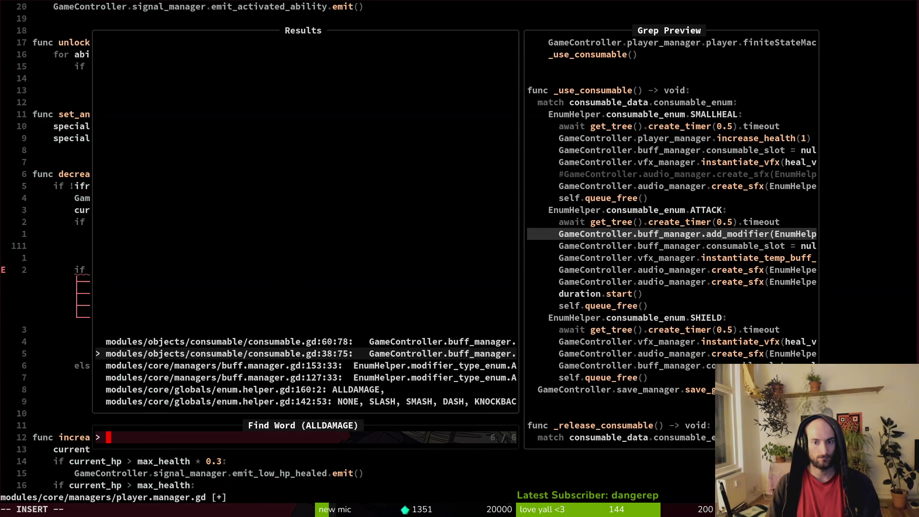
key(Return)
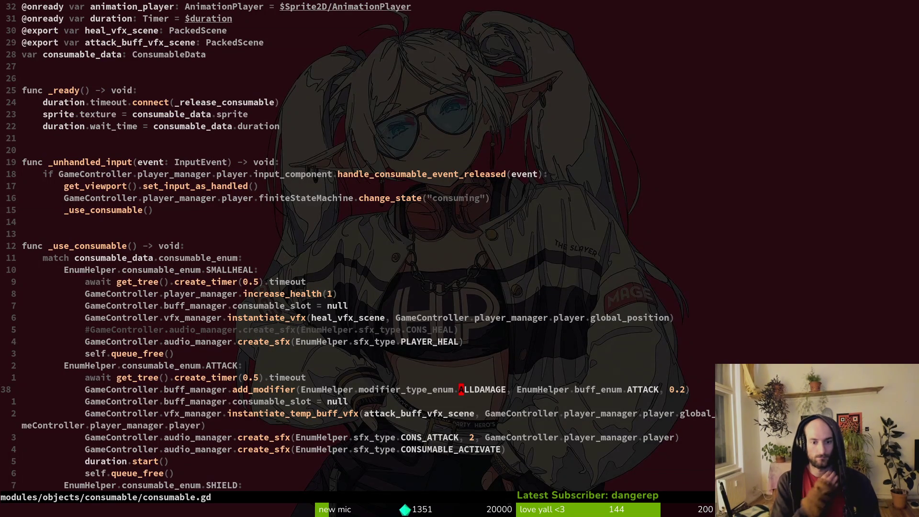
key(y)
key(y)
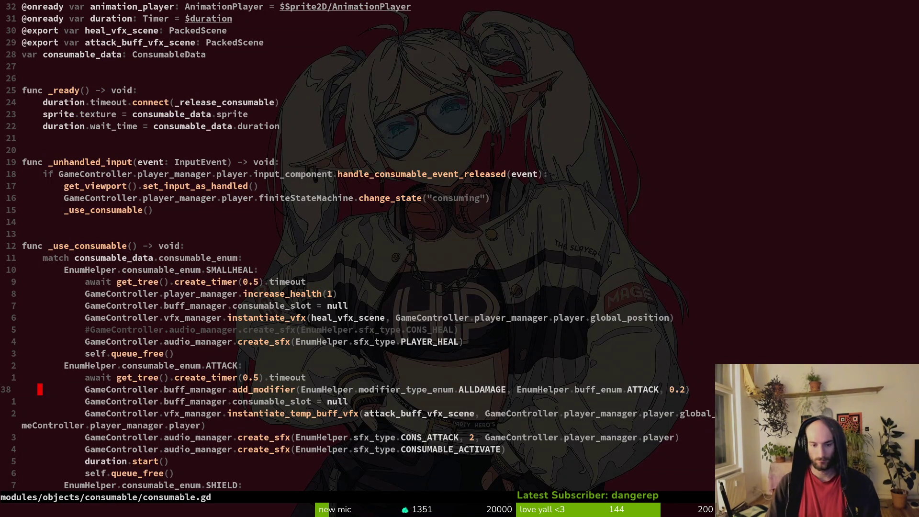
key(ctrl+o)
key(alt+Tab)
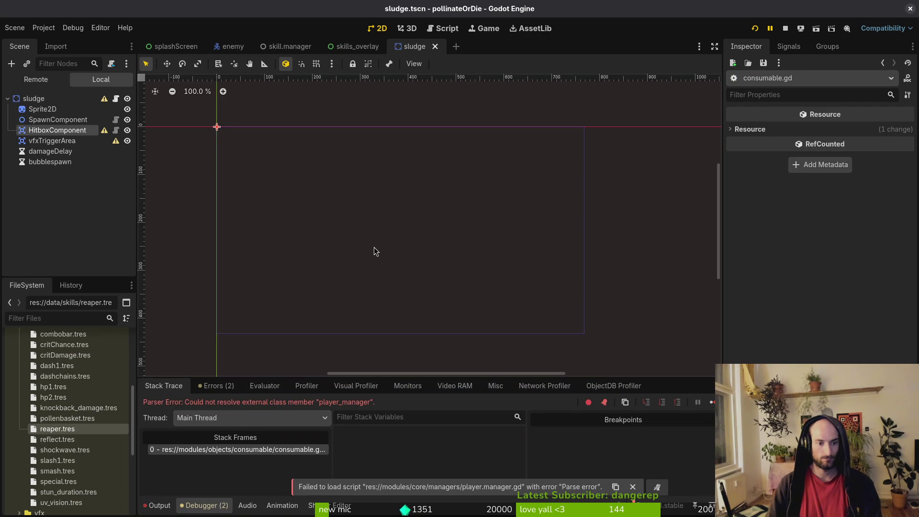
- Stop the running game, indent the ALLDAMAGE call under the HP check, and save player.manager.gd
click(785, 29)
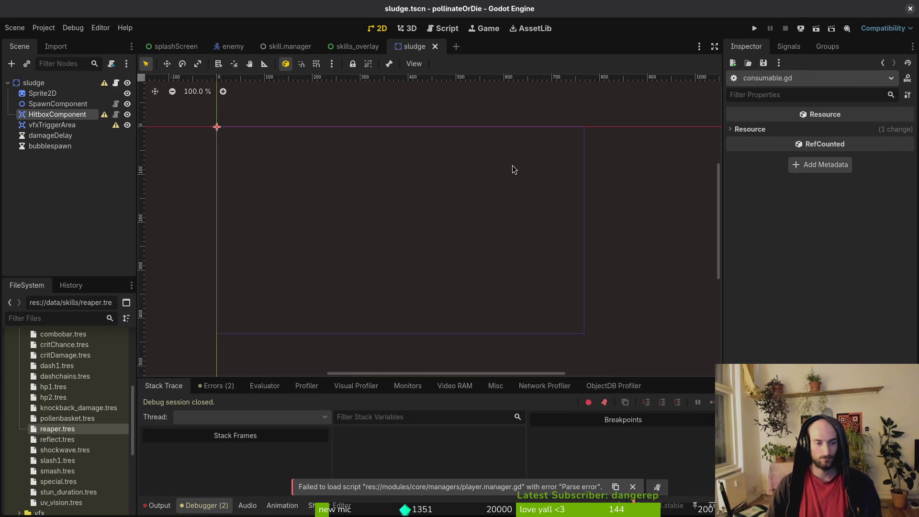
key(alt+Tab)
key(greater)
key(greater)
key(ctrl+s)
key(k)
key(w)
key(w)
key(l)
key(l)
key(l)
key(i)
key(BackSpace)
- Change the comparison operator in decrease_health's HP check, replacing == with <=
key(Escape)
key(ctrl+s)
key(h)
key(h)
key(h)
key(h)
key(r)
key(less)
key(ctrl+s)
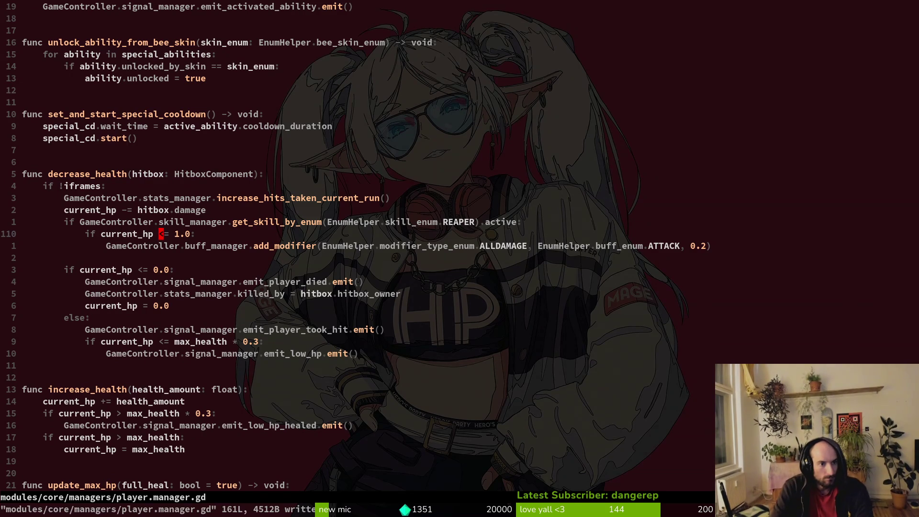
- Move the REAPER check below the HP check, dedenting the HP check and nesting REAPER under it
key(k)
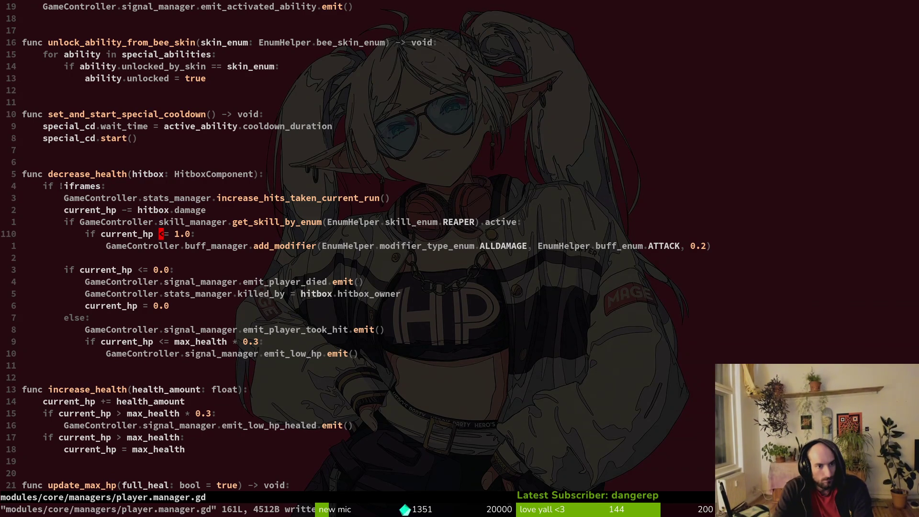
key(shift+v)
key(shift+j)
key(Escape)
key(k)
key(shift+v)
key(less)
key(ctrl+s)
key(j)
key(shift+v)
key(greater)
key(ctrl+s)
key(j)
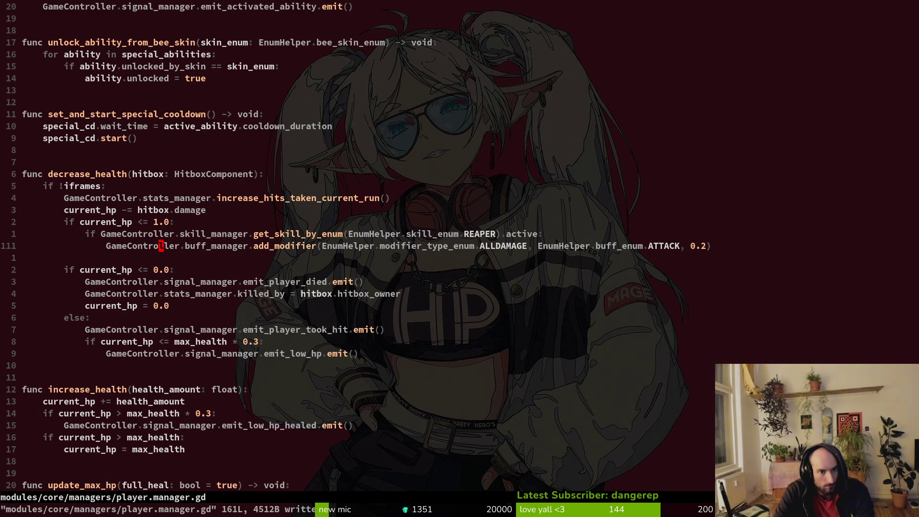
- Make the HP check read 'if current_hp == 1.0' and save player.manager.gd
key(k)
key(k)
key(k)
key(h)
key(h)
key(h)
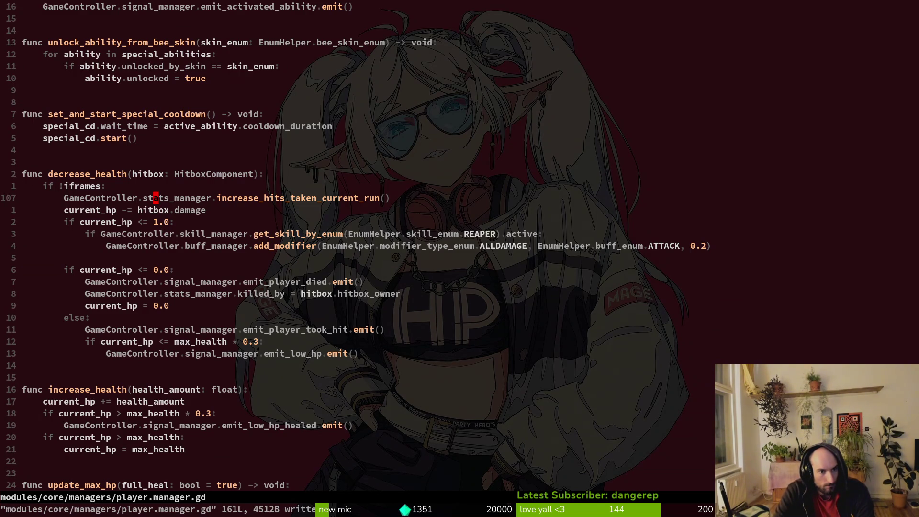
text(jhs>)
key(Escape)
text(:w)
key(Return)
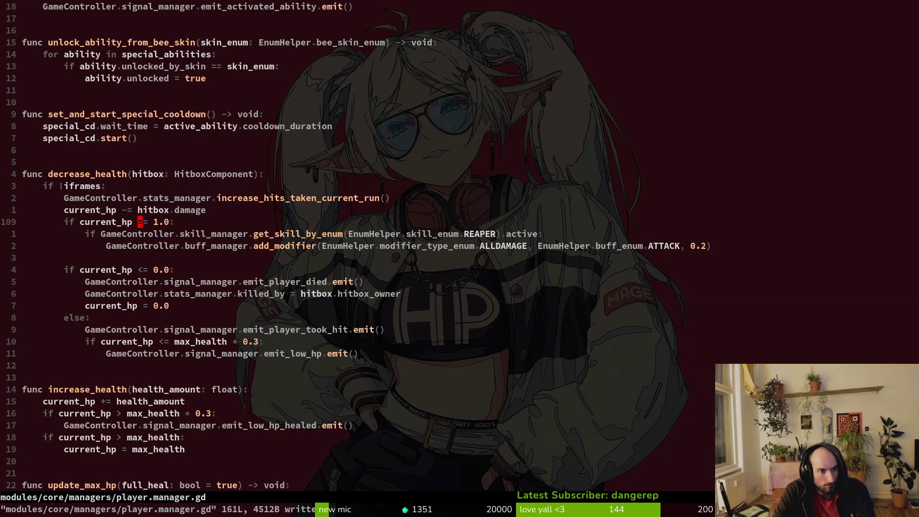
- Add an 'if current_hp != 1.0:' line after the low-HP healed signal in increase_health
key(j)
key(j)
key(j)
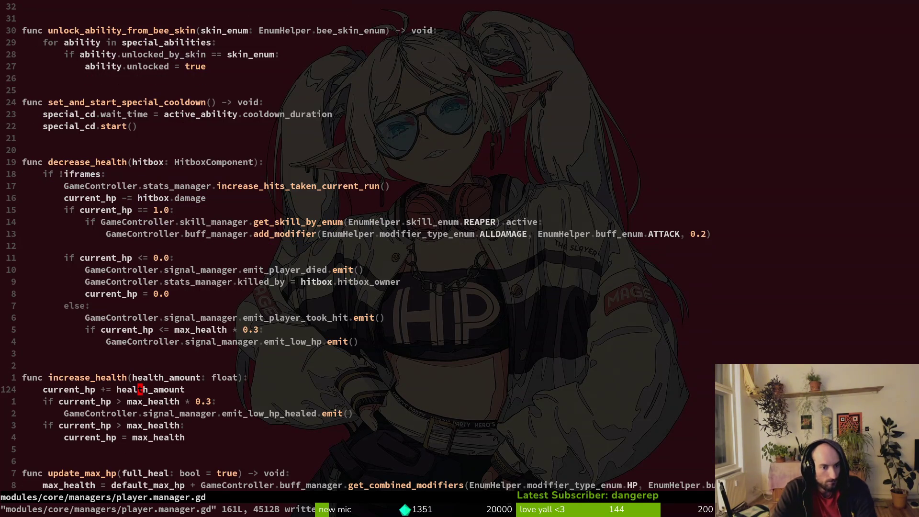
key(j)
key(j)
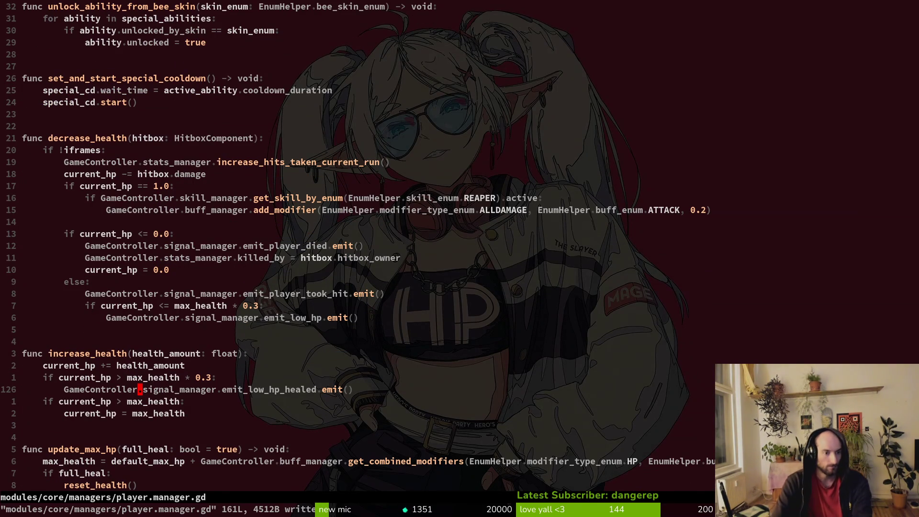
key(o)
key(BackSpace)
text(if c)
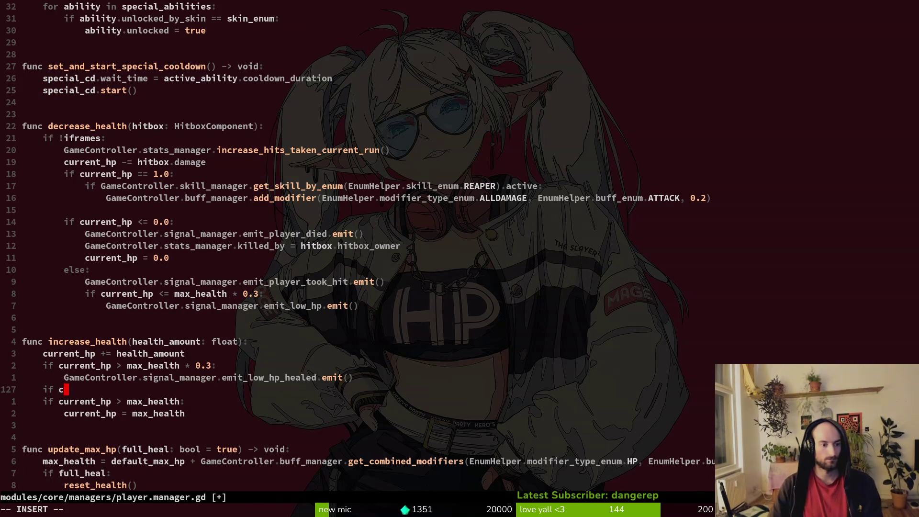
text(urrent_hp)
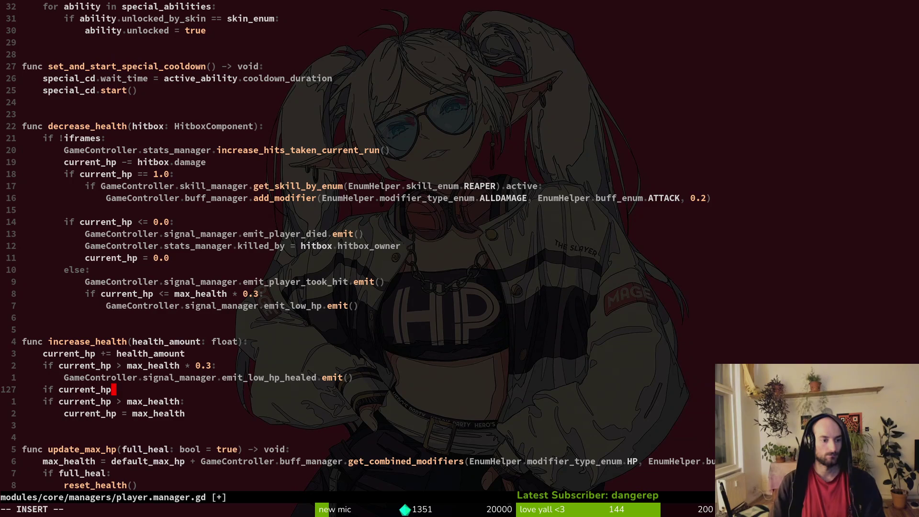
text( !=)
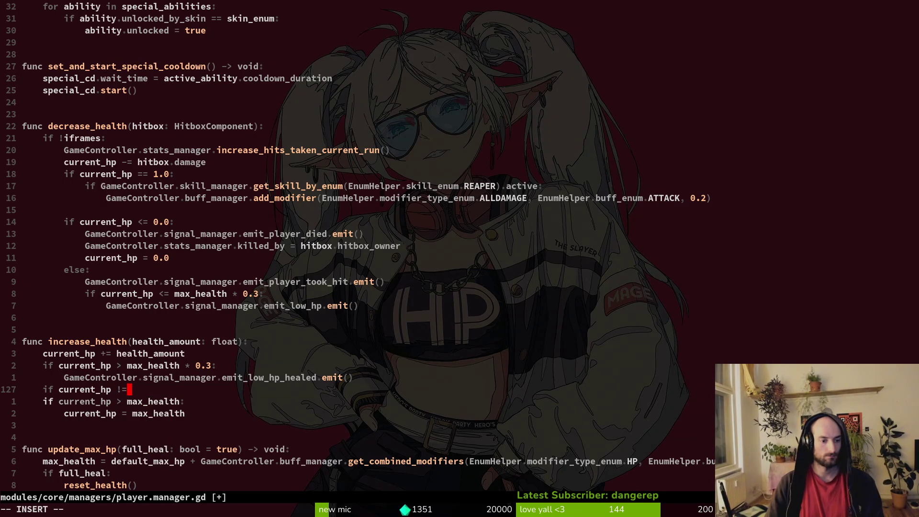
text( 1.0:)
key(Return)
key(Tab)
- Remove the blank line above the death check, copy the REAPER check block, and save
key(Escape)
key(k)
key(k)
key(k)
key(j)
key(d)
key(d)
key(k)
key(k)
key(V)
key(Escape)
text(:w)
key(Return)
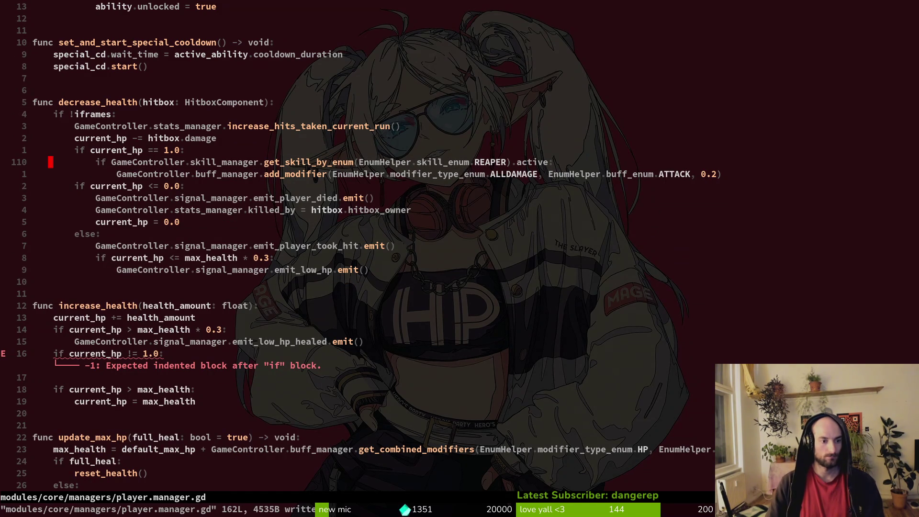
- Paste the REAPER block under the != 1.0 condition and dedent it one level
key(j)
key(j)
key(1)
key(4)
key(j)
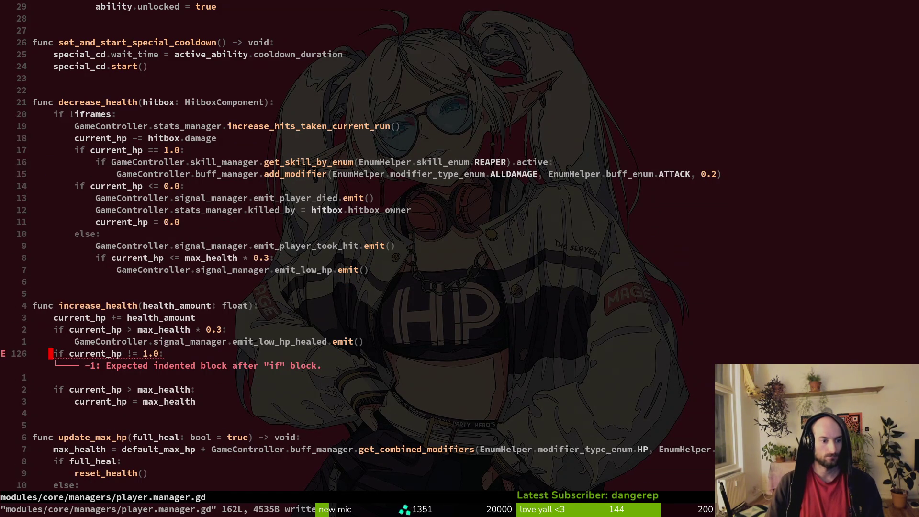
key(p)
key(V)
key(j)
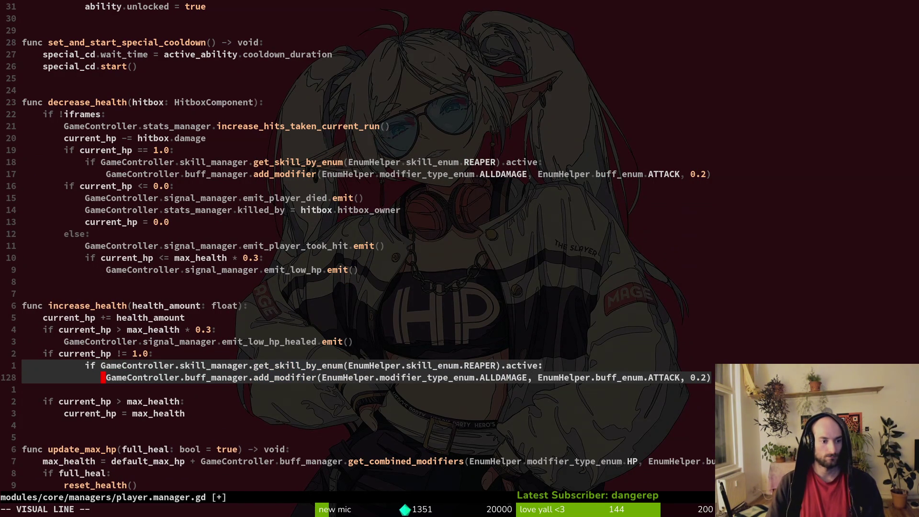
key(<)
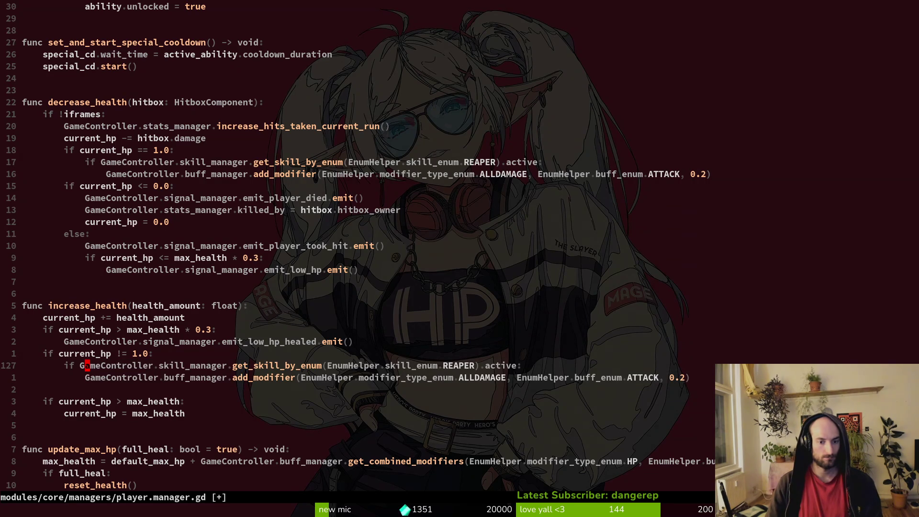
- Change the pasted add_modifier call to remove_modifier and save
key(j)
key(w)
key(w)
- Look up the remove_modifier signature through the completion popup
key(w)
key(w)
text(cwremove)
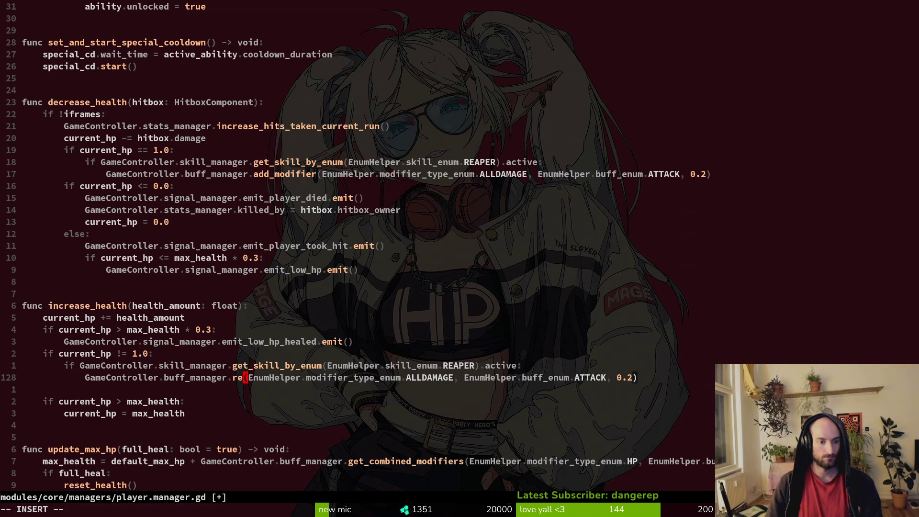
key(Tab)
key(Tab)
key(Tab)
key(Return)
key(Escape)
text(:w)
key(Return)
key(w)
key(w)
key(w)
key(w)
key(w)
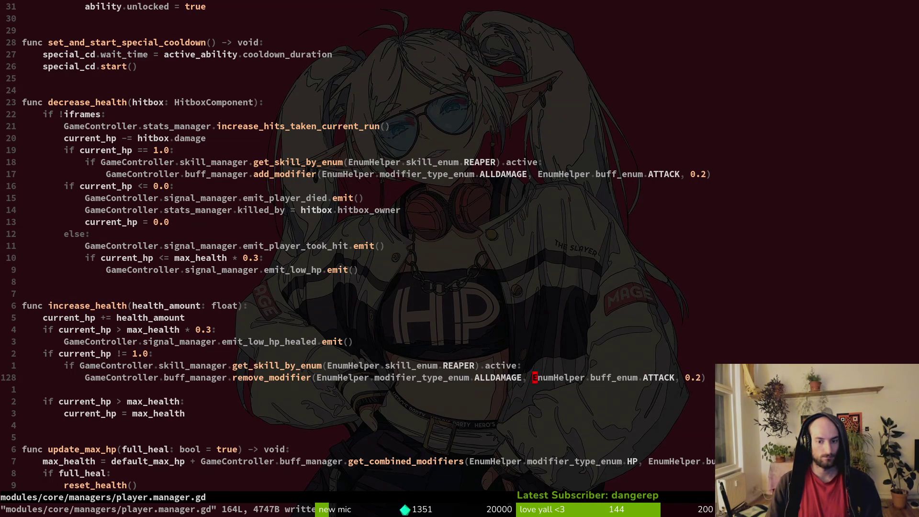
key(b)
key(b)
key(b)
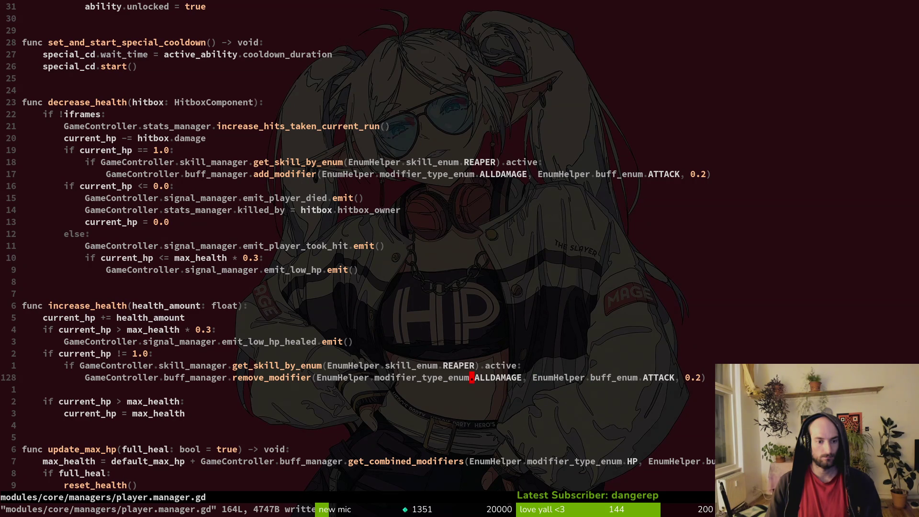
key(h)
key(i)
key(ctrl+space)
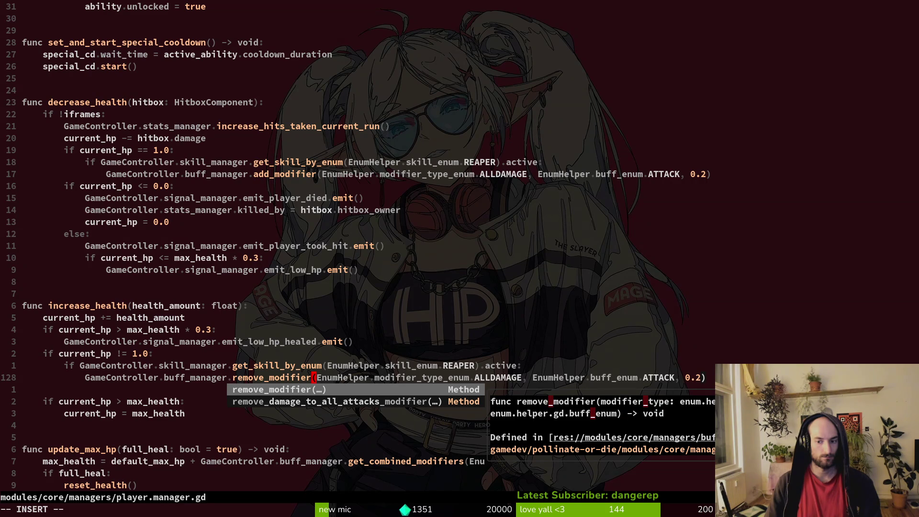
- Delete the extra ', 0.2' argument from the remove_modifier call and save
key(Escape)
key(dollar)
key(h)
key(i)
key(BackSpace)
key(BackSpace)
key(Delete)
key(BackSpace)
key(BackSpace)
key(Escape)
text(:w)
key(Return)
- Select the remove_modifier word and begin a project search for it
key(b)
key(b)
key(b)
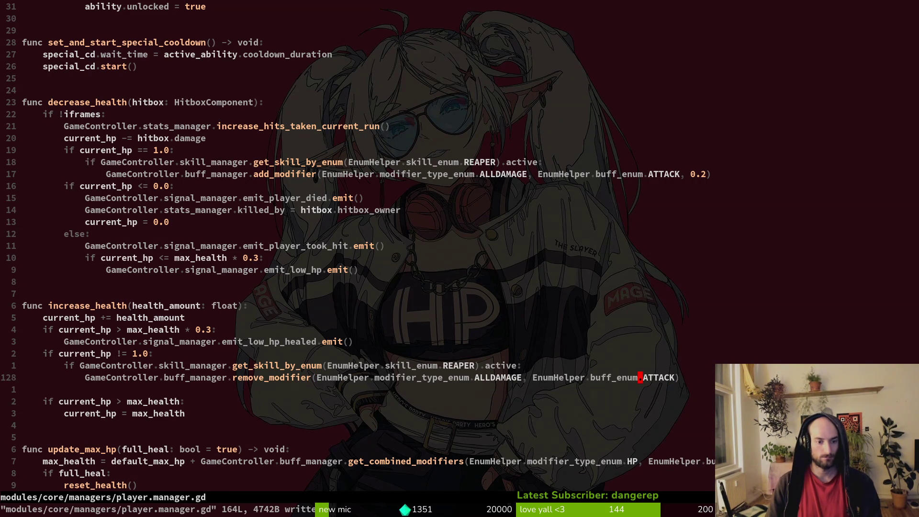
key(b)
key(b)
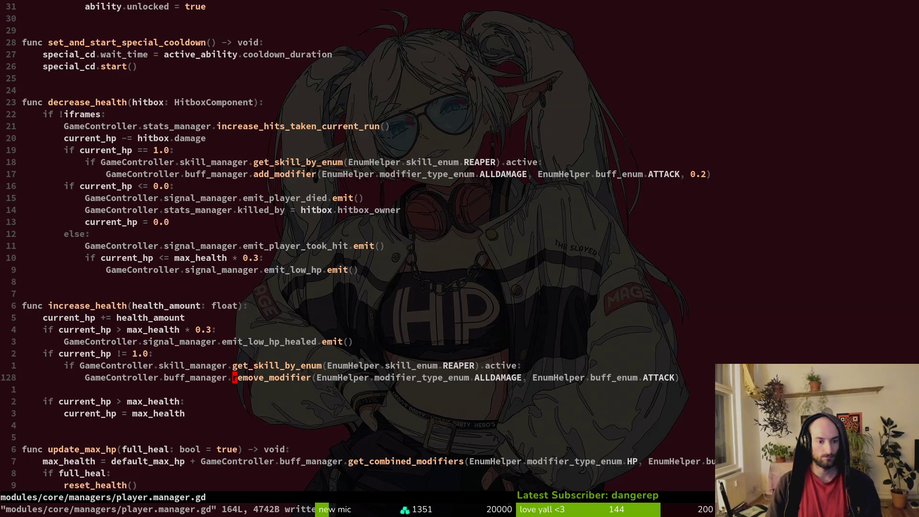
key(v)
key(e)
key(Escape)
key(space)
- Grep the project for remove_modifier and open skill.manager.gd at line 127
text(psremove_modifier)
key(Return)
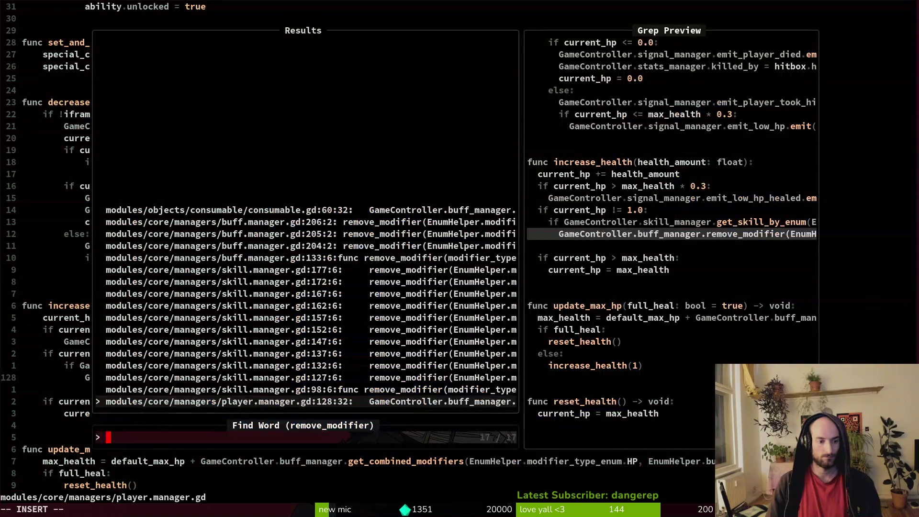
key(ctrl+p)
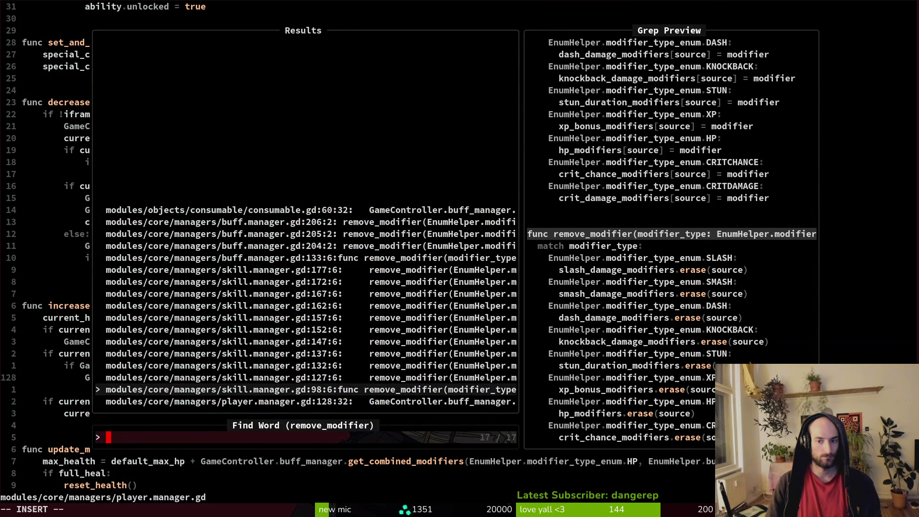
key(ctrl+p)
key(Return)
key(shift+v)
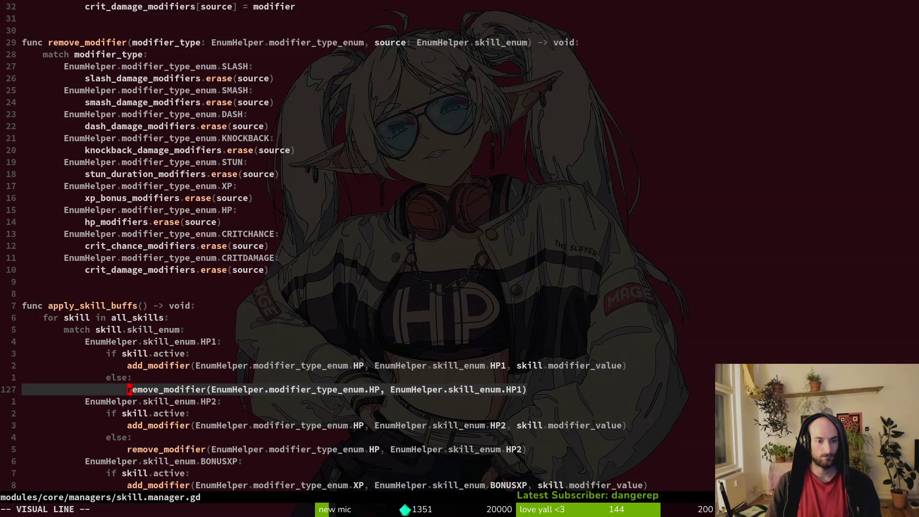
key(Escape)
key(ctrl+o)
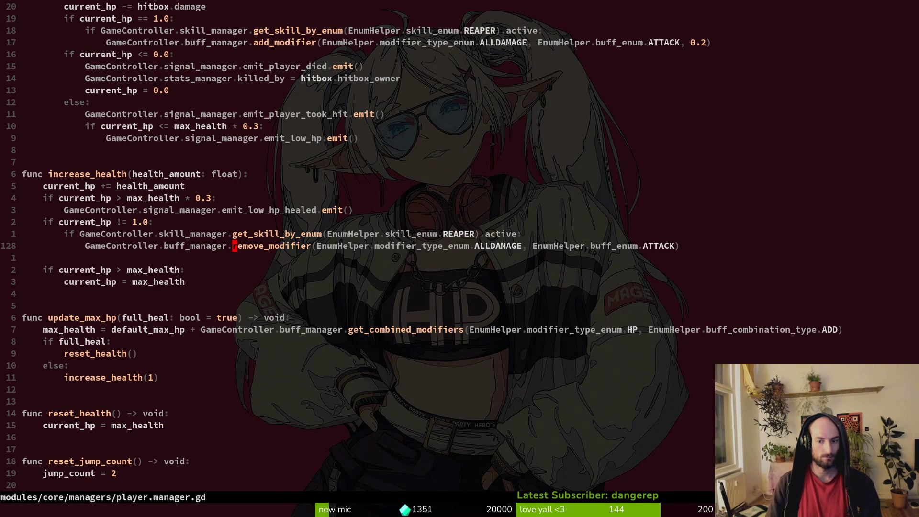
key(ctrl+i)
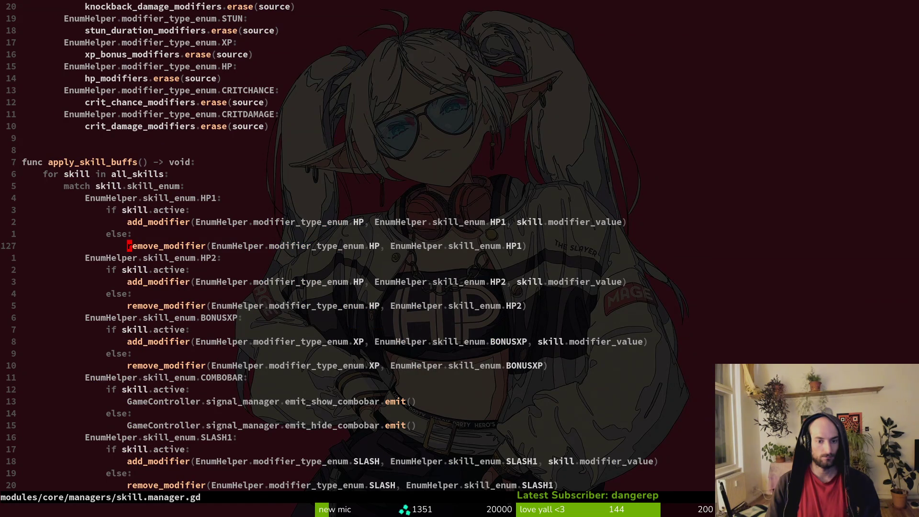
- Copy the HP1 remove_modifier line and paste it over line 128 in player.manager.gd
key(shift+v)
key(y)
key(ctrl+o)
key(shift+v)
key(p)
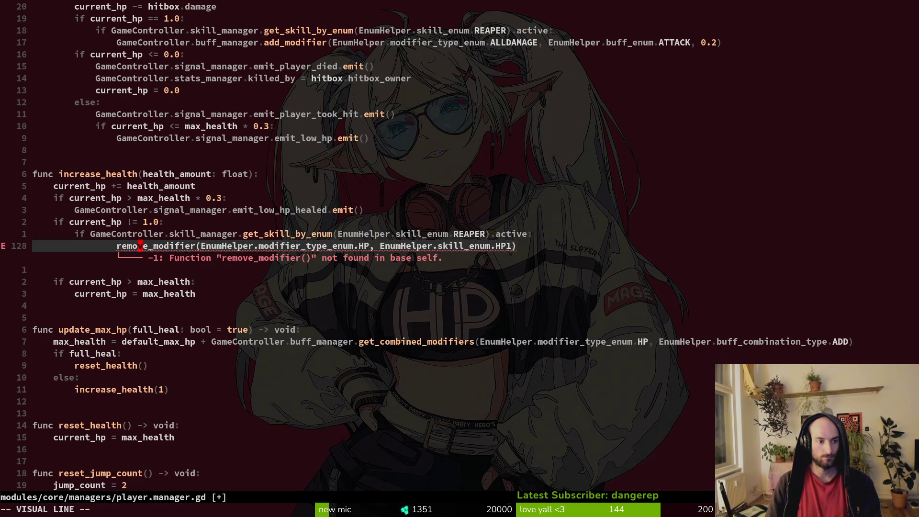
- Set the modifier call's type to ALLDAMAGE and its skill argument to REAPER, then save
key(w)
key(w)
key(w)
text(cwREA)
key(ctrl+n)
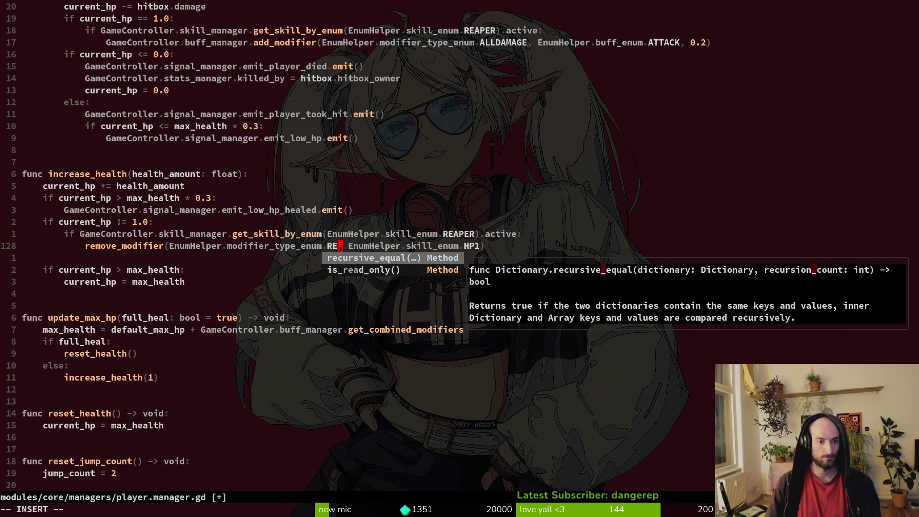
key(BackSpace)
key(BackSpace)
key(BackSpace)
text(AL)
key(ctrl+n)
key(Escape)
key(w)
key(w)
key(w)
text(cwRE)
key(ctrl+n)
key(Escape)
text(:w)
key(Return)
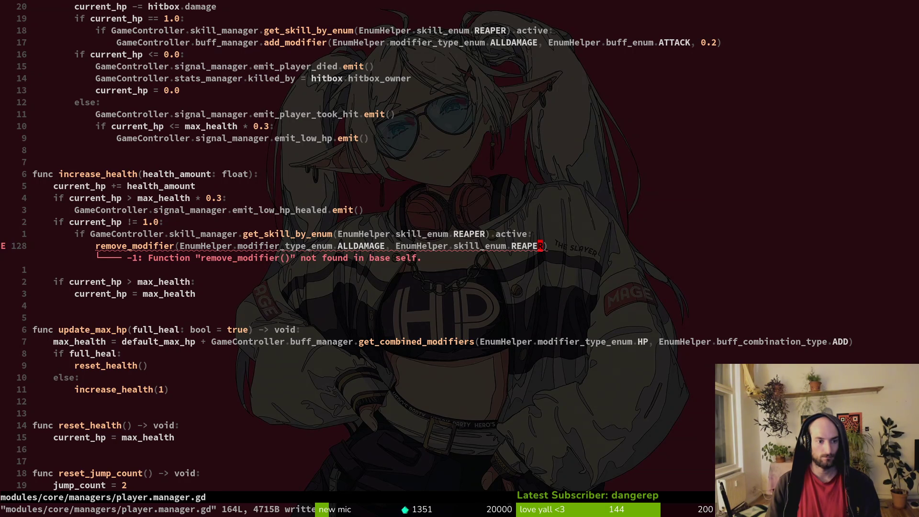
- Prefix the remove_modifier call with IGameController.buff_manager and save
text(0e)
text(IGameController.b)
text(uff_manager.)
key(Escape)
text(:w)
key(Return)
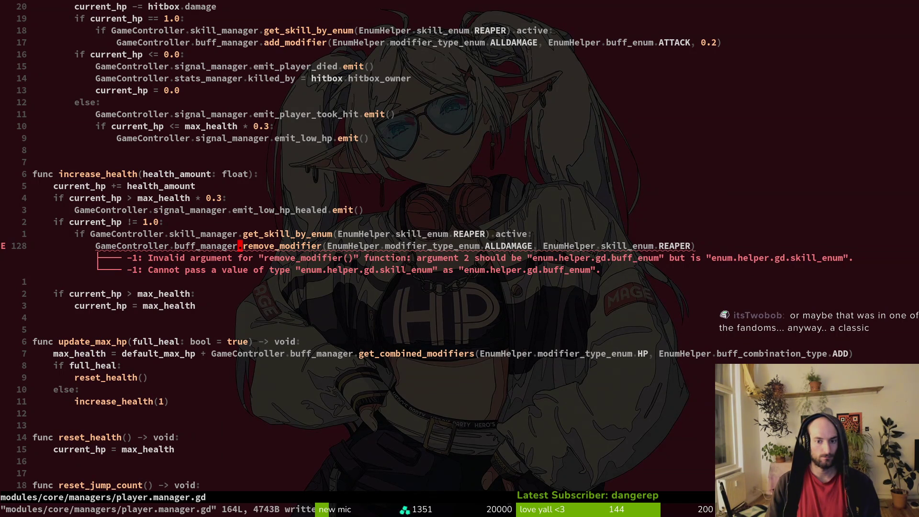
- Delete skill_enum before REAPER on line 128 and save player.manager.gd
key(dollar)
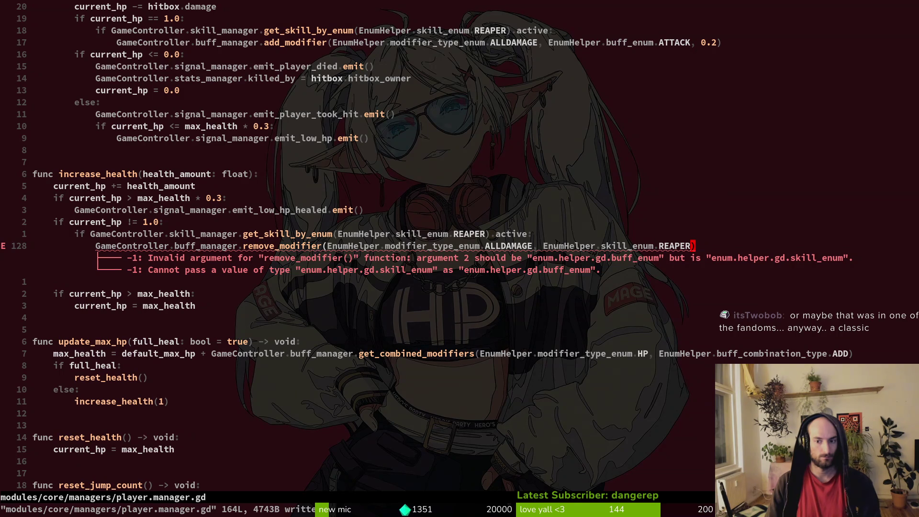
key(b)
key(b)
key(b)
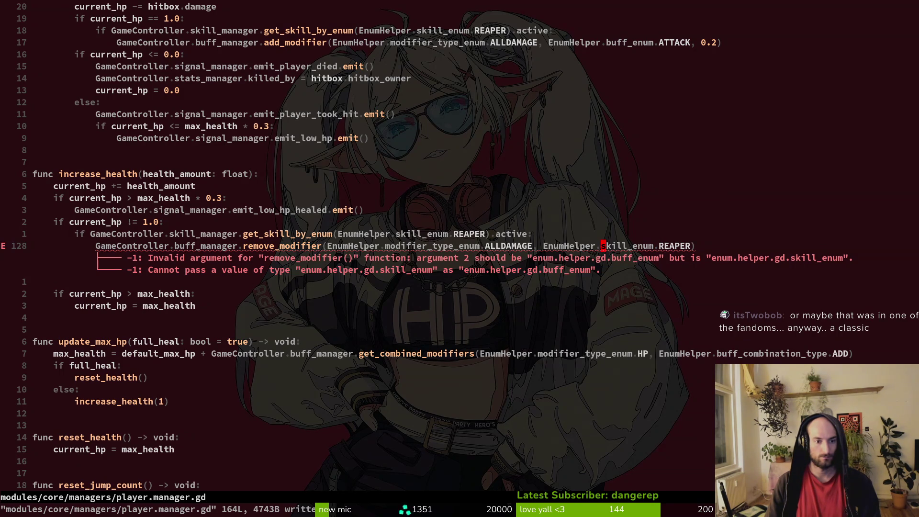
key(c)
key(w)
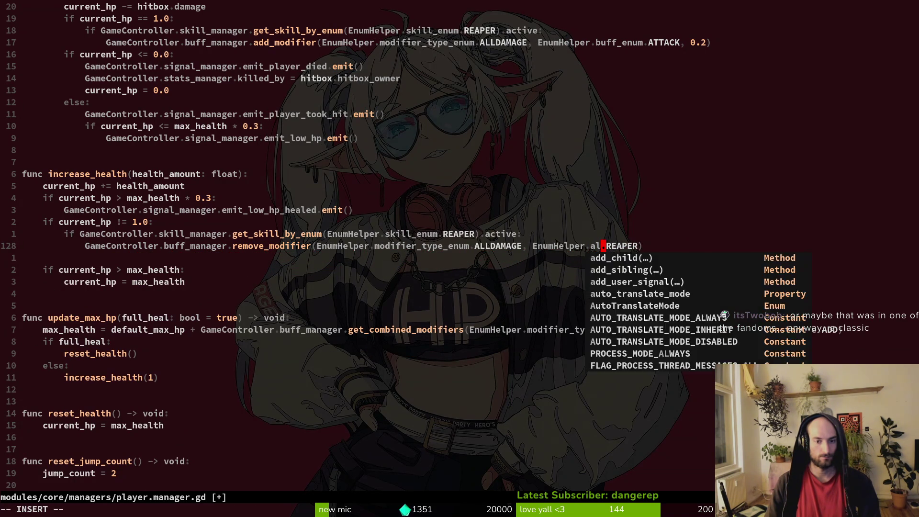
key(Escape)
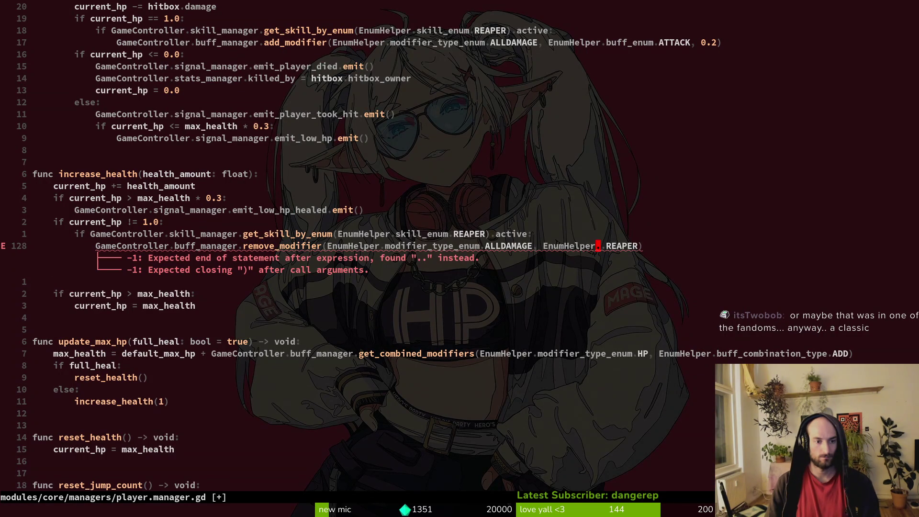
key(b)
key(b)
key(b)
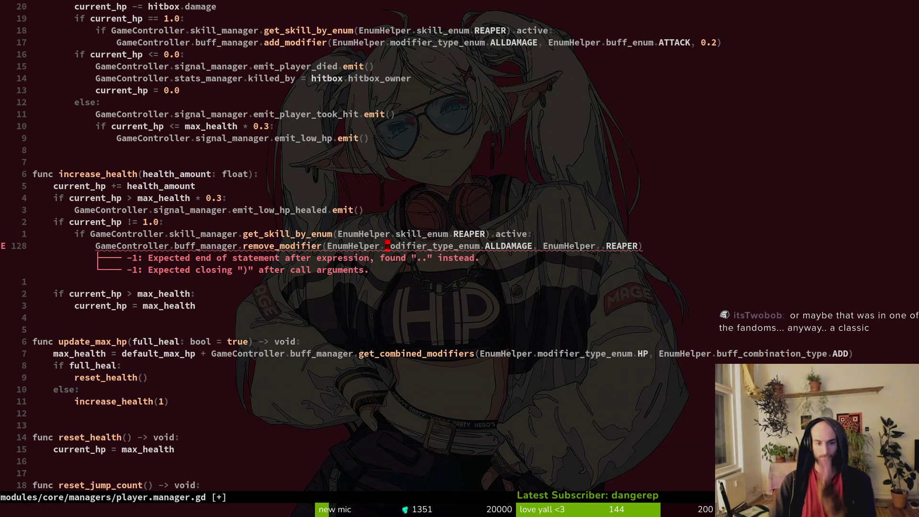
key(b)
key(b)
text(:w)
key(Return)
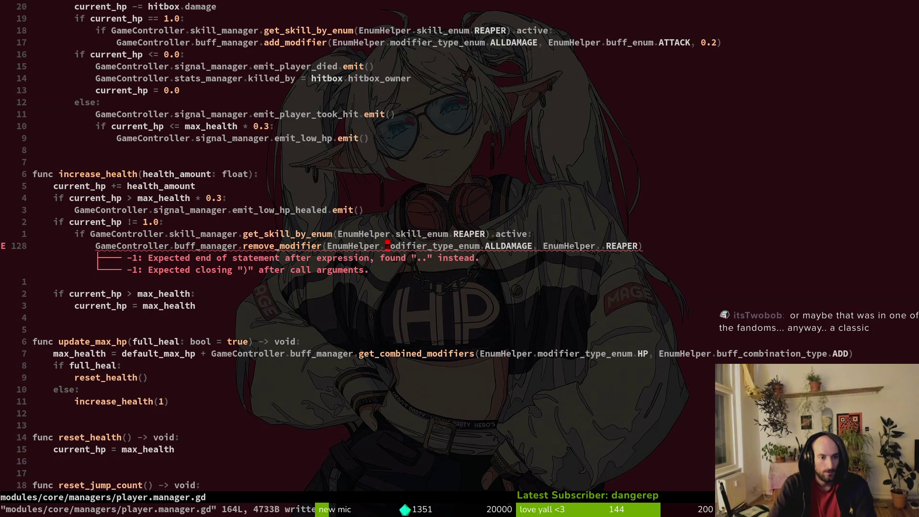
- Change buff_manager to skill_manager on line 128 and delete the extra dot before REAPER
key(b)
key(b)
key(b)
key(s)
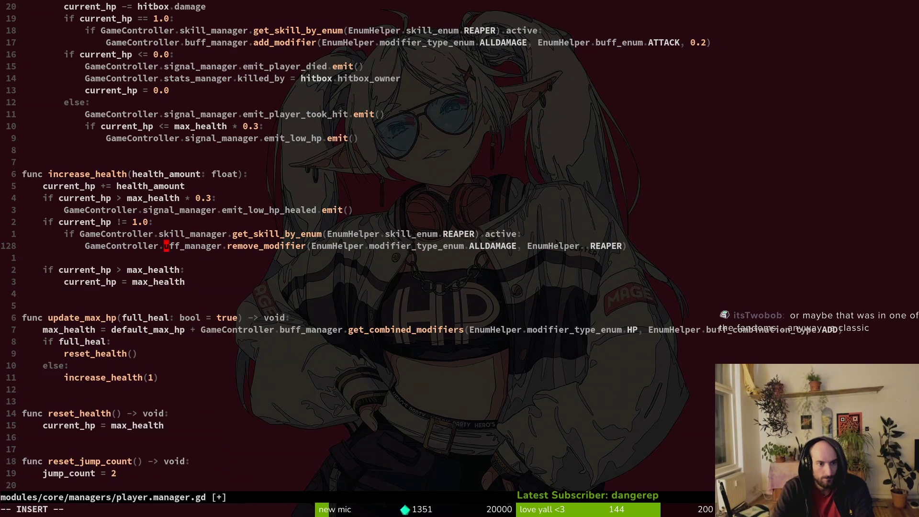
key(Escape)
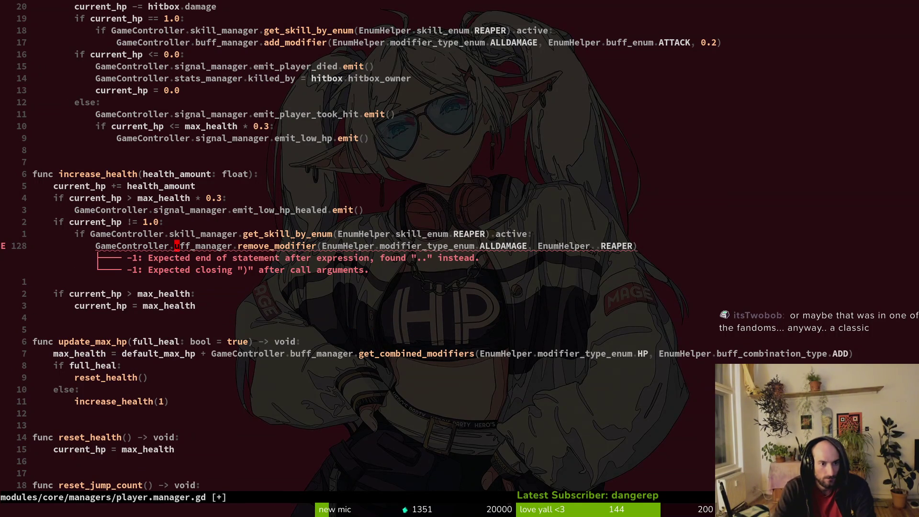
text(cwskill_manager)
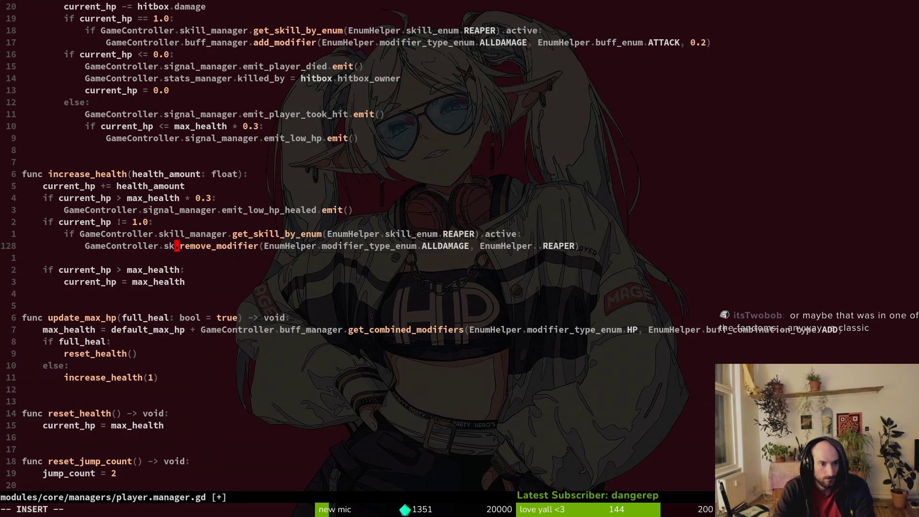
key(Escape)
text(:w)
key(Return)
key(w)
key(w)
key(w)
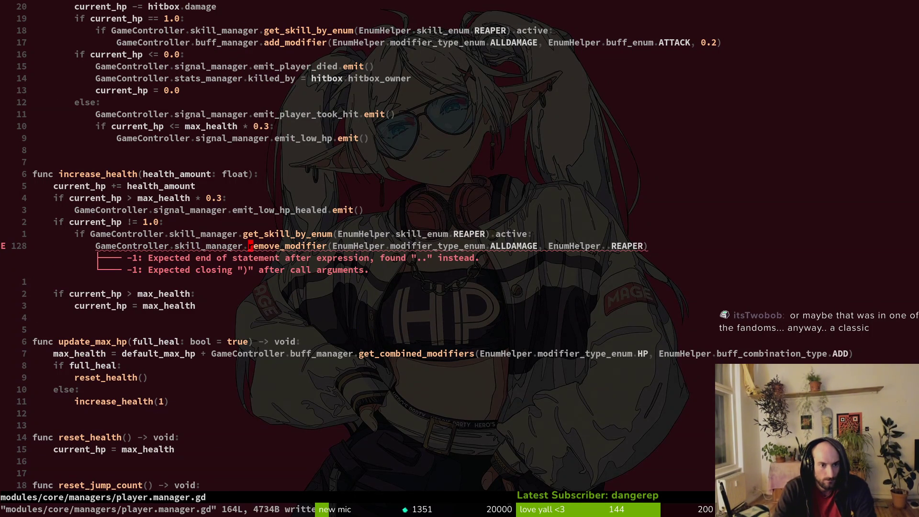
key(w)
key(w)
key(w)
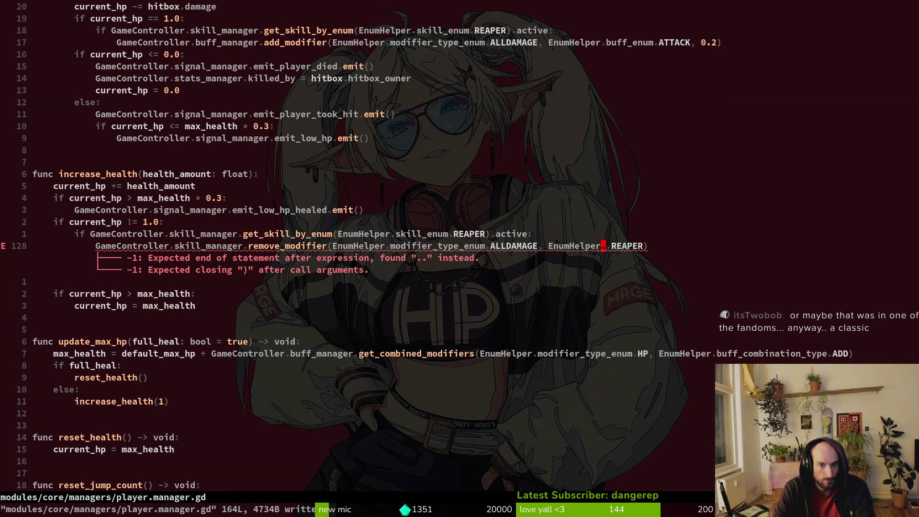
key(x)
- Change buff_manager to skill_manager on the add_modifier call in decrease_health and save
key(k)
key(b)
key(b)
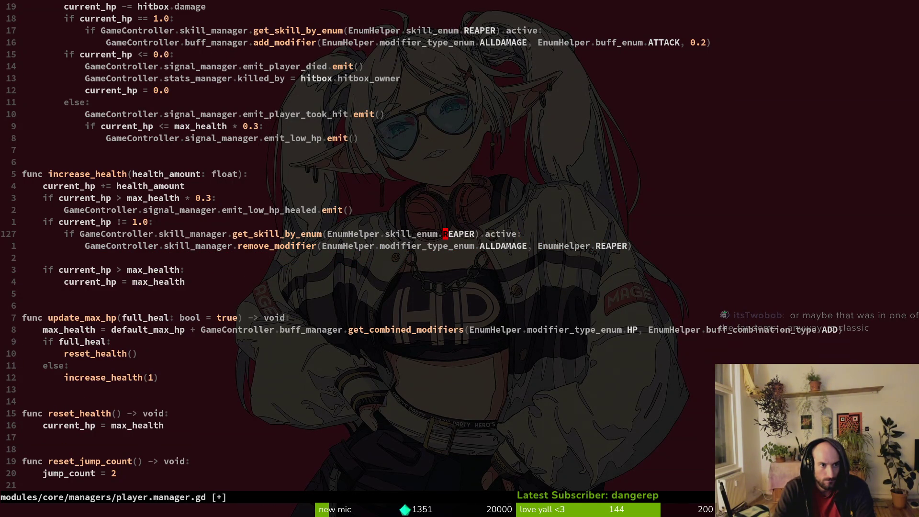
key(1)
key(6)
key(k)
key(0)
key(w)
key(w)
key(w)
text(cwskil)
key(Tab)
key(Escape)
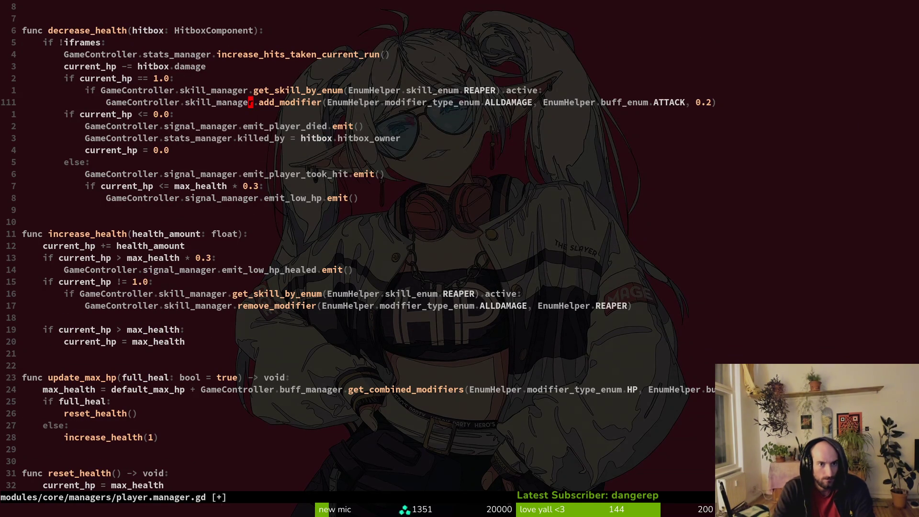
text(:w)
key(Return)
key(ctrl+o)
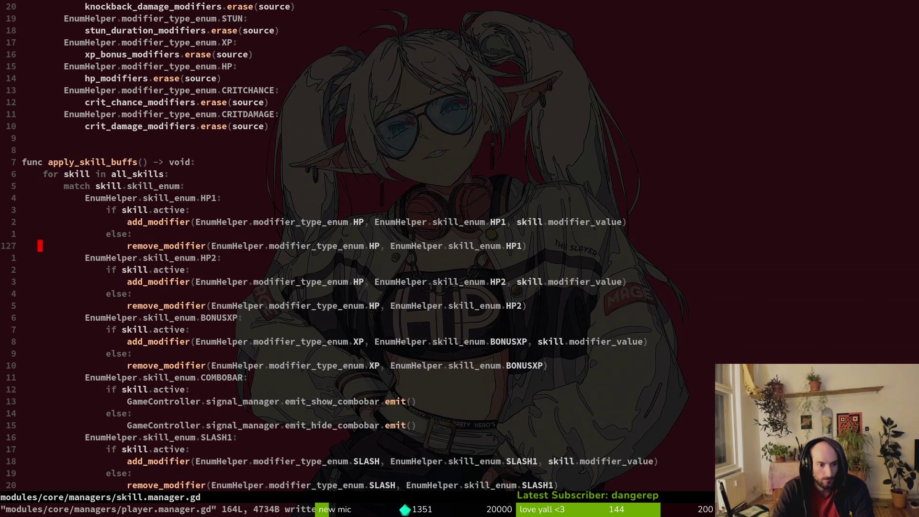
- Paste the ALLDAMAGE block from clipboard history below the CRITDAMAGE case and save
key(ctrl+u)
key(j)
key(5)
key(j)
key(ctrl+shift+v)
text(all)
key(Down)
key(Down)
key(Down)
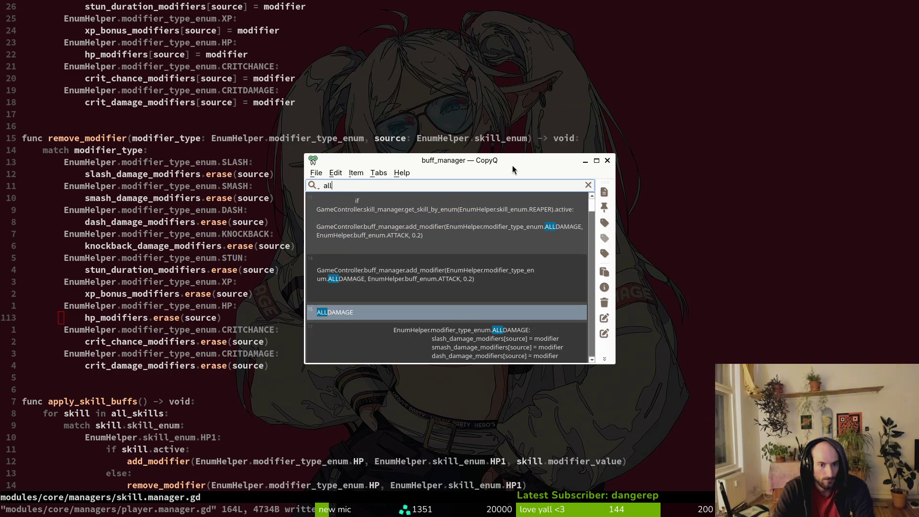
key(Return)
key(j)
key(j)
key(j)
key(p)
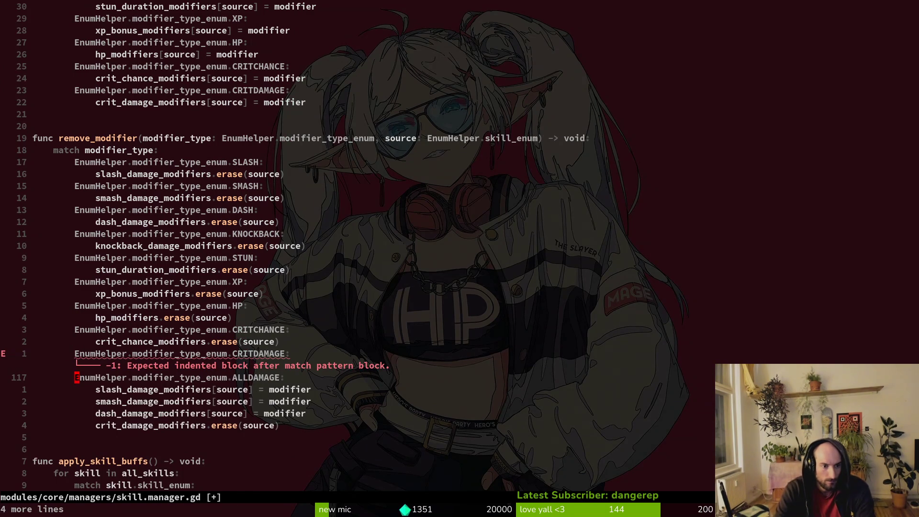
text(ujp:w)
key(Return)
- Undo the misplaced ALLDAMAGE paste in remove_modifier and paste it under add_modifier's CRITDAMAGE case
key(j)
key(w)
key(w)
key(w)
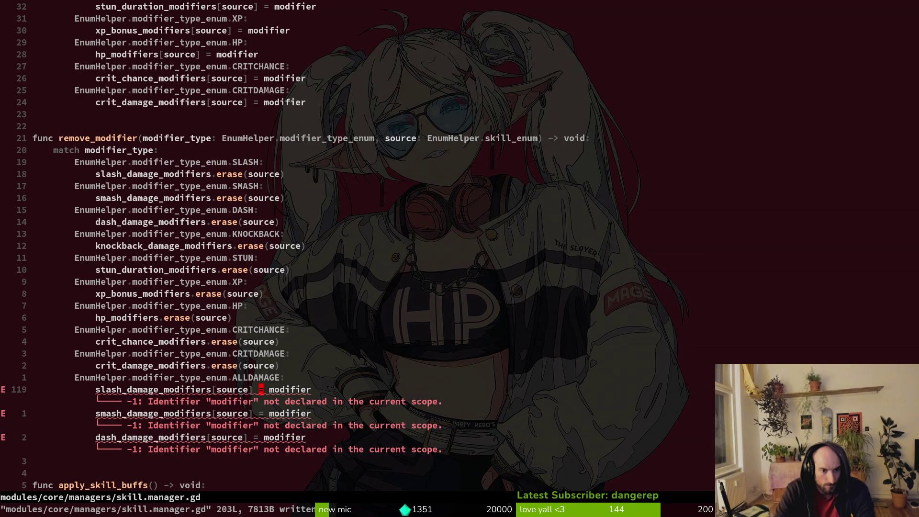
key(shift+v)
key(j)
key(j)
key(Escape)
key(u)
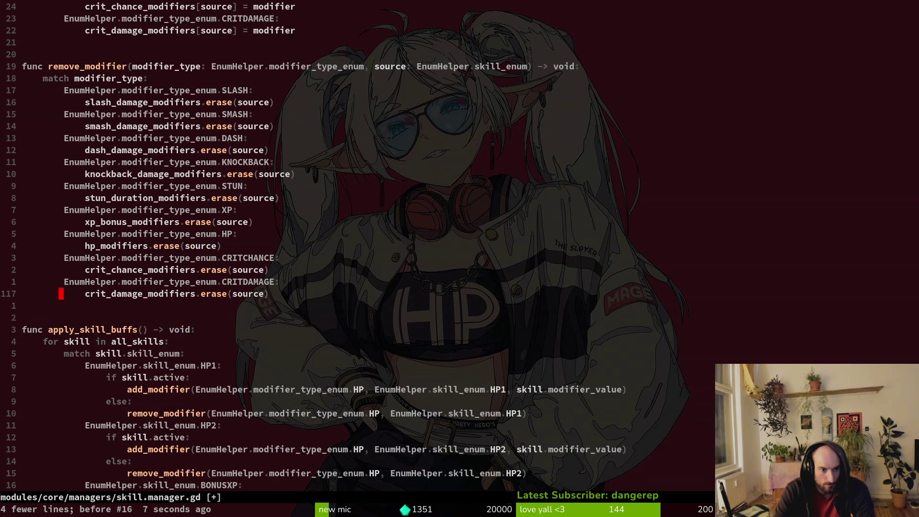
key({)
key(k)
key(k)
key(k)
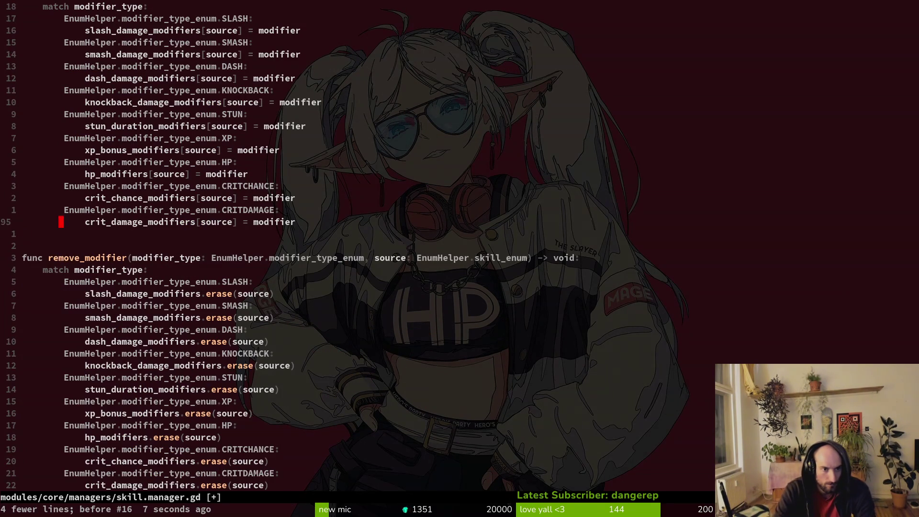
text(p:w)
key(Return)
key(j)
key(j)
key(j)
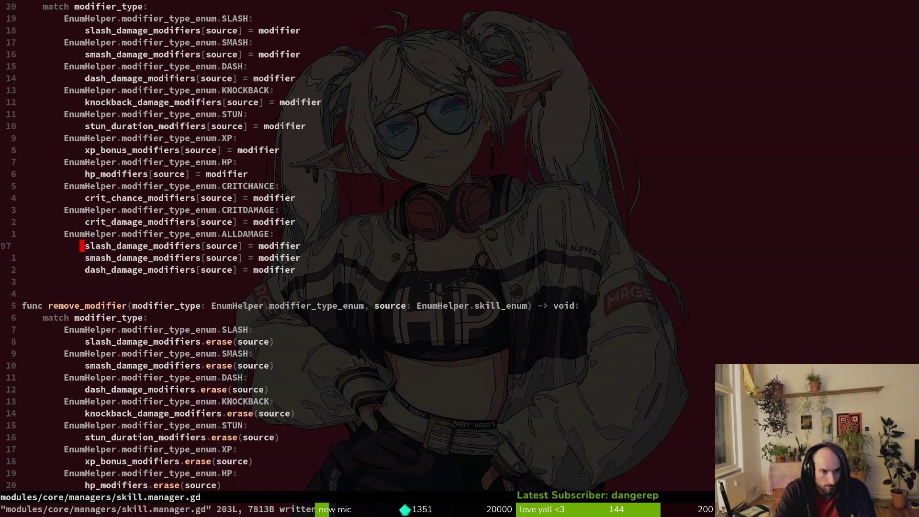
key(ctrl+o)
key(ctrl+o)
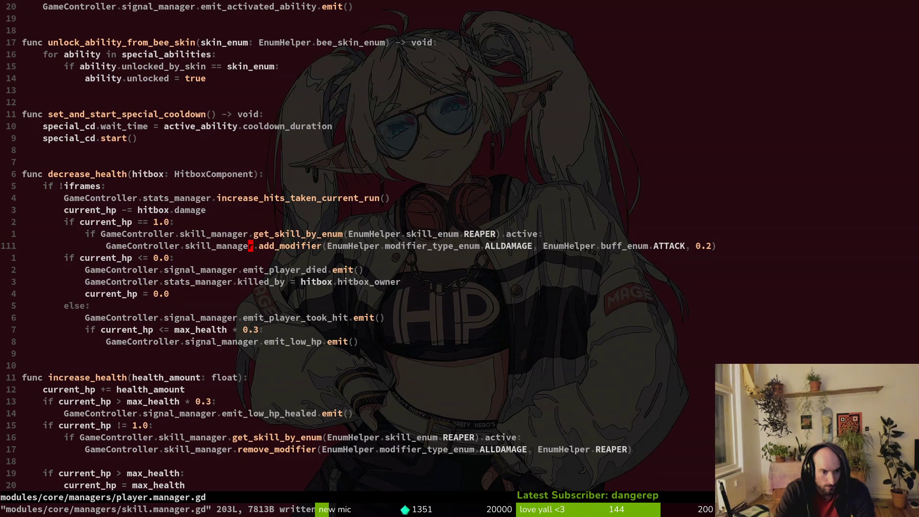
- Reopen skill.manager.gd and select the ALLDAMAGE case lines in add_modifier
key(ctrl+p)
text(skillma)
key(Return)
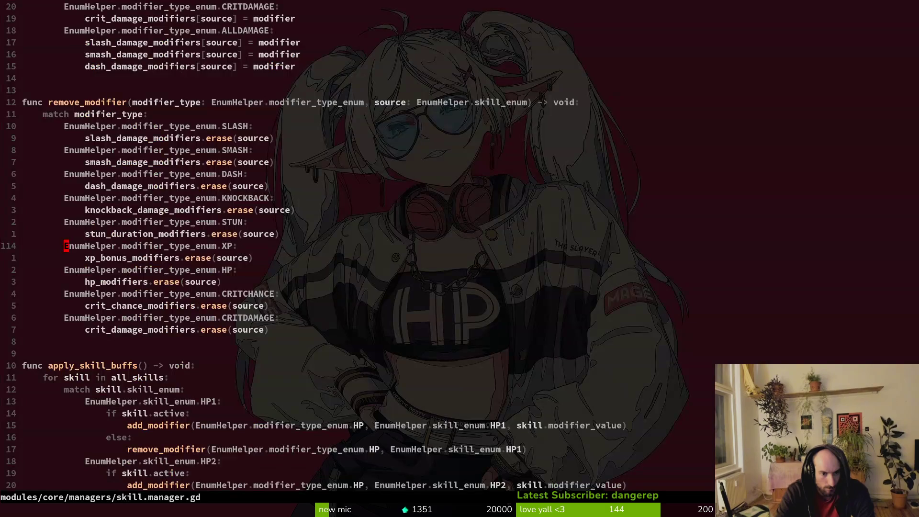
key(j)
key(j)
key(j)
key(j)
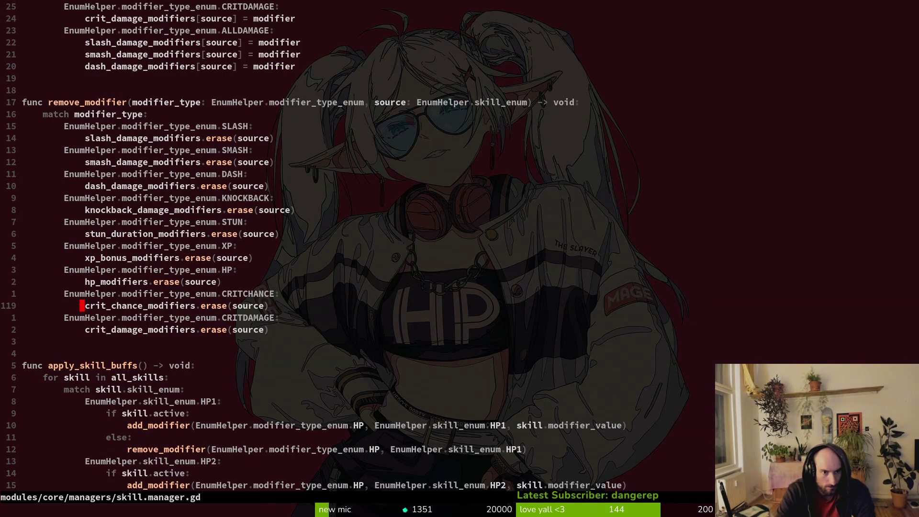
key(k)
key(k)
key(k)
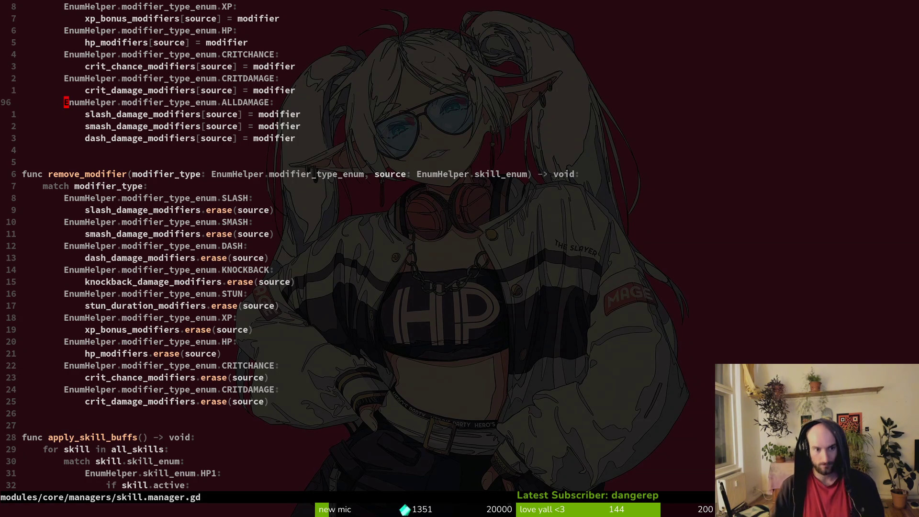
key(shift+v)
- Reindent the ALLDAMAGE case in add_modifier and save
key(j)
key(j)
text(j=:w)
key(Return)
- Duplicate remove_modifier's CRITDAMAGE case and rename the copy to ALLDAMAGE, then save
key(2)
key(4)
key(j)
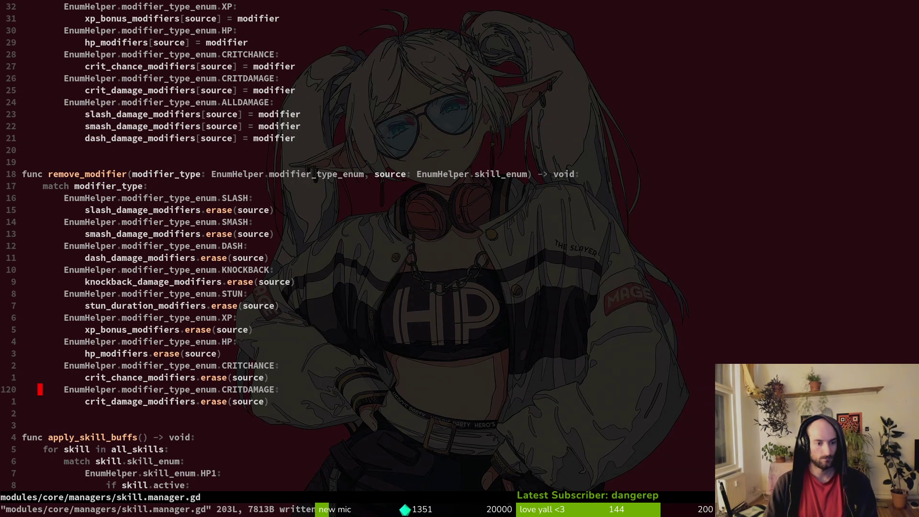
key(shift+v)
key(j)
key(y)
key(j)
key(p)
text($cbALL)
key(Return)
key(Escape)
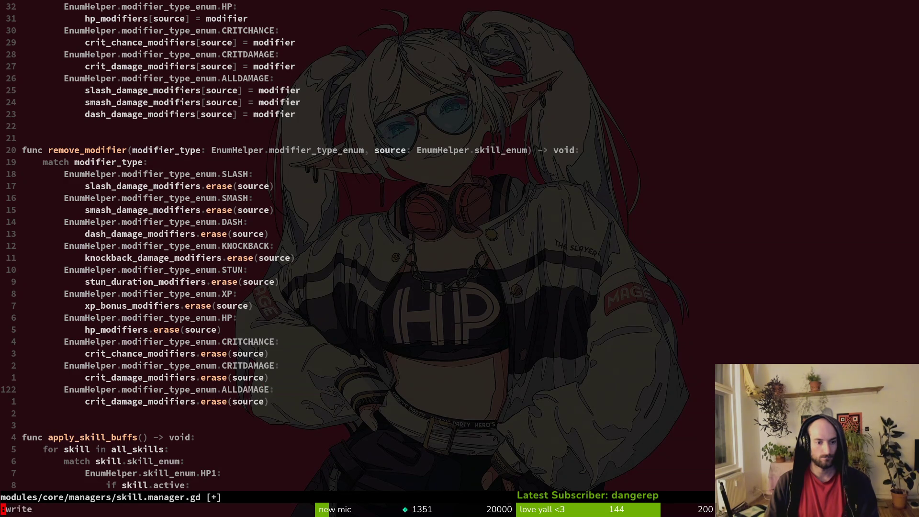
text(:w)
key(Return)
key(j)
key(%)
- Make the ALLDAMAGE case erase from slash_damage_modifiers and smash_damage_modifiers
key(b)
key(h)
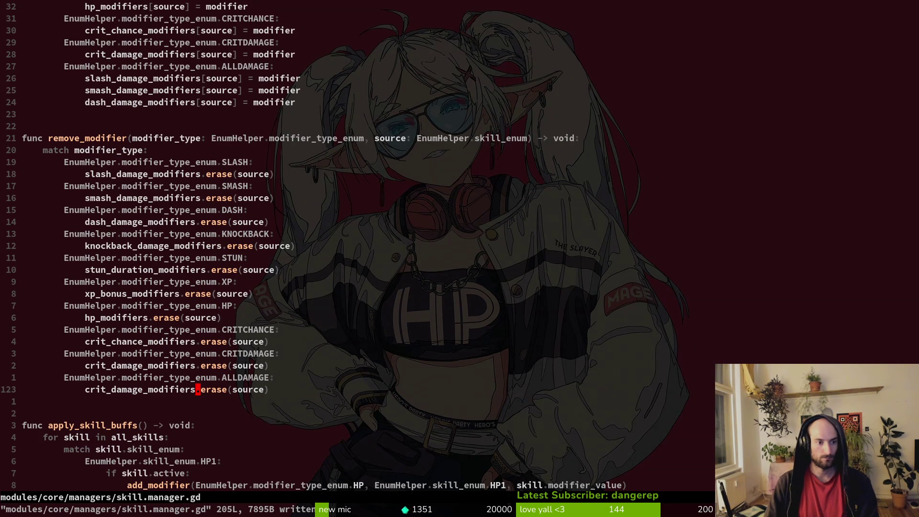
text(cb)
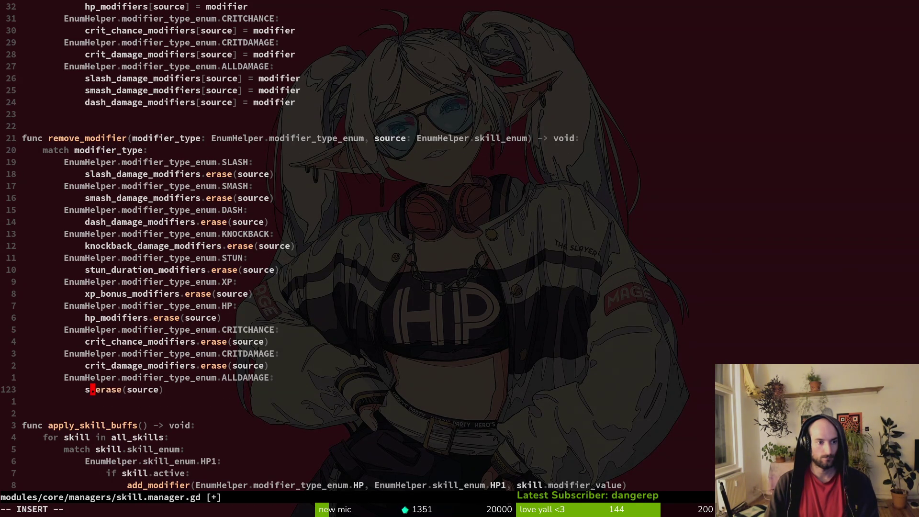
text(slda)
key(Tab)
key(Escape)
key(y)
key(y)
key(p)
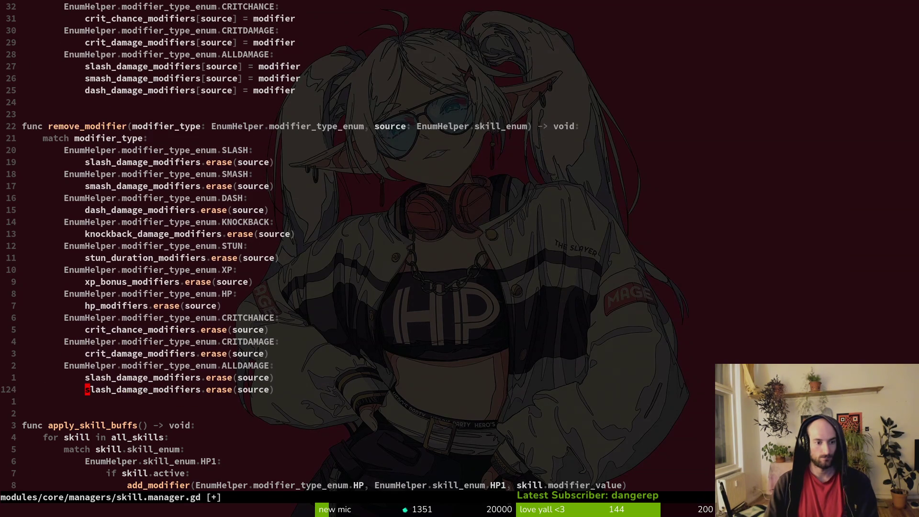
key(ctrl+e)
text(cwsmahd)
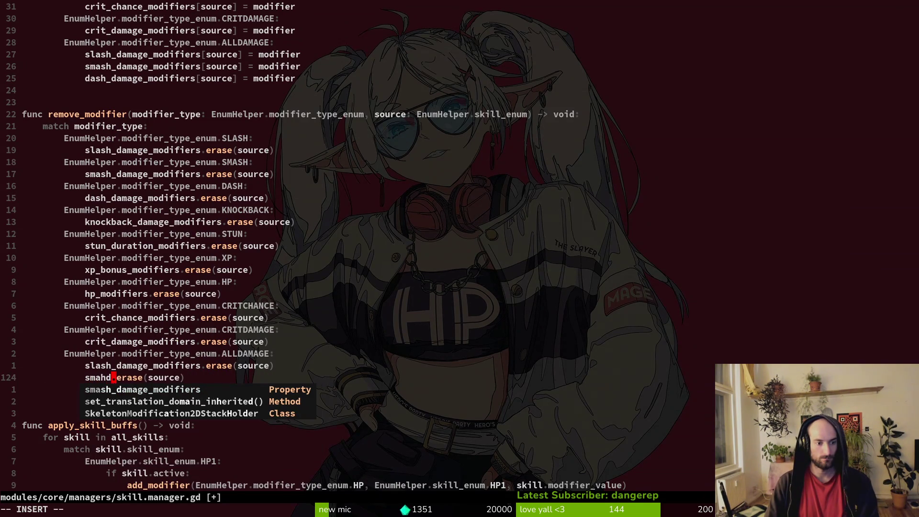
key(Tab)
key(Escape)
- Add a dash_damage_modifiers erase line and save skill.manager.gd
key(y)
key(y)
text(pcwdas)
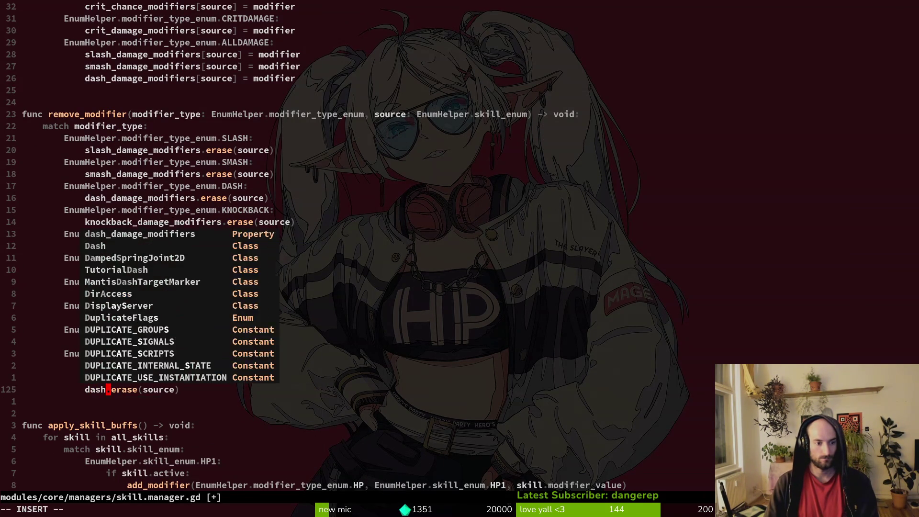
text(h)
key(Tab)
key(Escape)
text(:w)
key(Return)
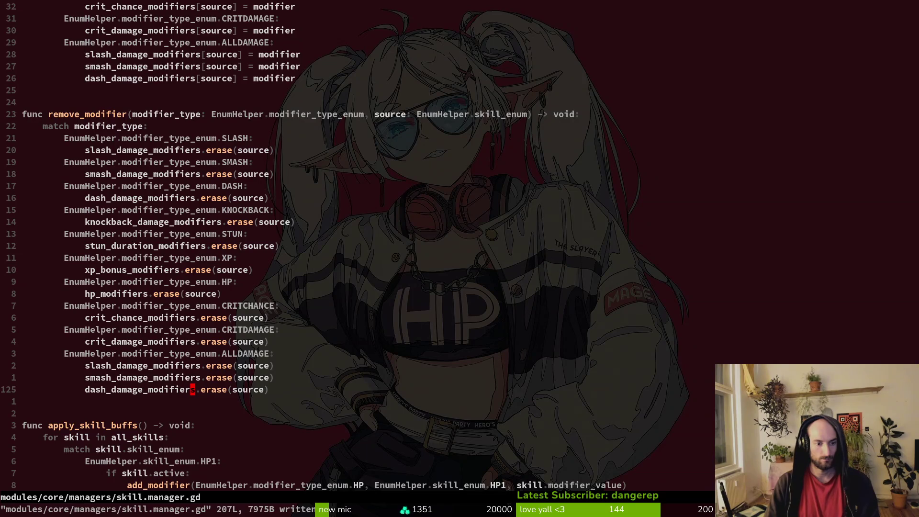
key(k)
key(k)
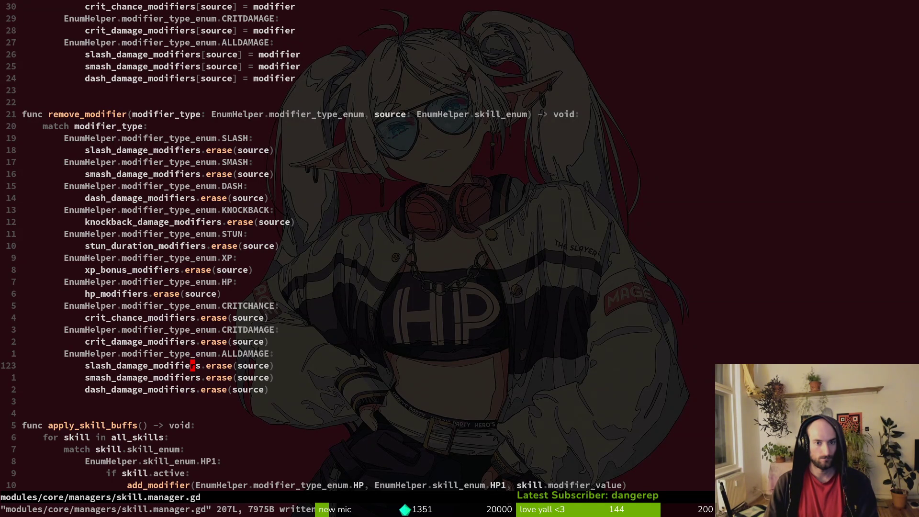
- Remove ATTACK from line 111's add_modifier call, checking skill.manager.gd's enum usage
key(ctrl+6)
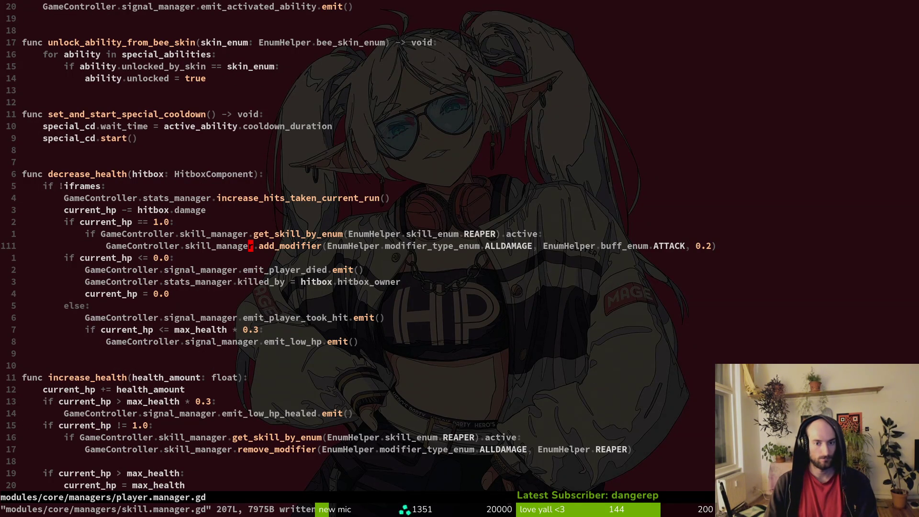
key(shift+v)
key(y)
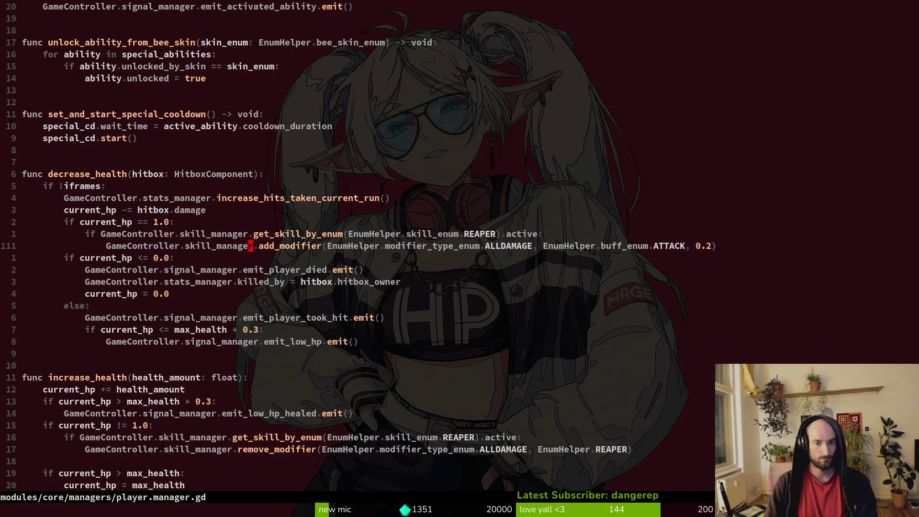
key($)
key(b)
key(b)
key(b)
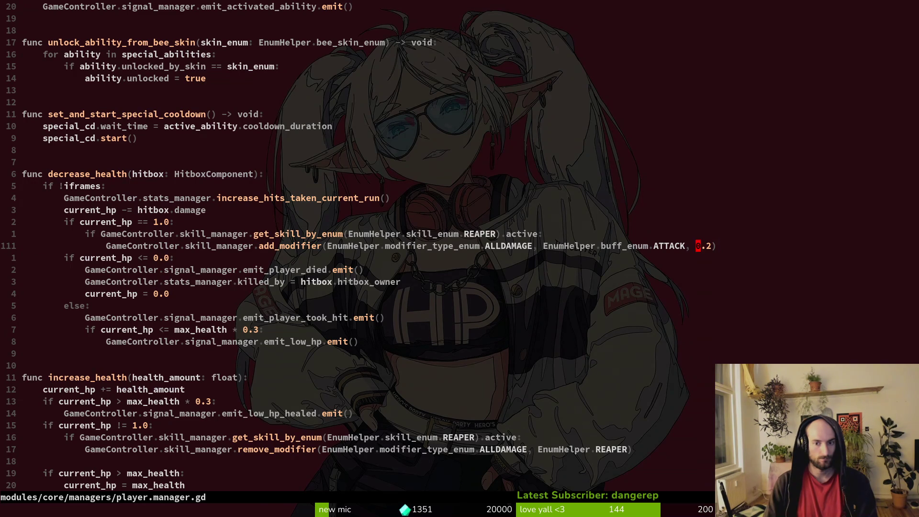
key(c)
key(w)
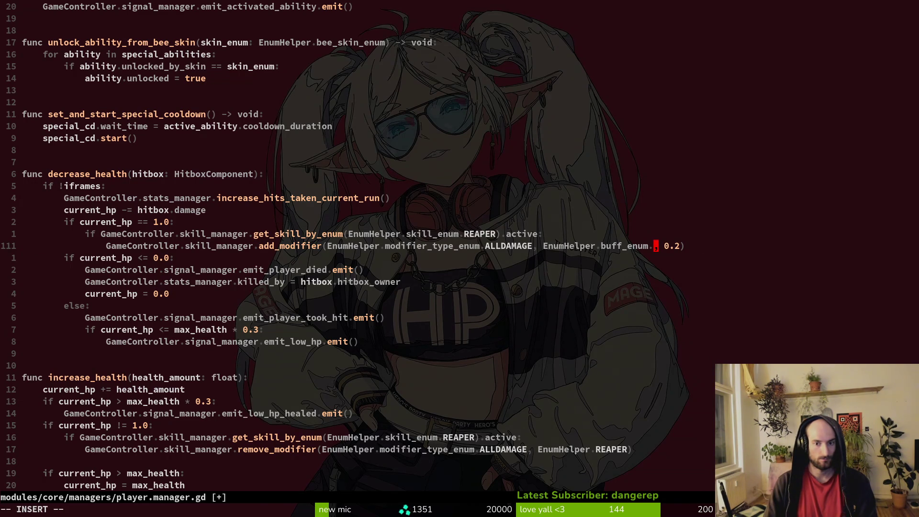
key(Escape)
key(ctrl+6)
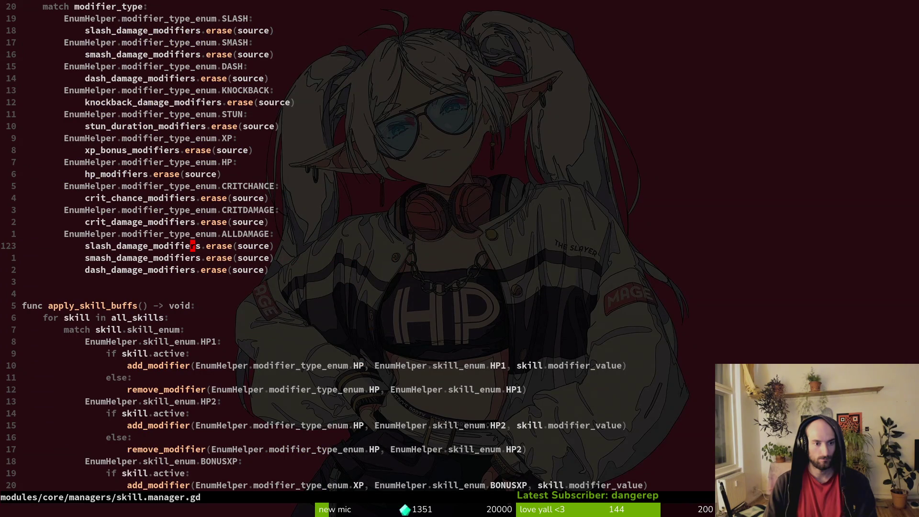
key(ctrl+u)
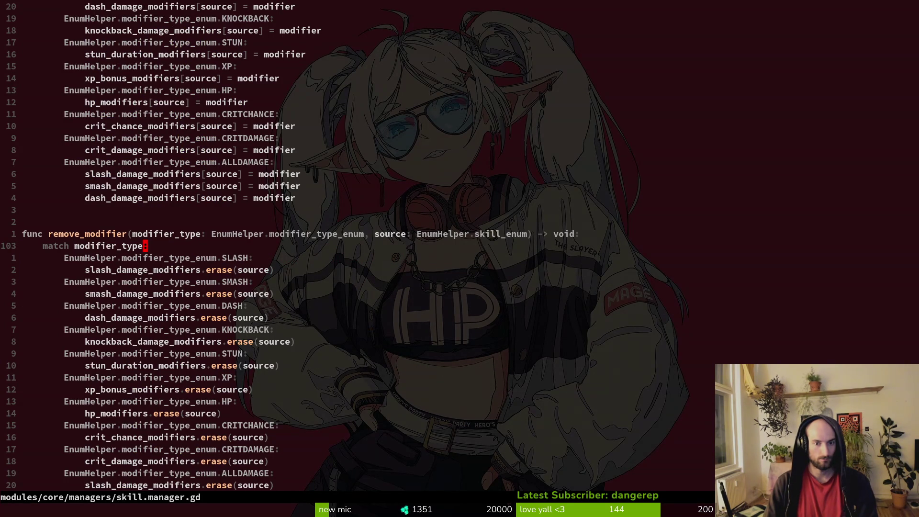
key(ctrl+d)
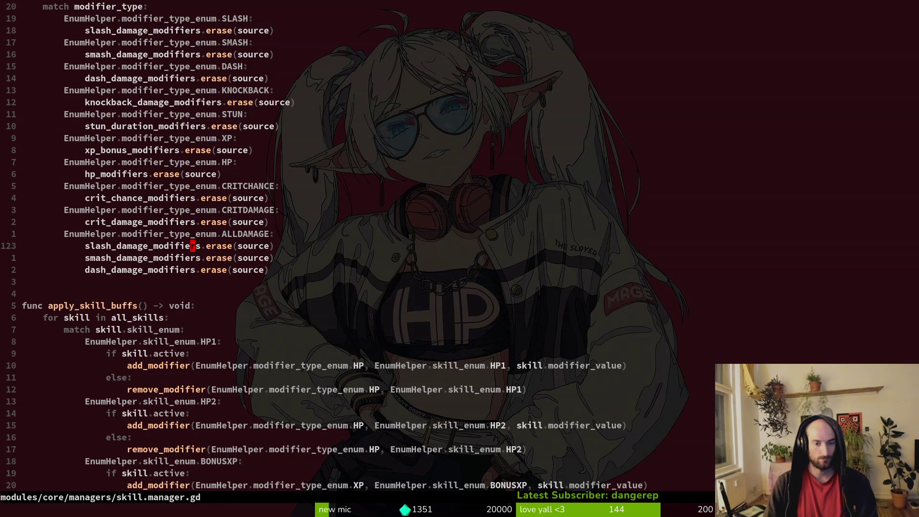
key(ctrl+6)
text(bcwskill_enum., 0.2))
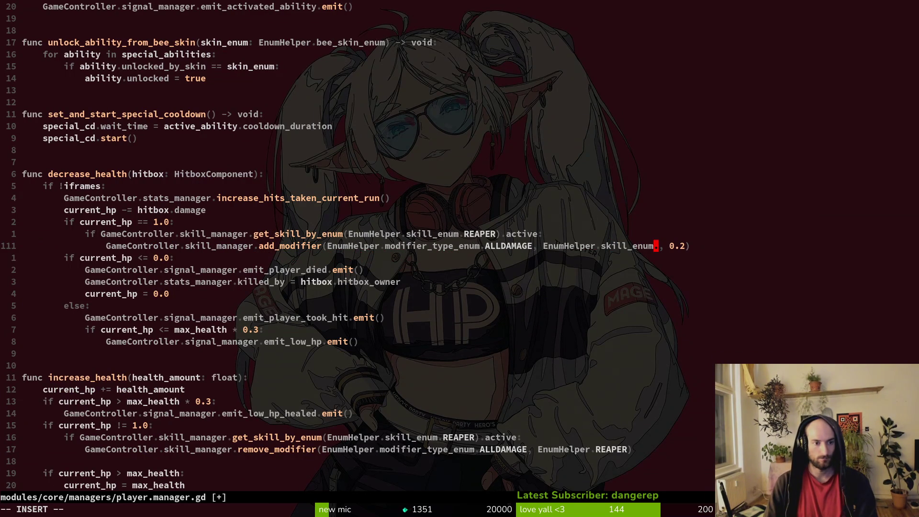
key(Escape)
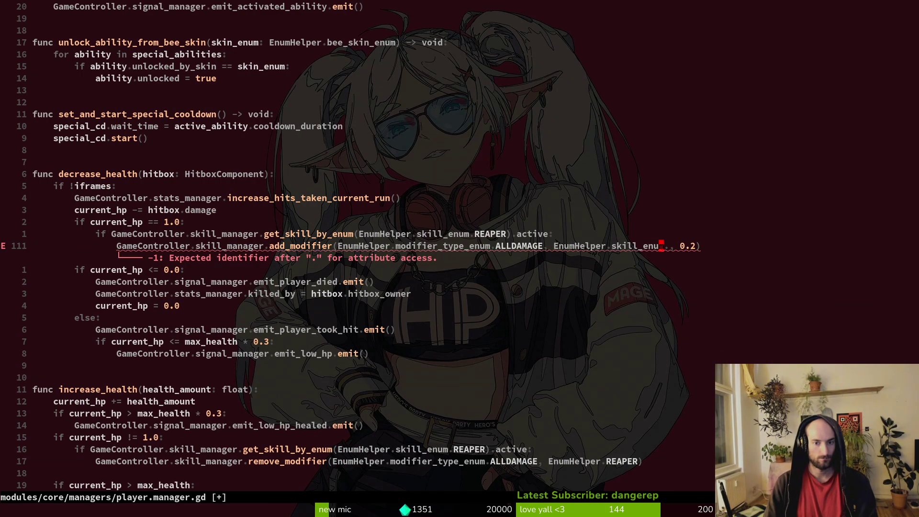
key(ctrl+o)
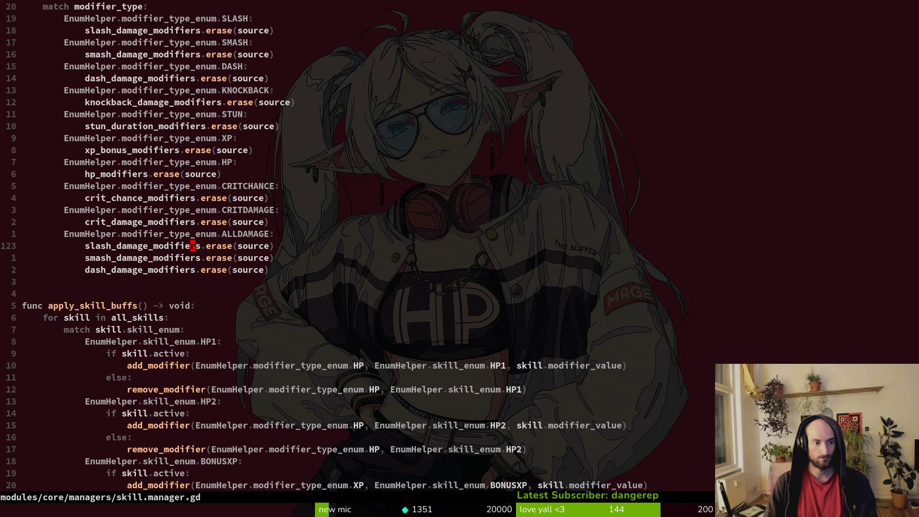
key(ctrl+u)
key(ctrl+u)
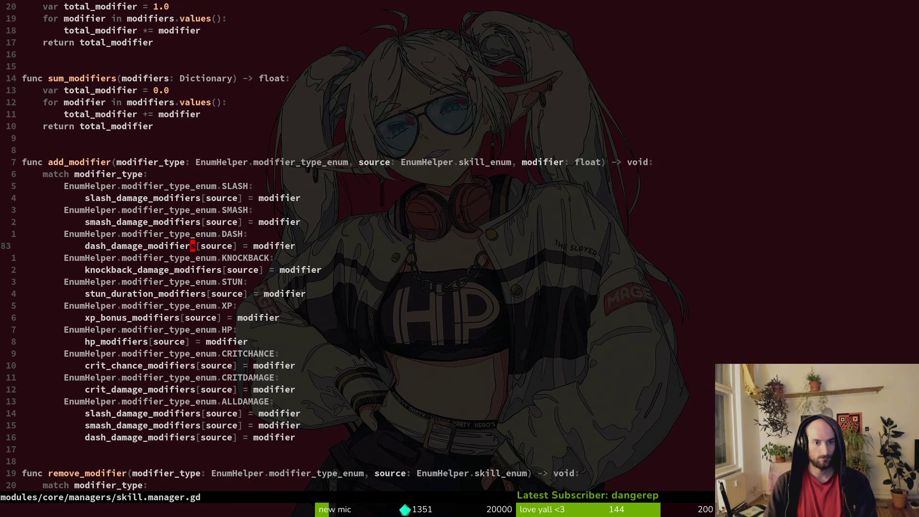
key(ctrl+i)
- Set line 111's argument to skill_enum.REAPER with value 0.4 and save player.manager.gd
text(laRE)
key(Return)
key(Escape)
text(f2s4)
key(Escape)
text(:w)
key(Return)
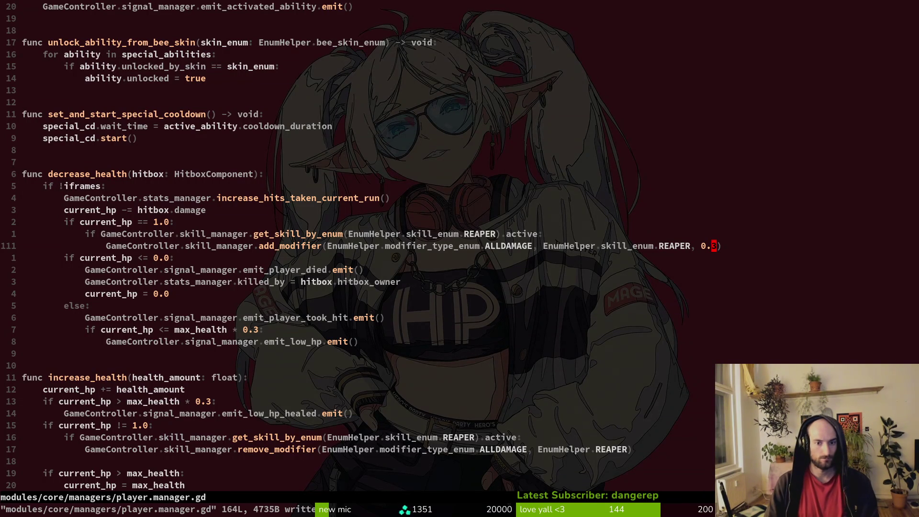
key(ctrl+6)
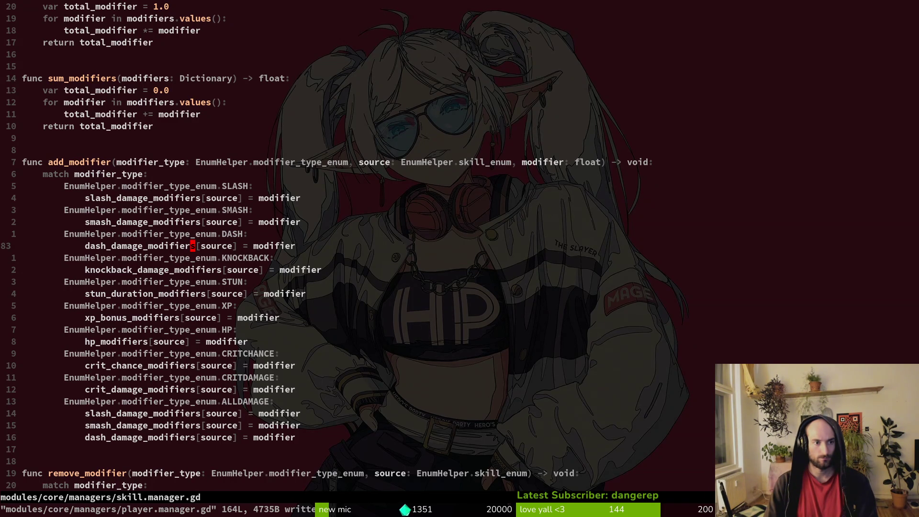
key(ctrl+u)
key(ctrl+u)
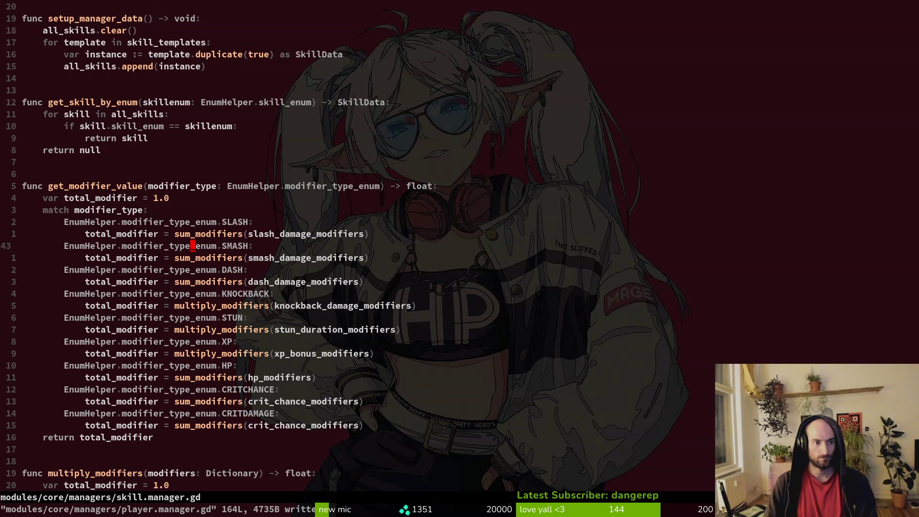
- Duplicate the CRITDAMAGE case lines in skill.manager.gd below the original
key(j)
key(j)
key(j)
key(V)
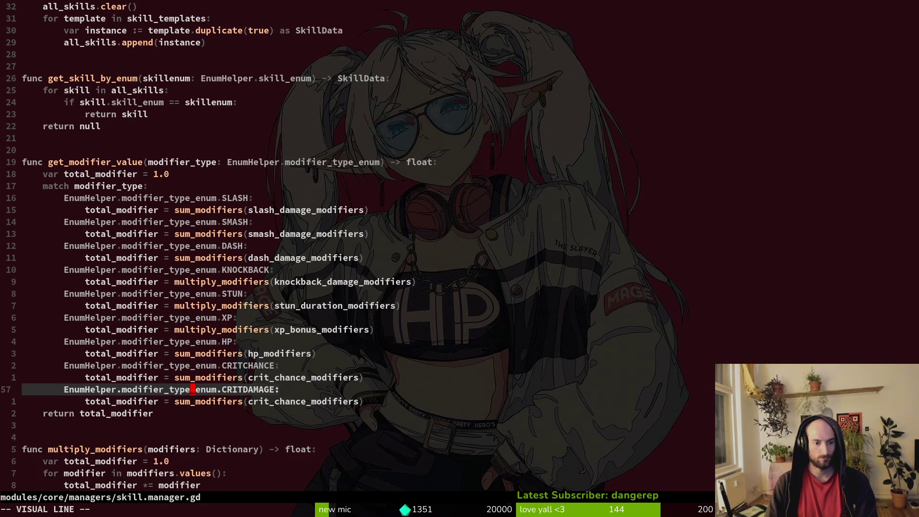
key(j)
key(y)
key(j)
key(p)
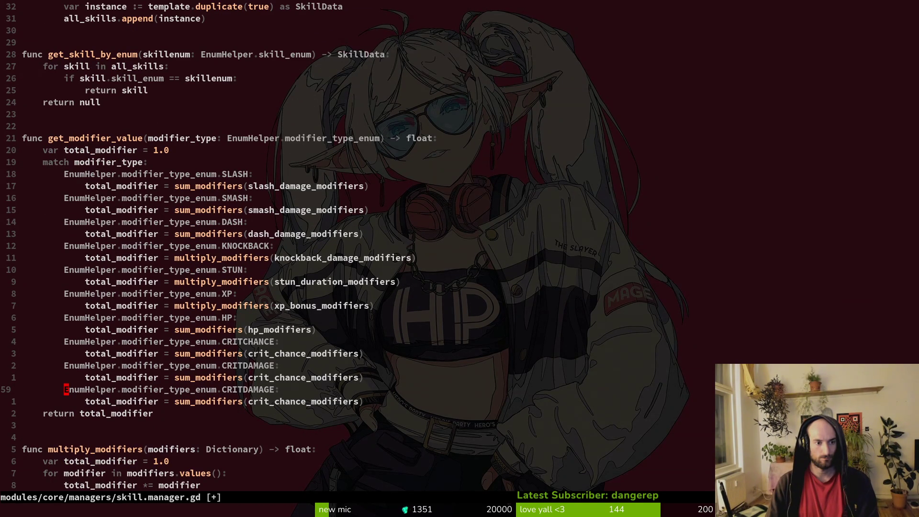
- Try renaming the copied CRITDAMAGE case, then undo, delete the duplicate and save with :w
key(dollar)
key(h)
key(h)
key(c)
key(i)
key(w)
key(Escape)
text(udk)
text(:w)
key(Return)
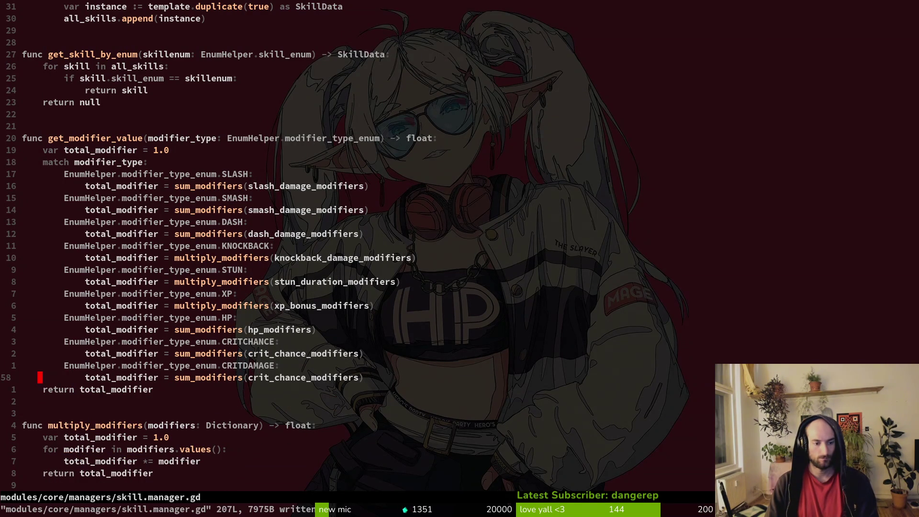
- Find and open buff.manager.gd, then look over its earlier code
key(space)
key(f)
key(f)
text(bufmnaa)
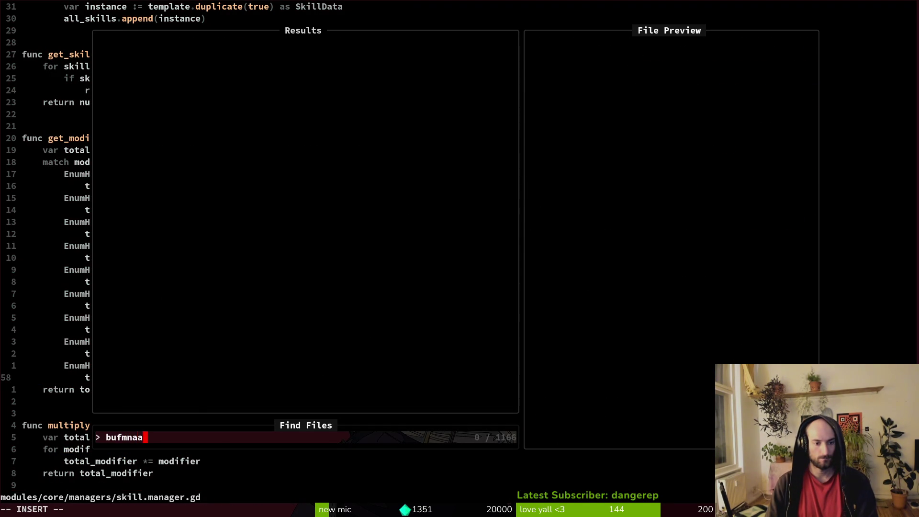
key(BackSpace)
key(BackSpace)
key(Return)
key(ctrl+d)
key(ctrl+u)
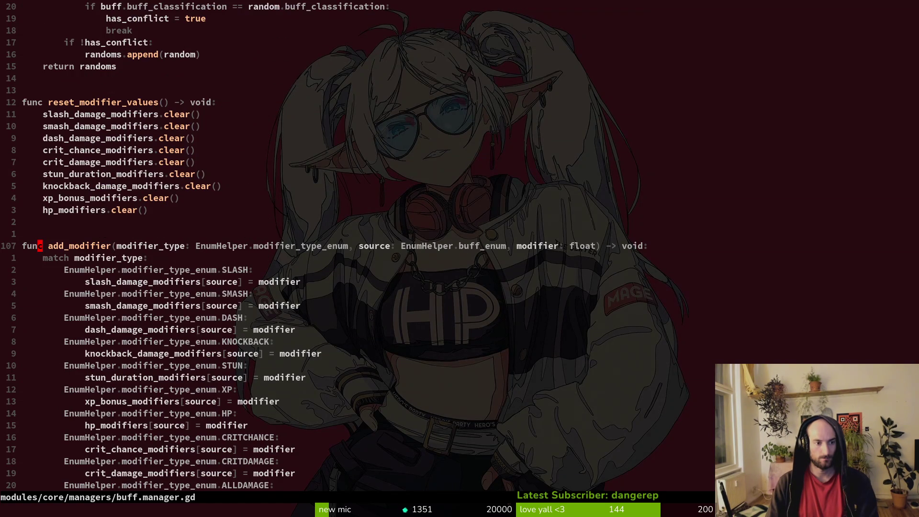
key(ctrl+u)
key(ctrl+u)
key(ctrl+u)
key(ctrl+u)
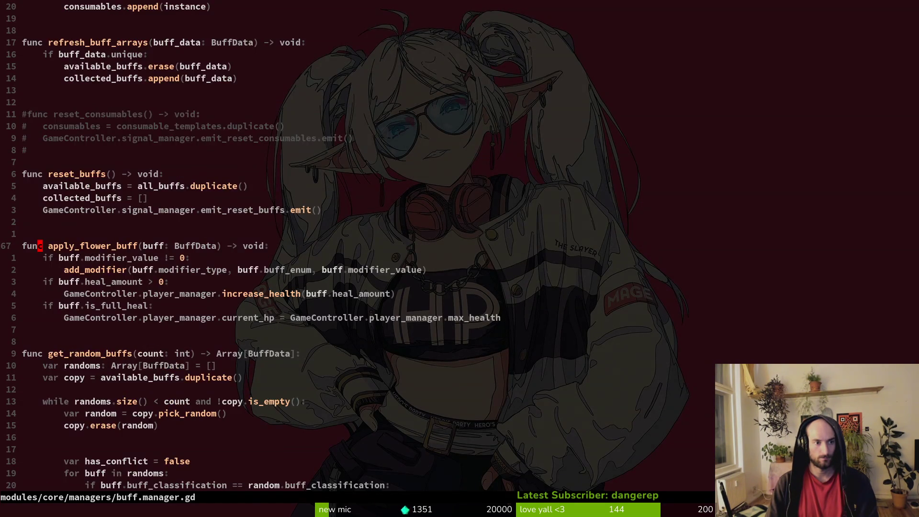
key(ctrl+d)
key(ctrl+d)
key(ctrl+d)
key(ctrl+d)
key(ctrl+d)
key(ctrl+d)
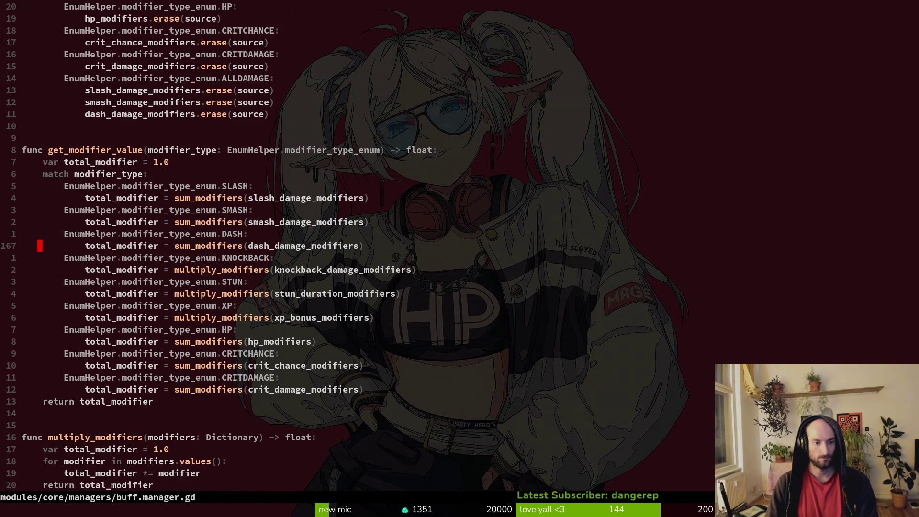
- Save skill.manager.gd, compare its ALLDAMAGE cases with buff.manager.gd's remove_modifier, then reopen Find Files
key(ctrl+6)
key(ctrl+s)
key(ctrl+d)
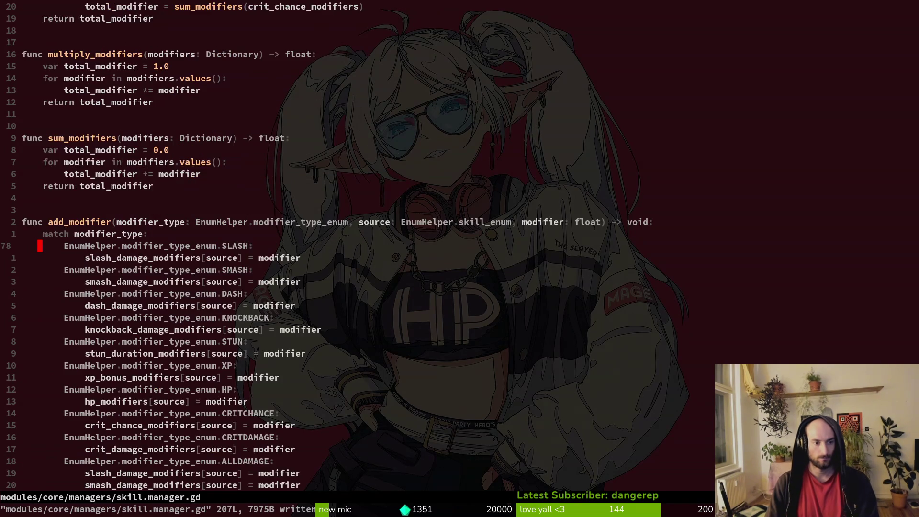
key(ctrl+d)
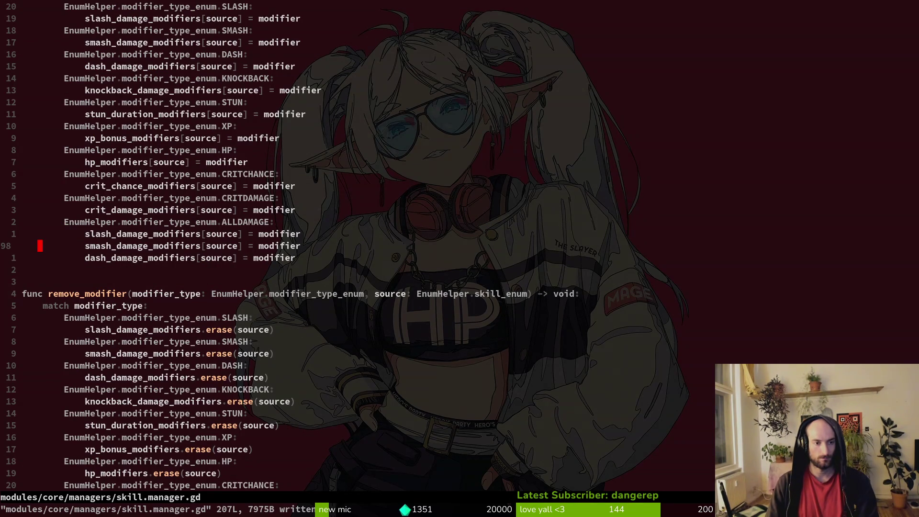
key(ctrl+6)
key(ctrl+d)
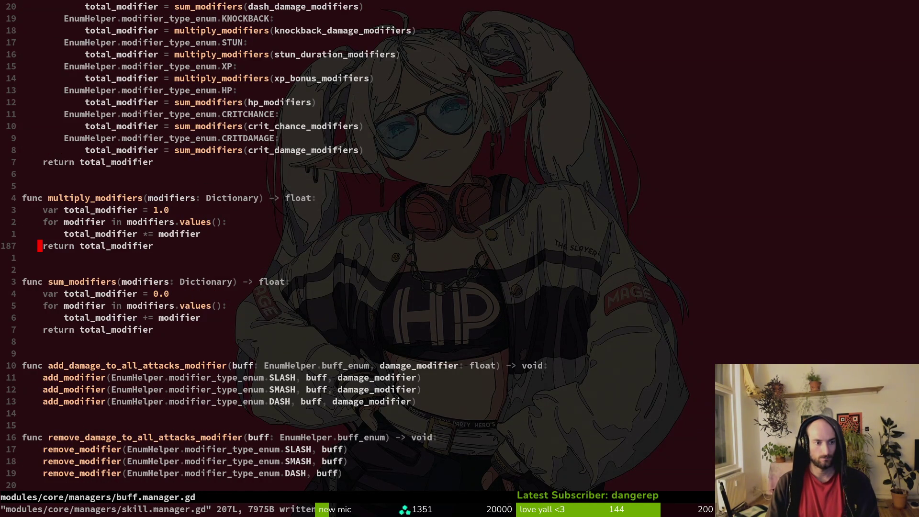
key(ctrl+u)
key(ctrl+u)
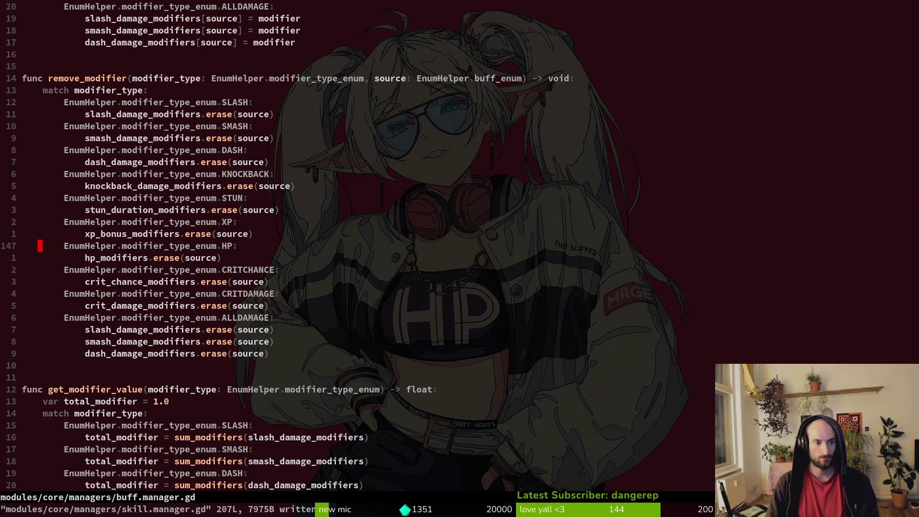
key(ctrl+6)
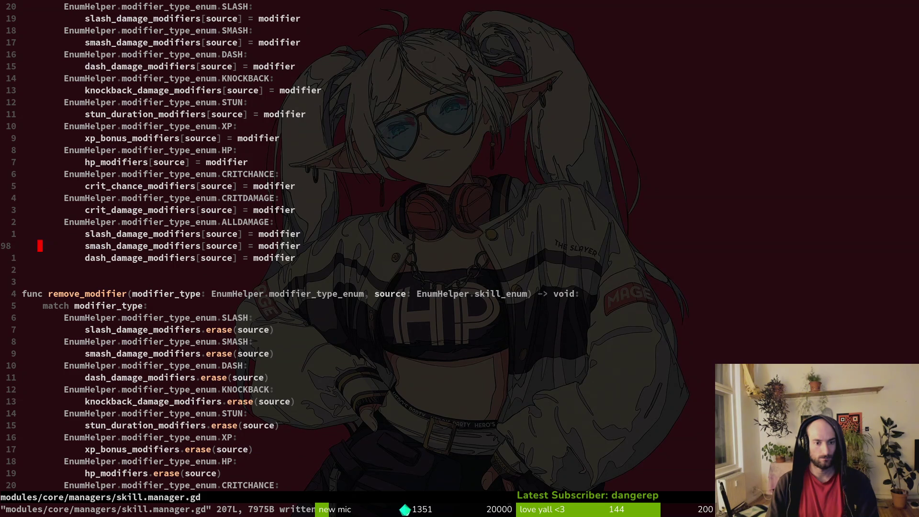
key(space)
key(f)
key(f)
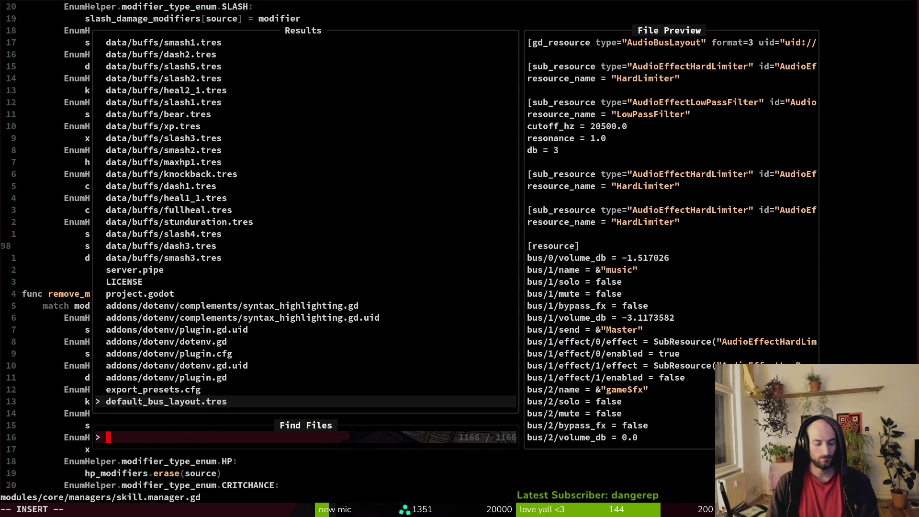